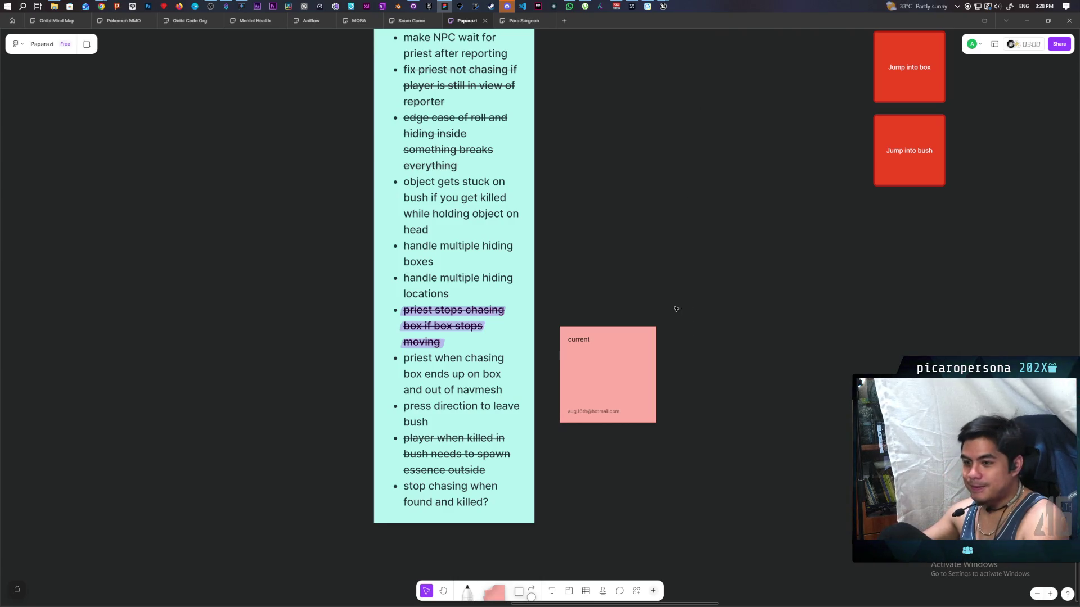
Continue the pink sticky note after 'current' so it reads 'currently the box just doesnt let anyone step on'
double_click(599, 344)
click(601, 340)
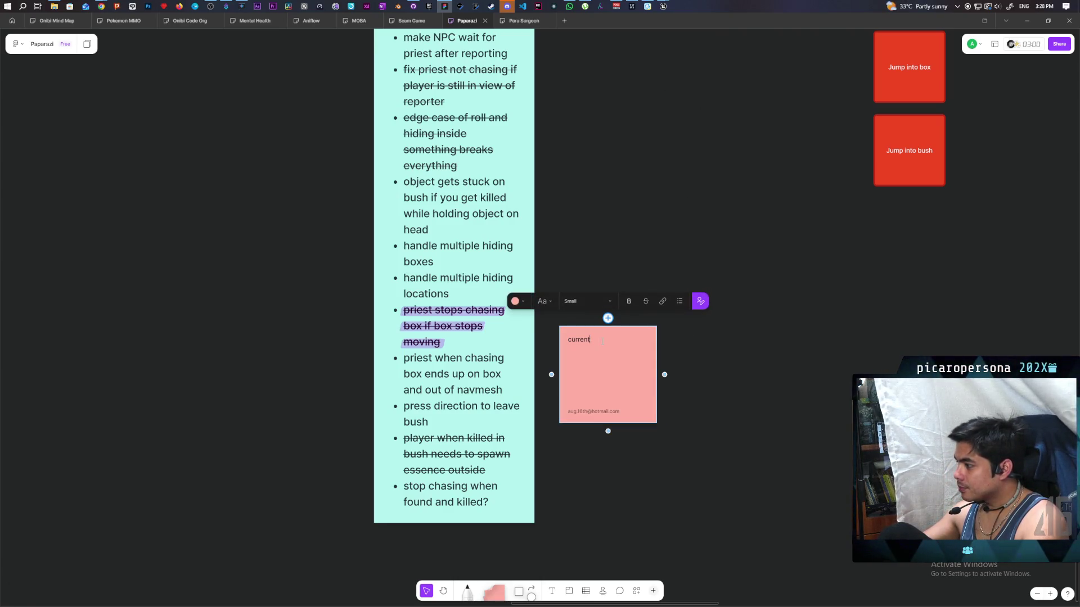
text(ly the box just )
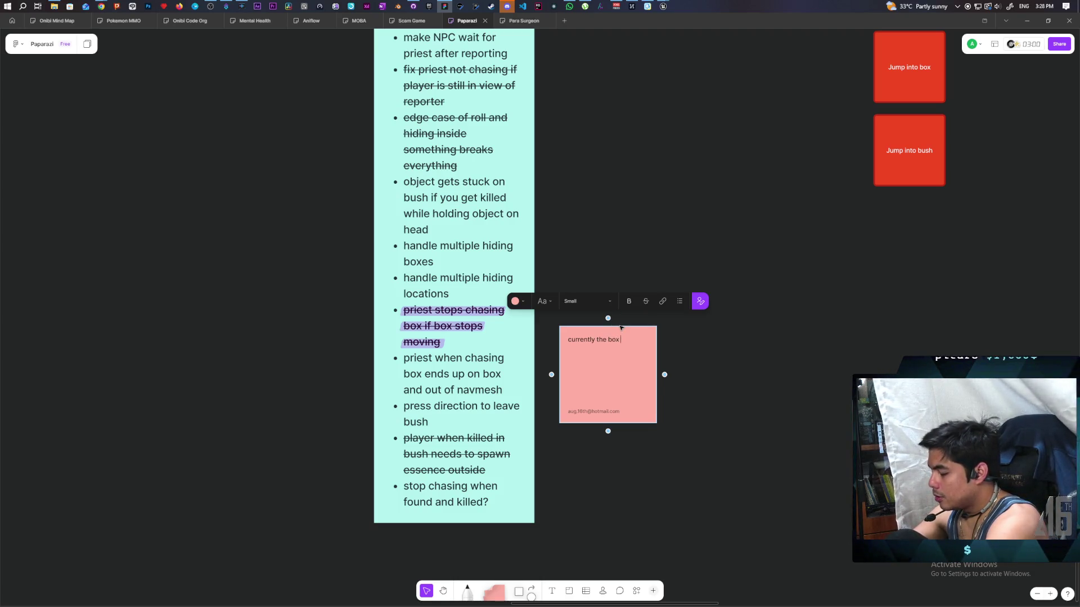
text(doesnt )
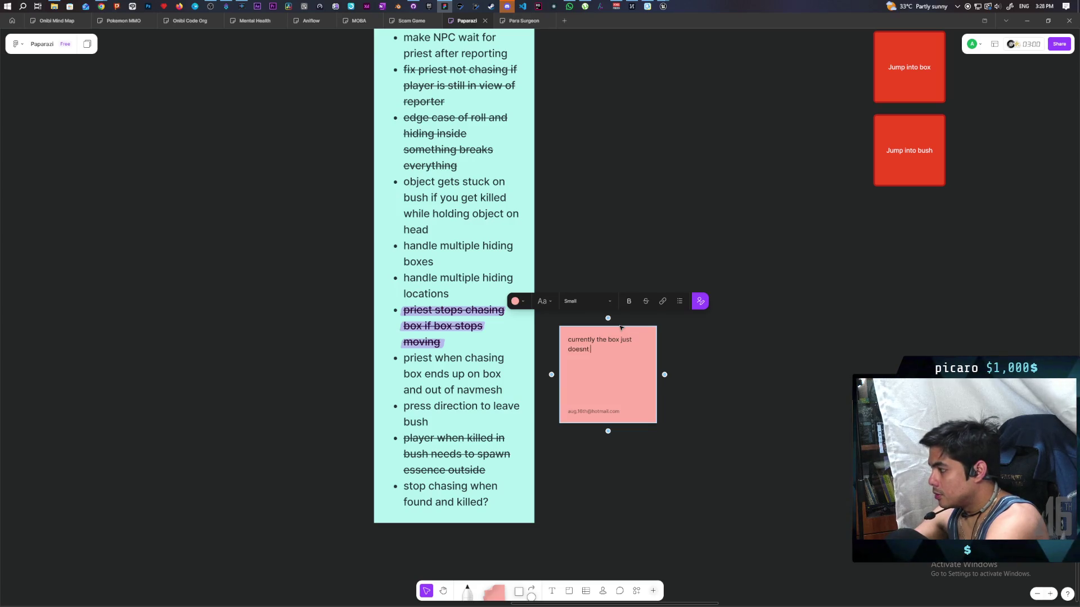
text(let anyon)
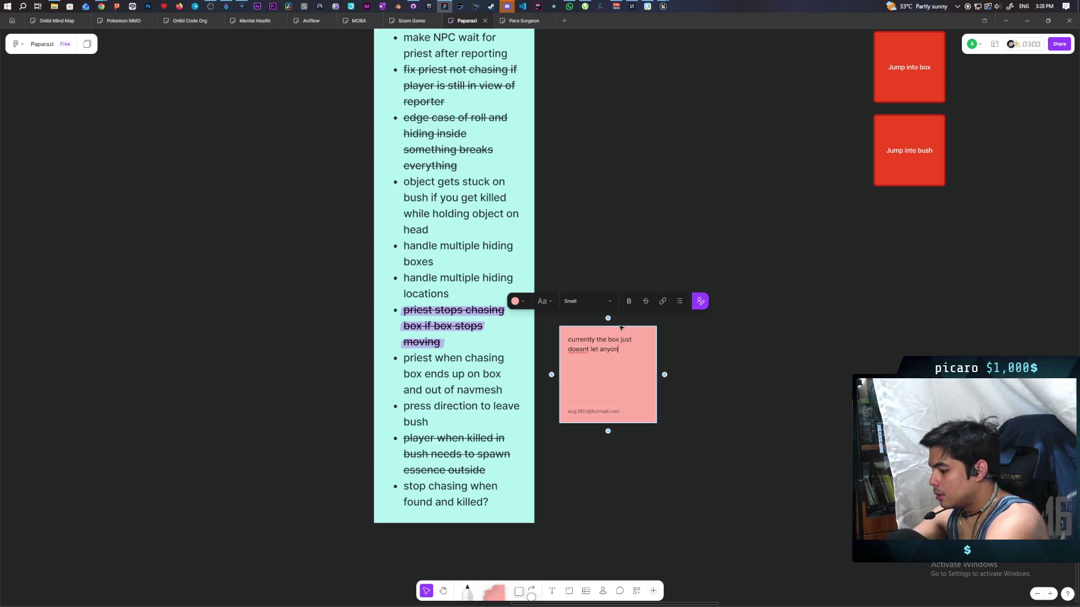
text(e stand)
key(BackSpace)
key(BackSpace)
key(BackSpace)
text(ep on)
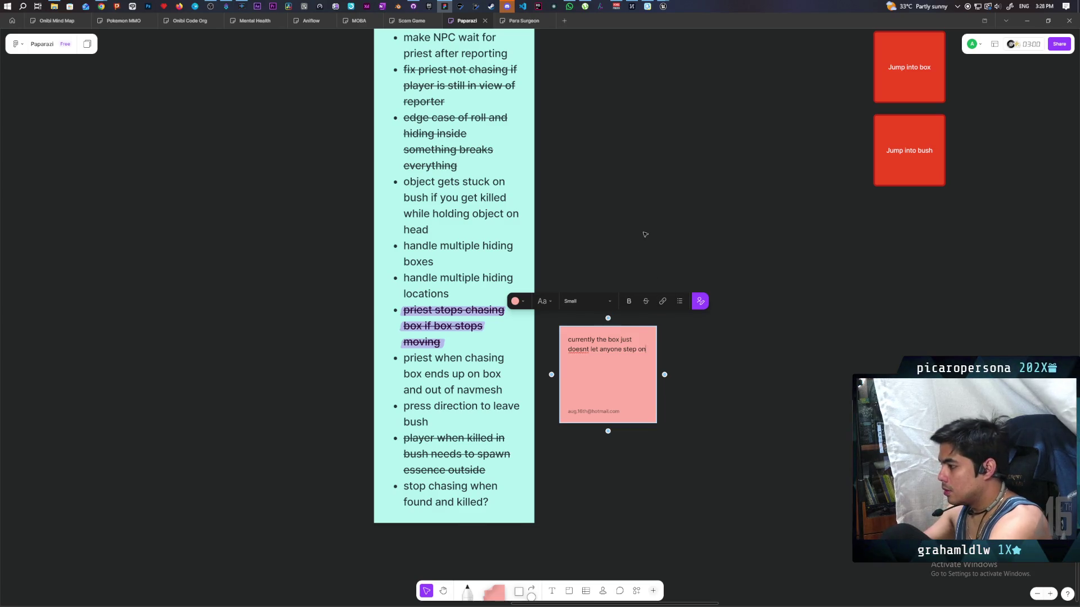
click(624, 255)
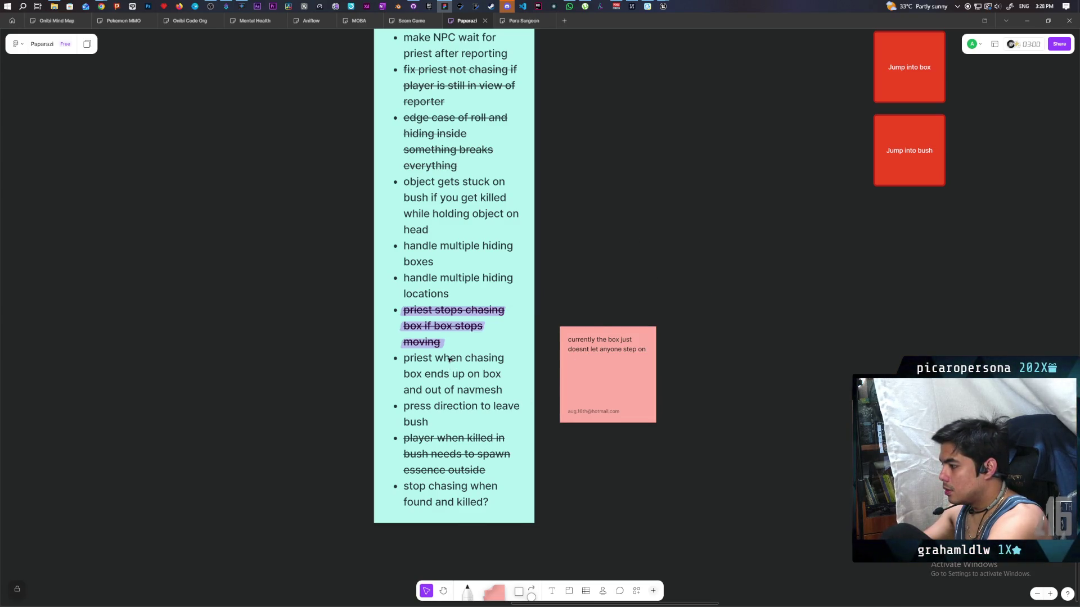
click(531, 594)
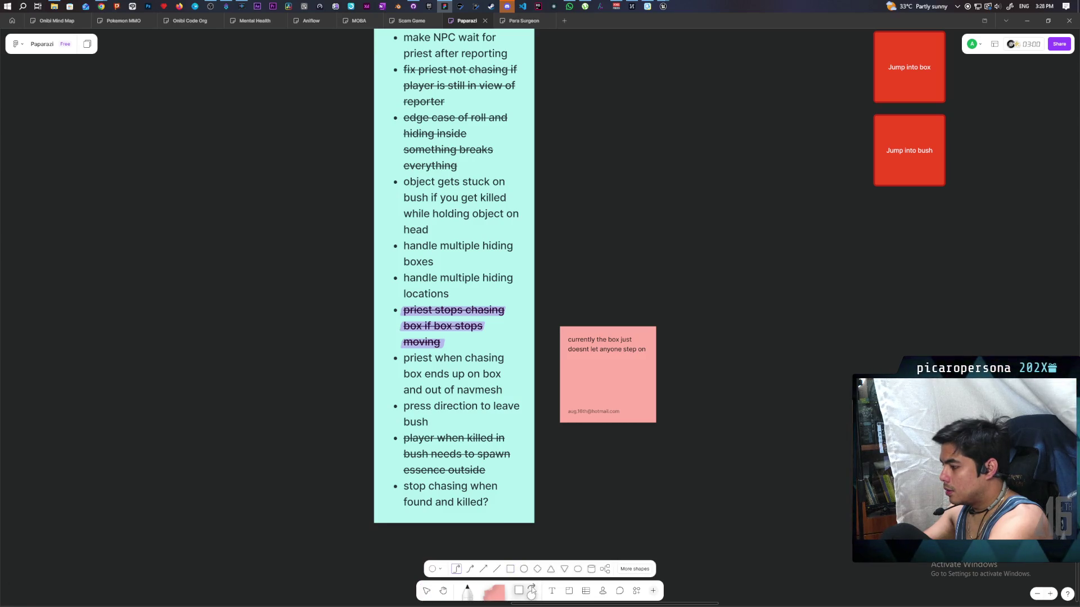
Draw a red arrow from the navmesh bullet to the pink sticky note
click(483, 569)
drag(513, 384, 555, 370)
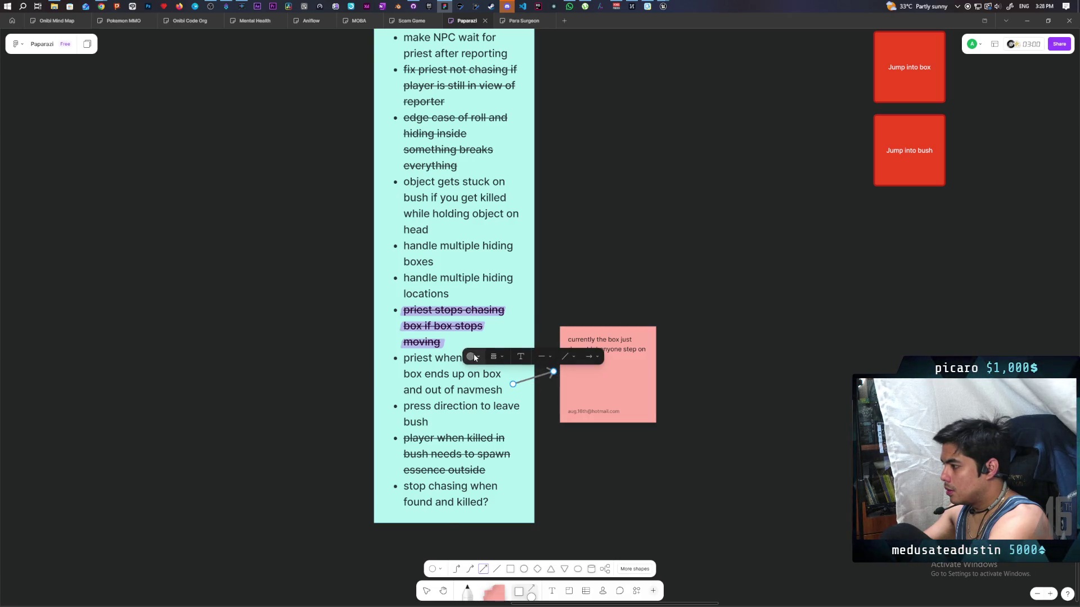
click(470, 357)
click(433, 321)
Delete the accidental second arrow drawn above the sticky note
mouse_move(597, 269)
mouse_down()
mouse_move(561, 424)
mouse_move(631, 288)
mouse_up()
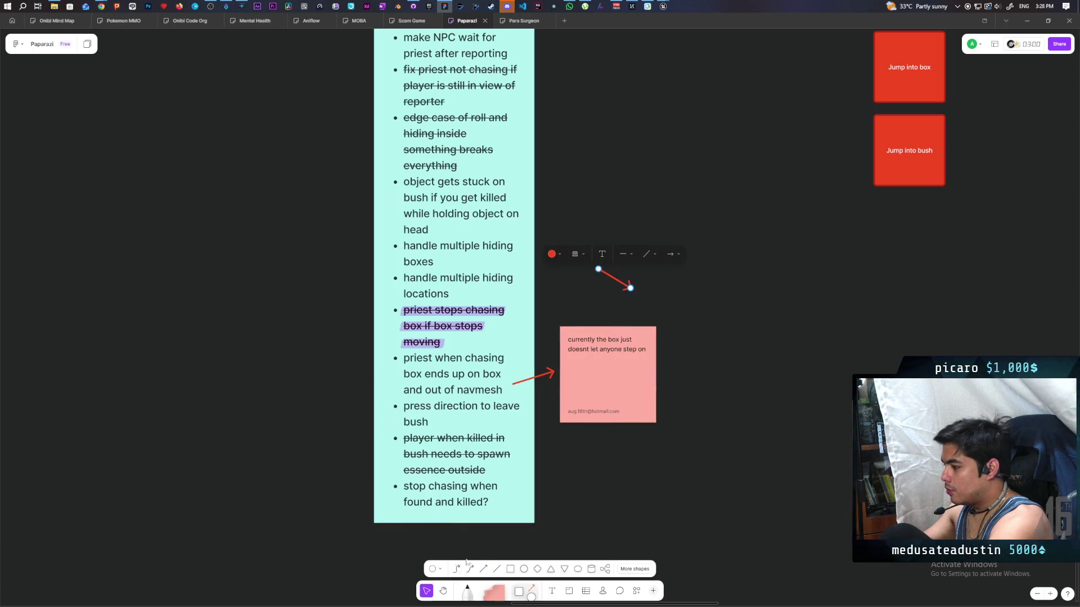
click(665, 298)
click(614, 279)
key(Delete)
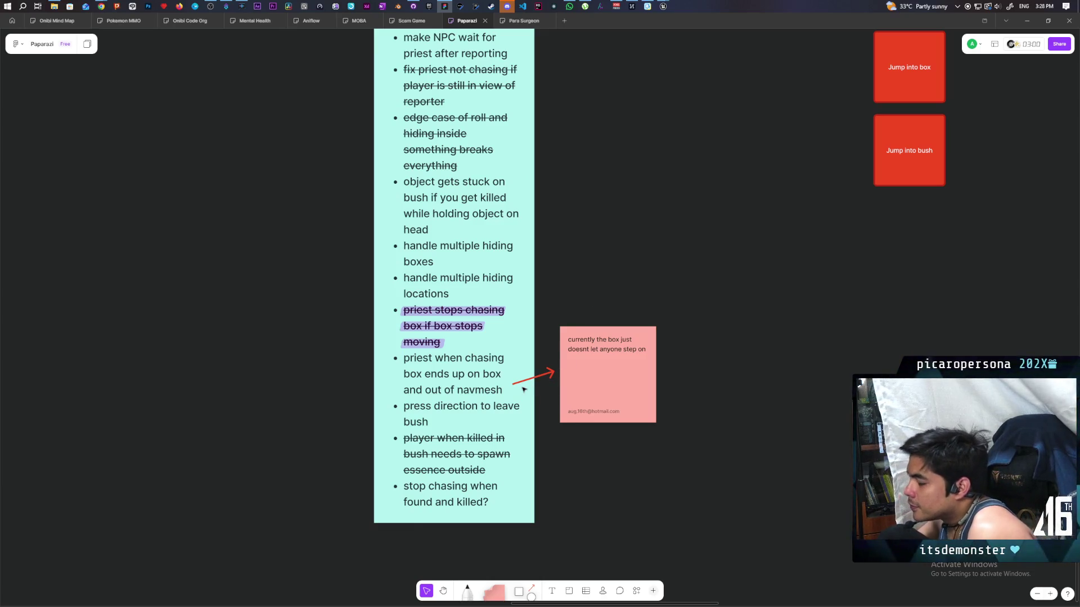
double_click(450, 410)
triple_click(450, 410)
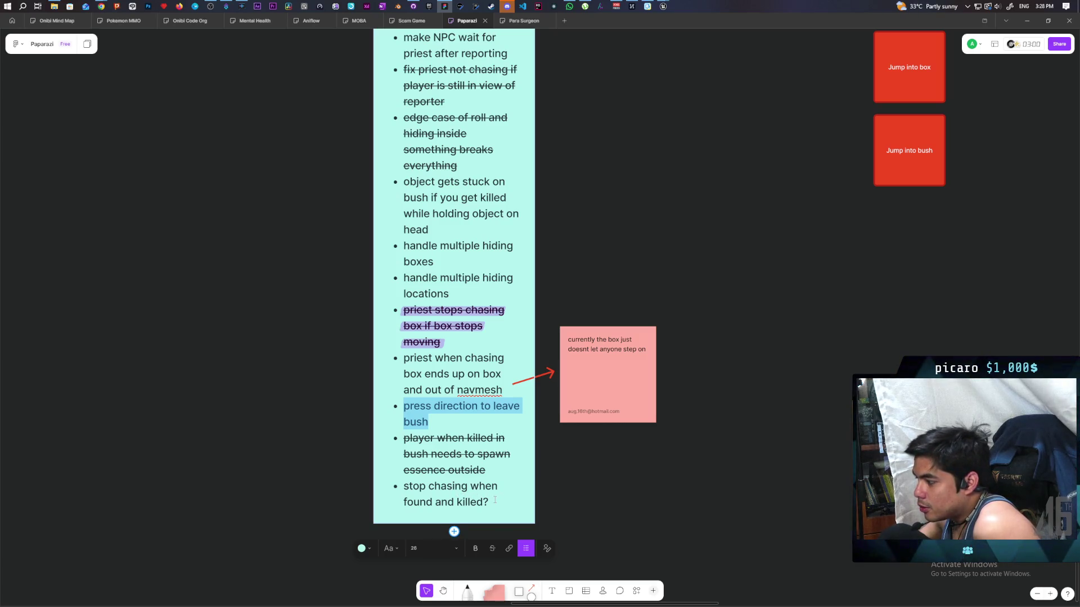
Add a new bullet below the list and strike through 'stop chasing when found and killed?'
click(493, 495)
key(Return)
text(aa)
triple_click(425, 486)
click(492, 564)
click(626, 497)
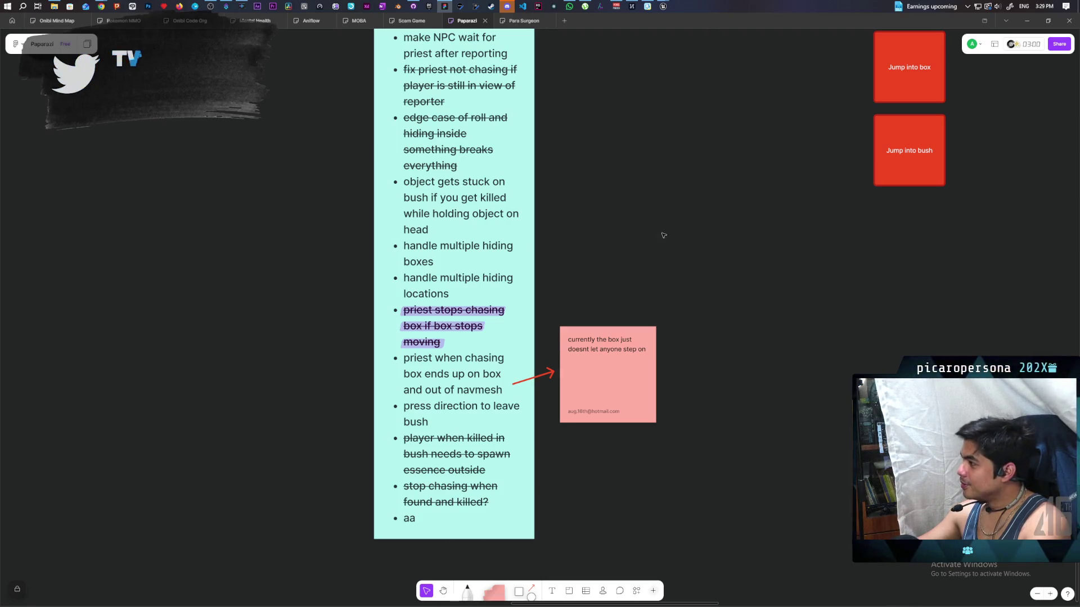
Play the level, walking the box character to the blue box and jumping around it, then stop
mouse_move(663, 5)
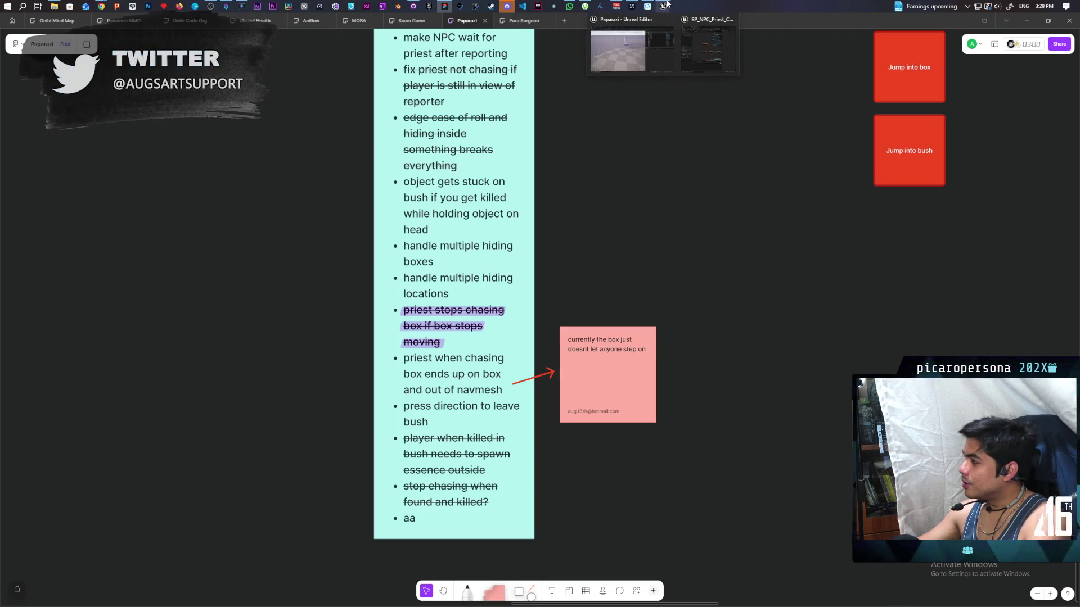
click(613, 53)
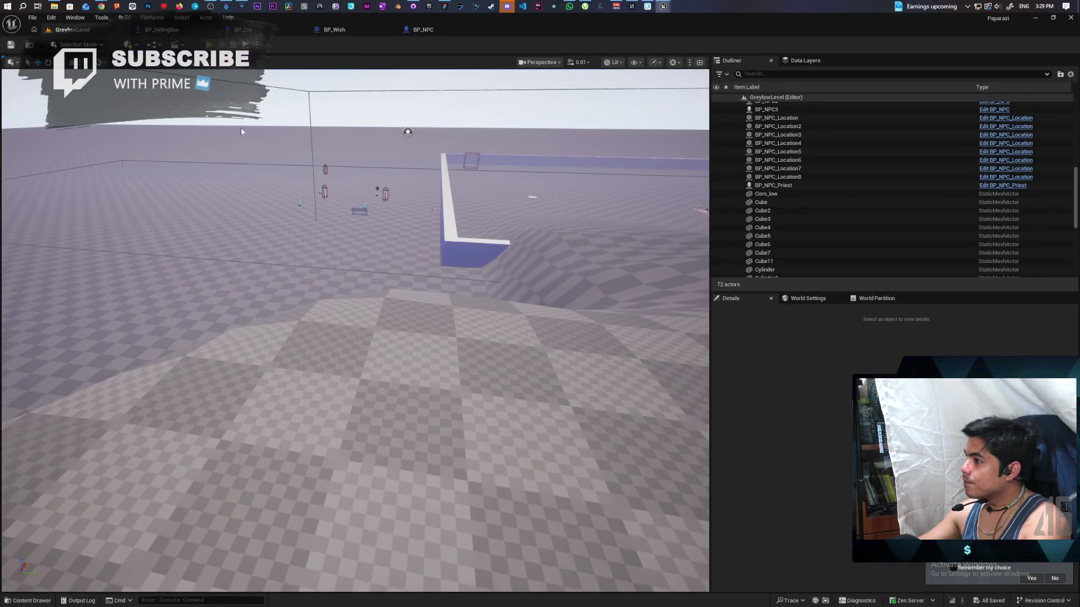
click(209, 45)
key(w)
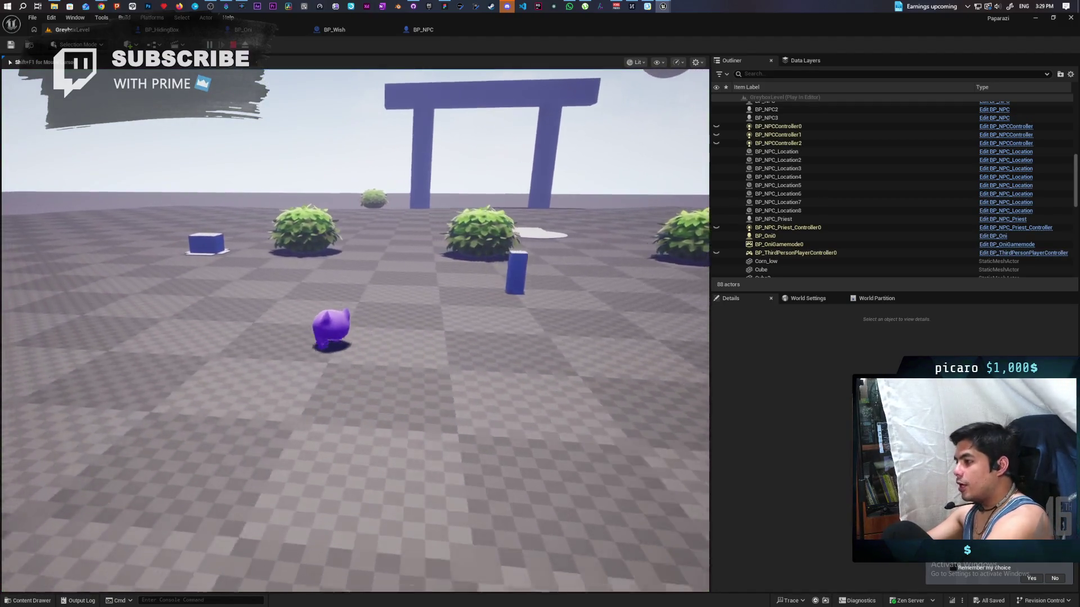
key(w)
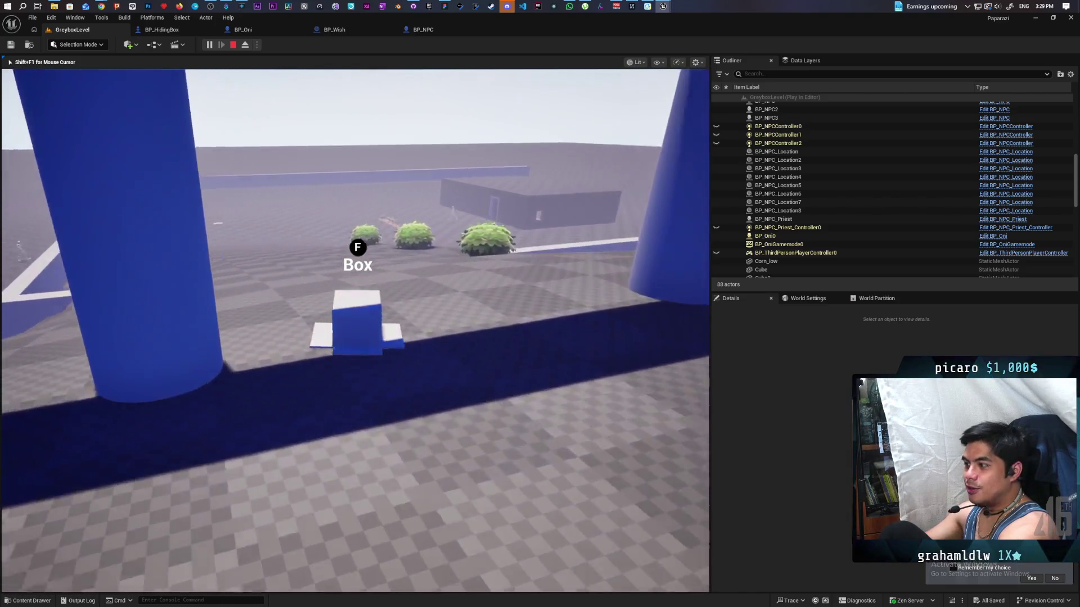
key(space)
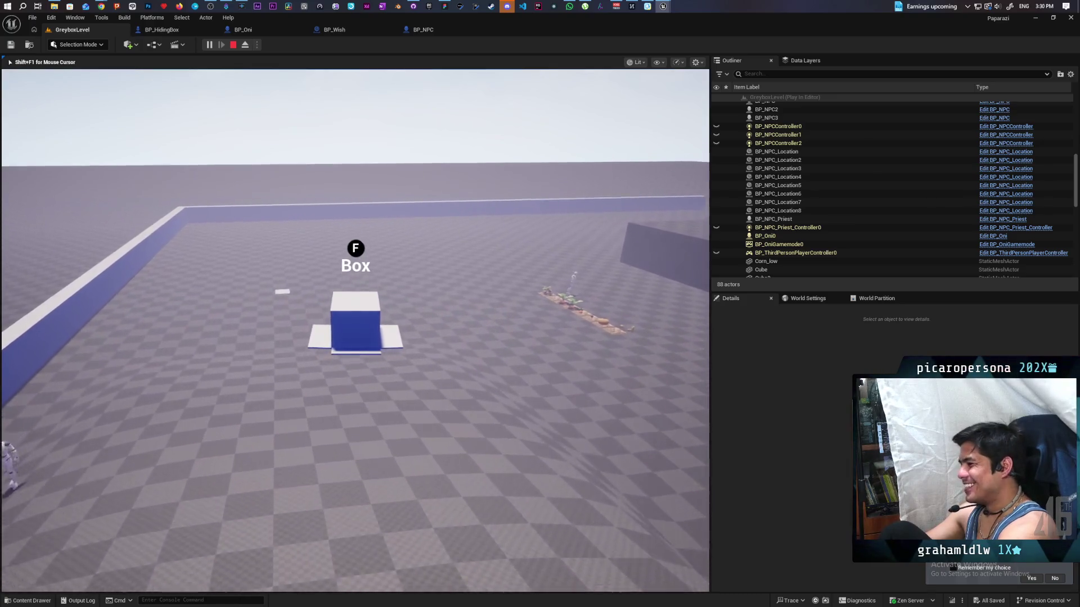
key(s)
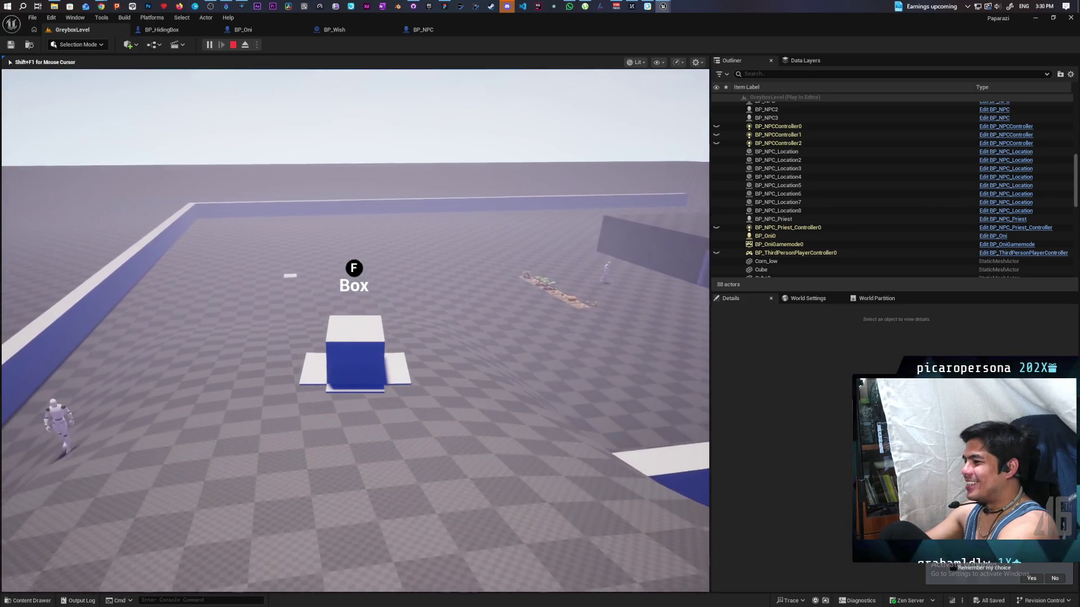
key(space)
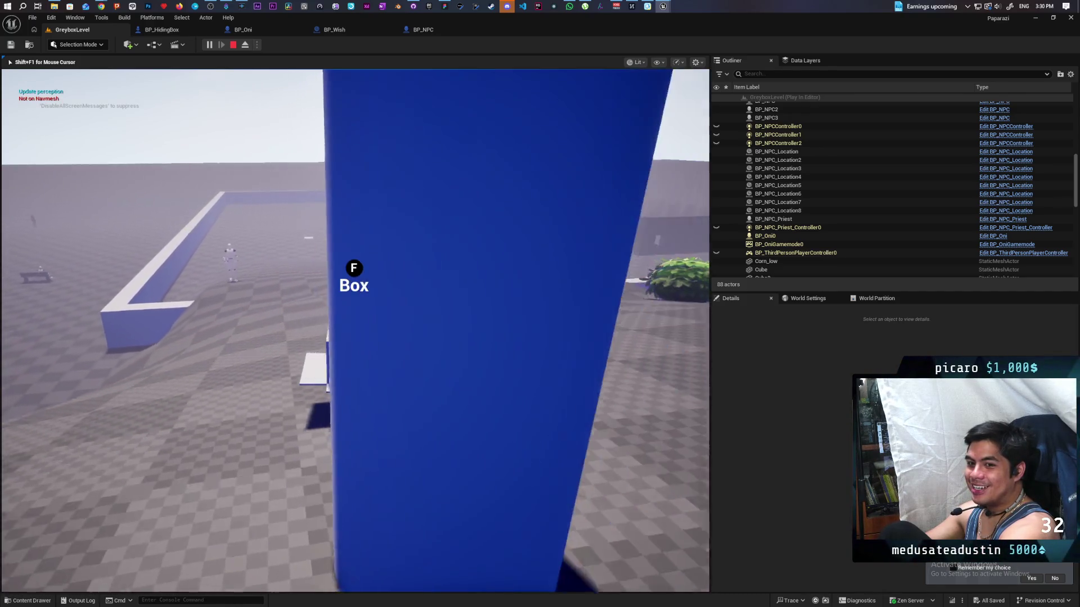
key(w)
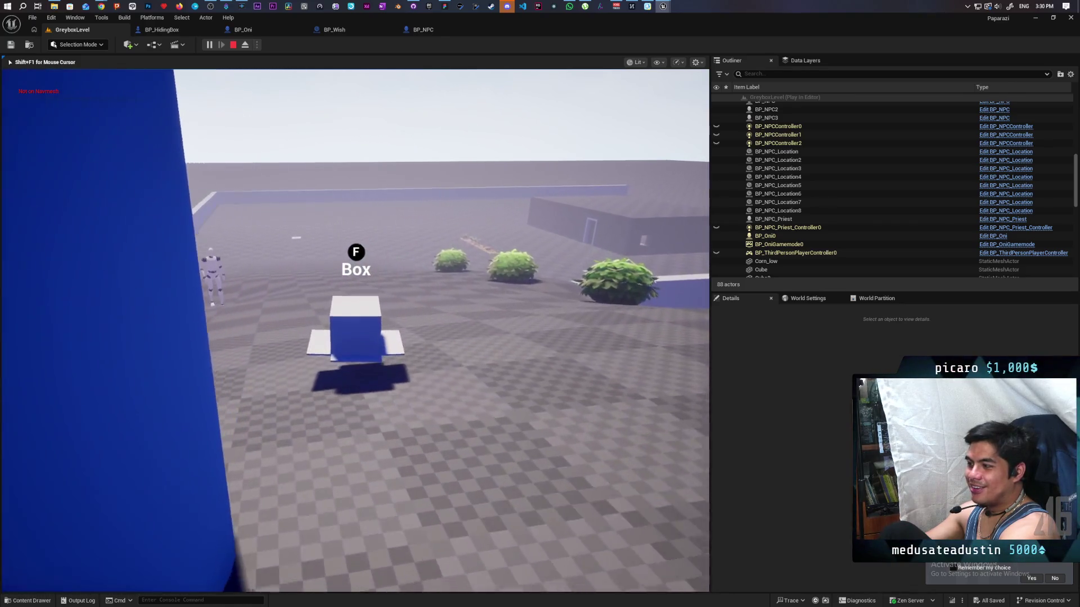
key(Escape)
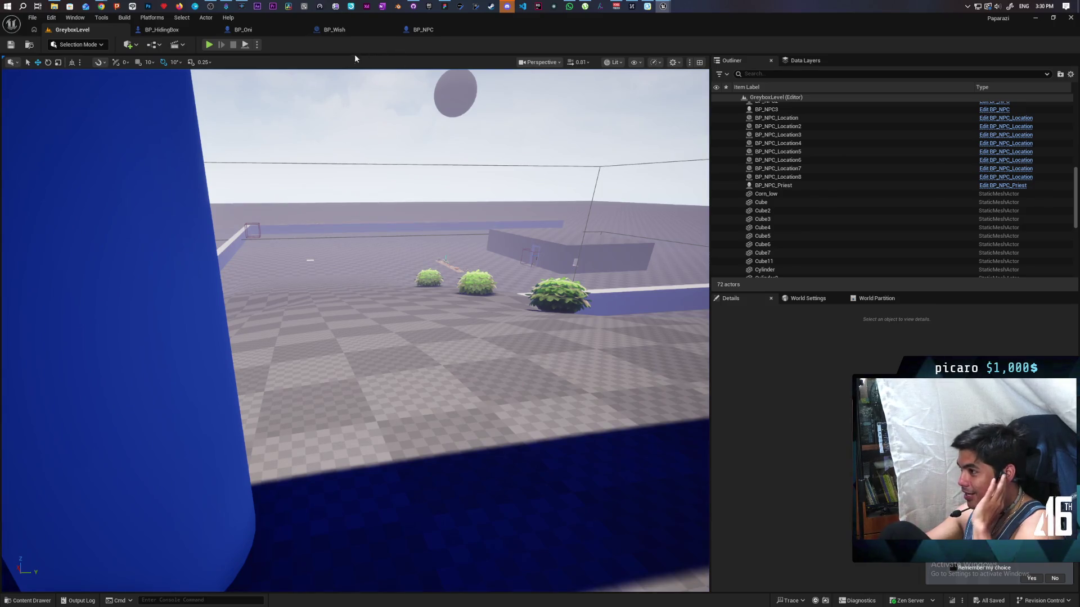
click(161, 30)
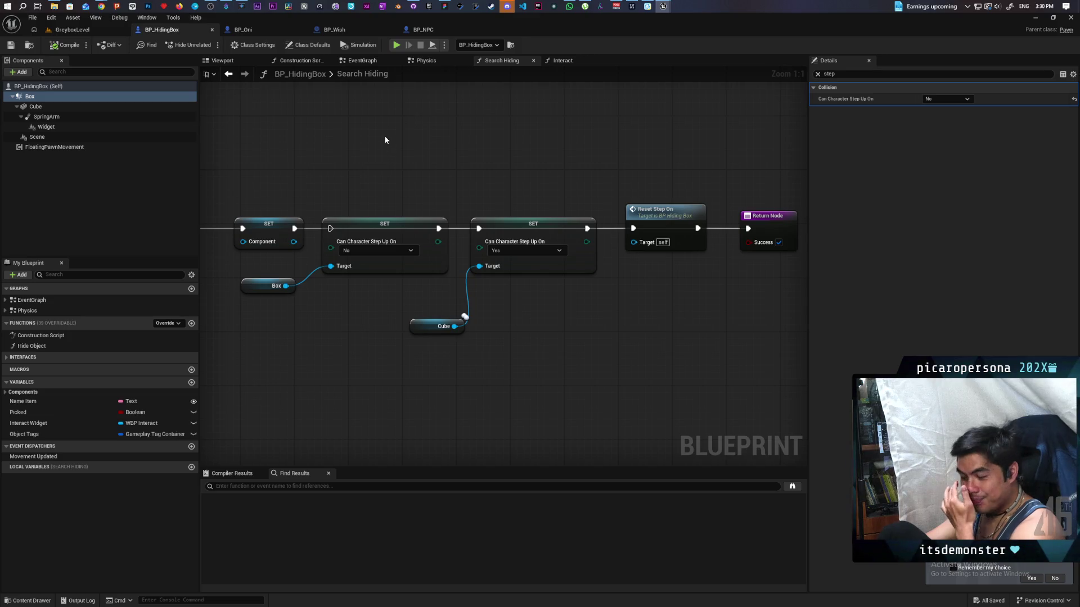
Inspect the Cube, the Box extent and the FloatingPawnMovement settings with the Details filter cleared
click(55, 108)
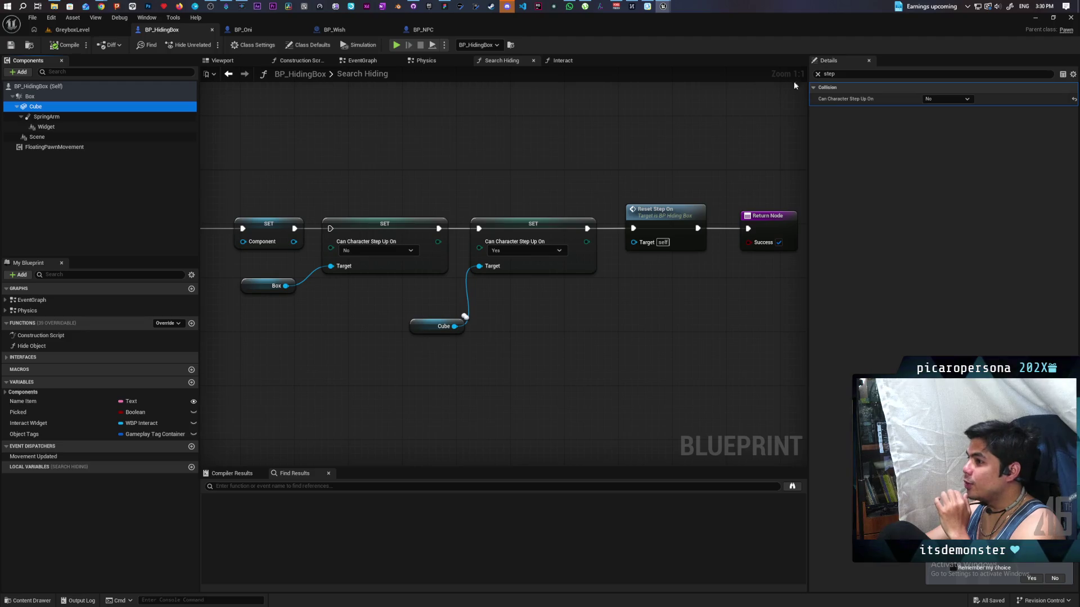
click(818, 75)
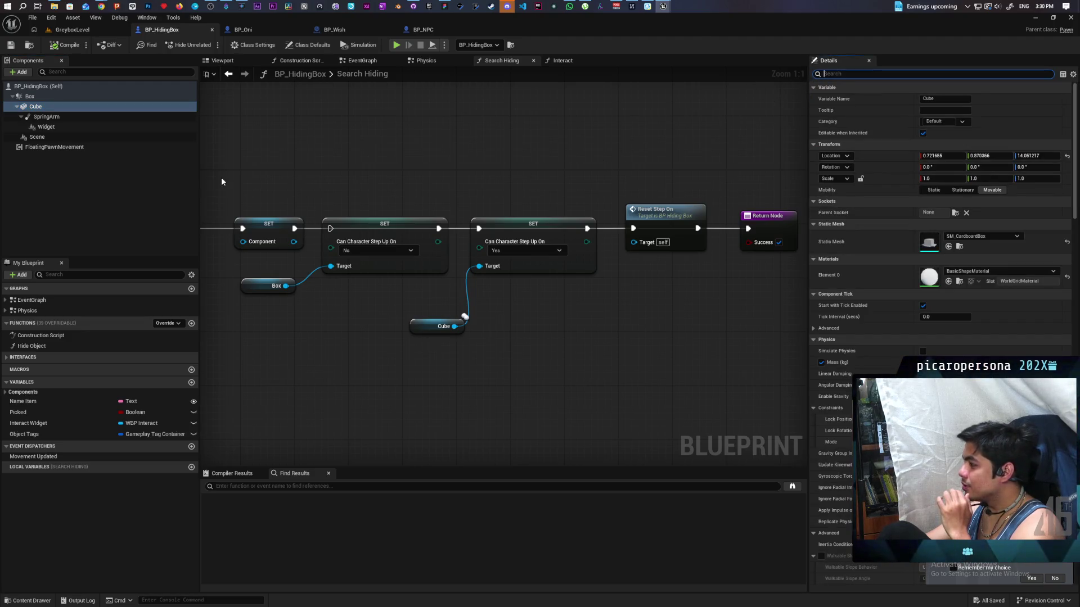
click(40, 96)
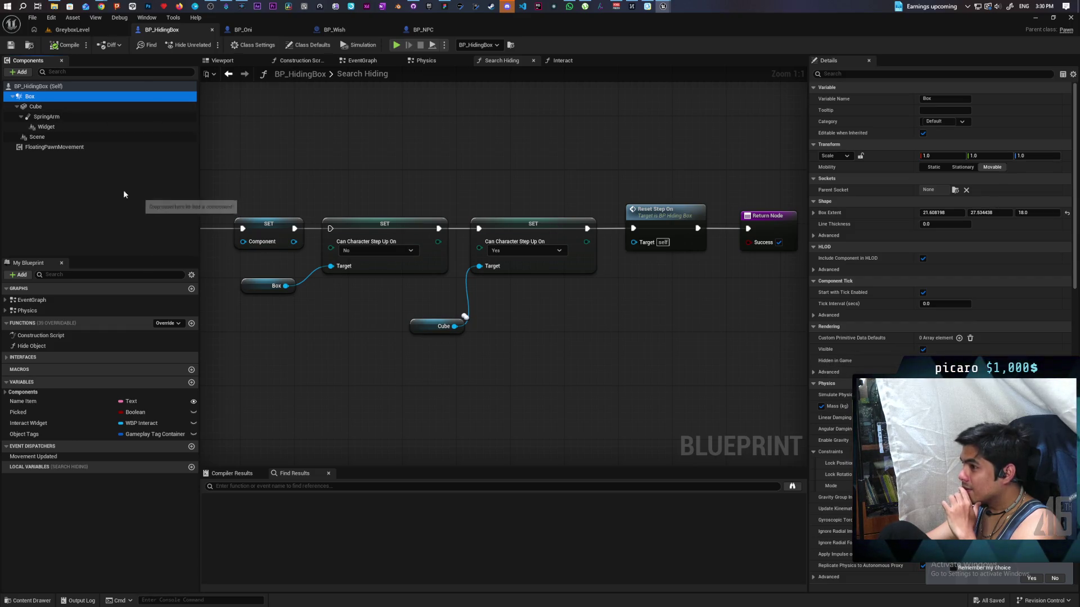
click(62, 147)
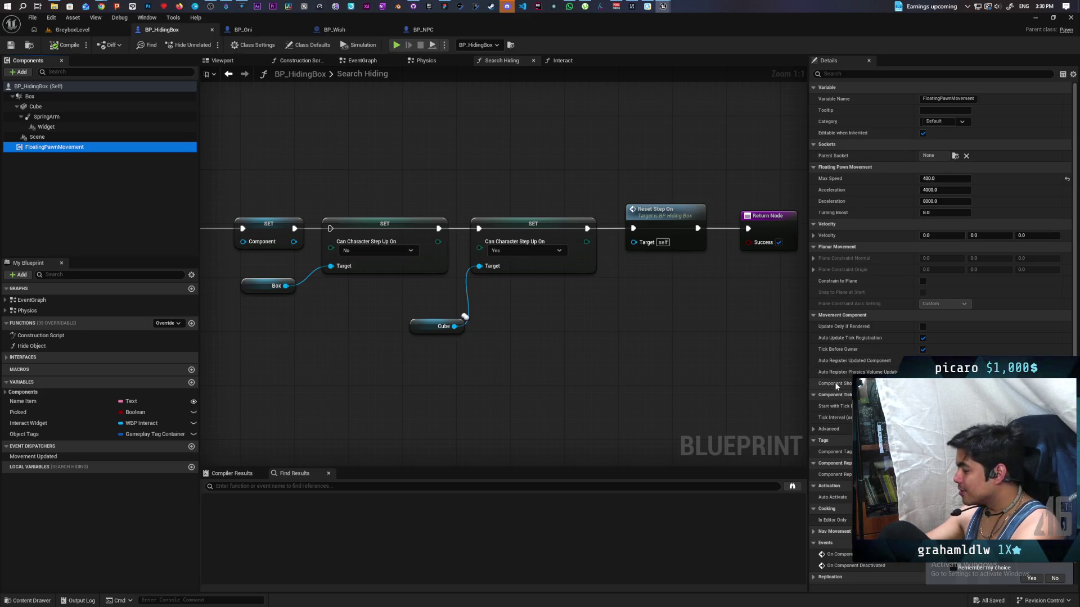
scroll(838, 431, down, 1)
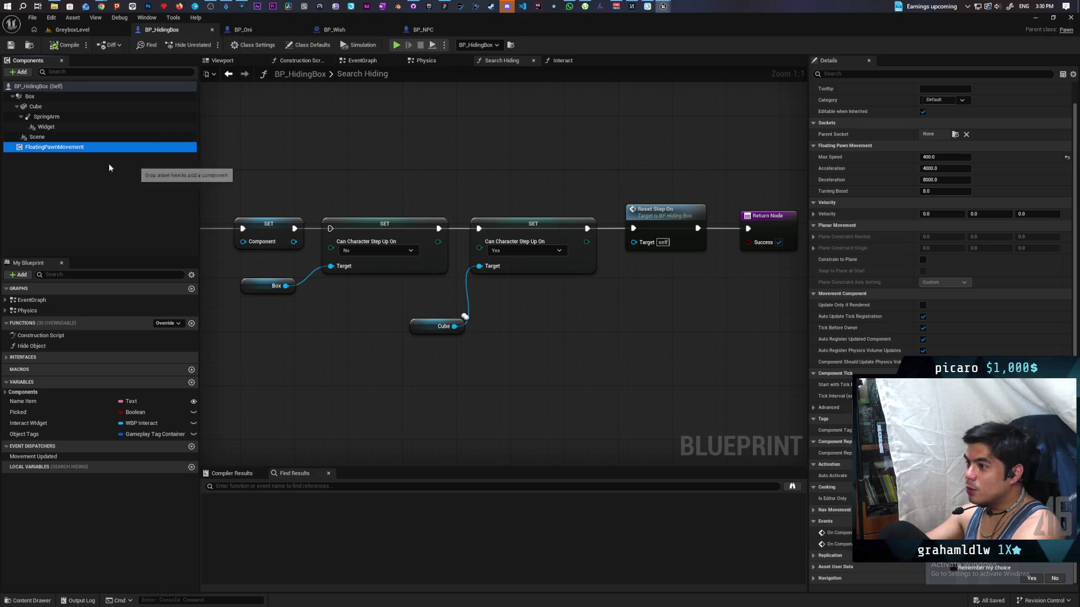
Ask Google AI Mode 'can i make floating pawn movement component be affected by gravity without physics'
mouse_move(106, 7)
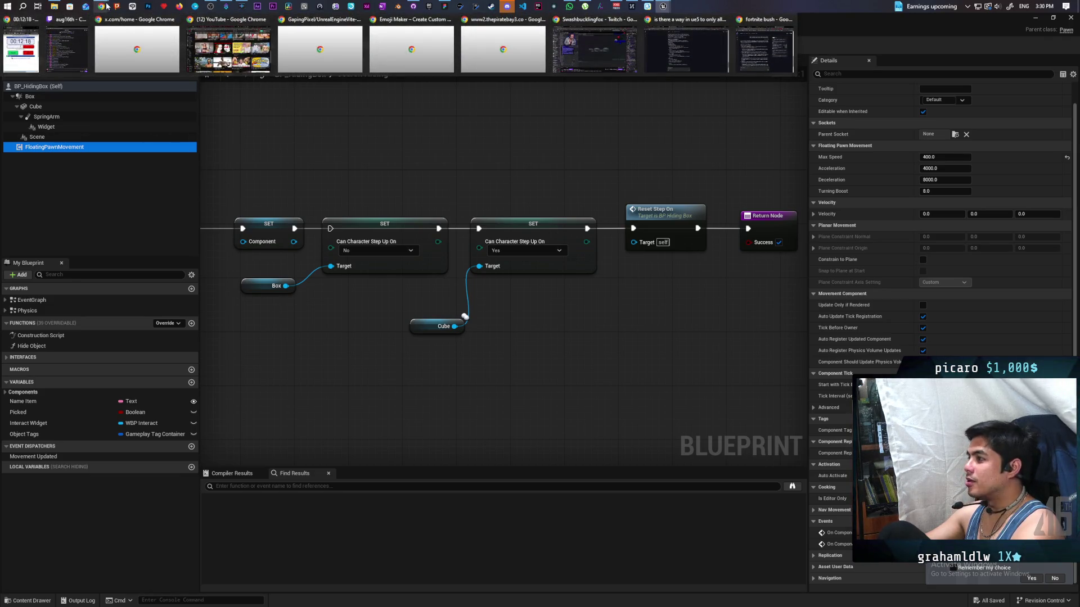
click(686, 47)
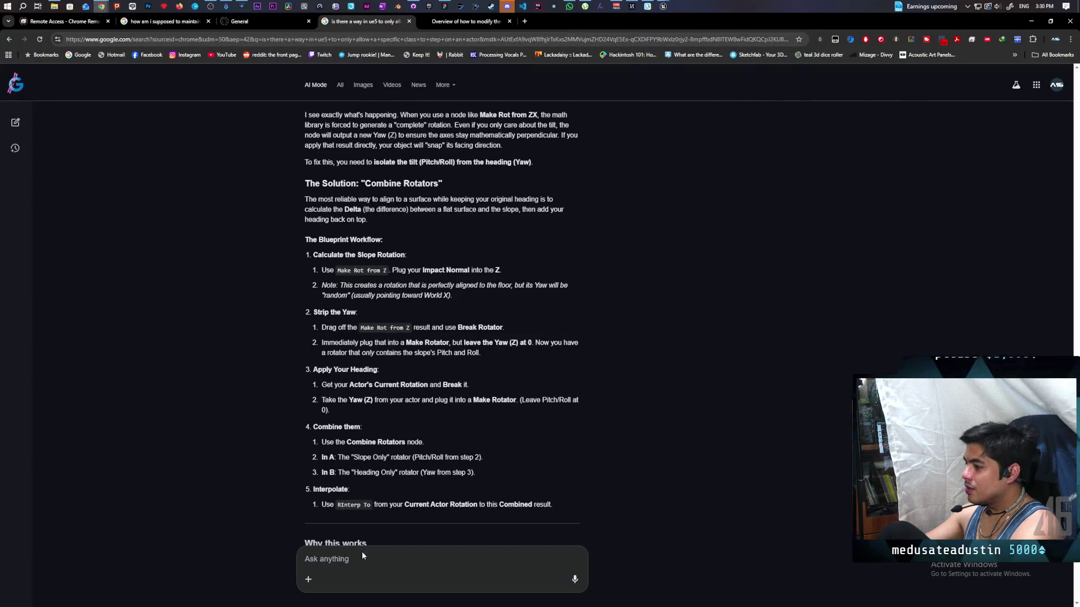
text(can i ma)
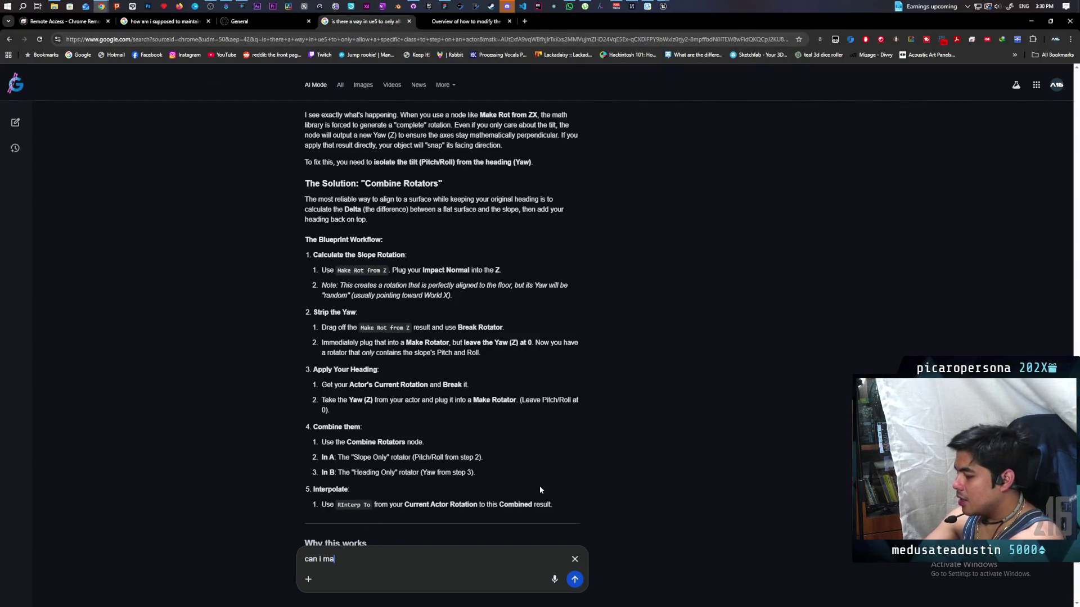
text(ke floating paw)
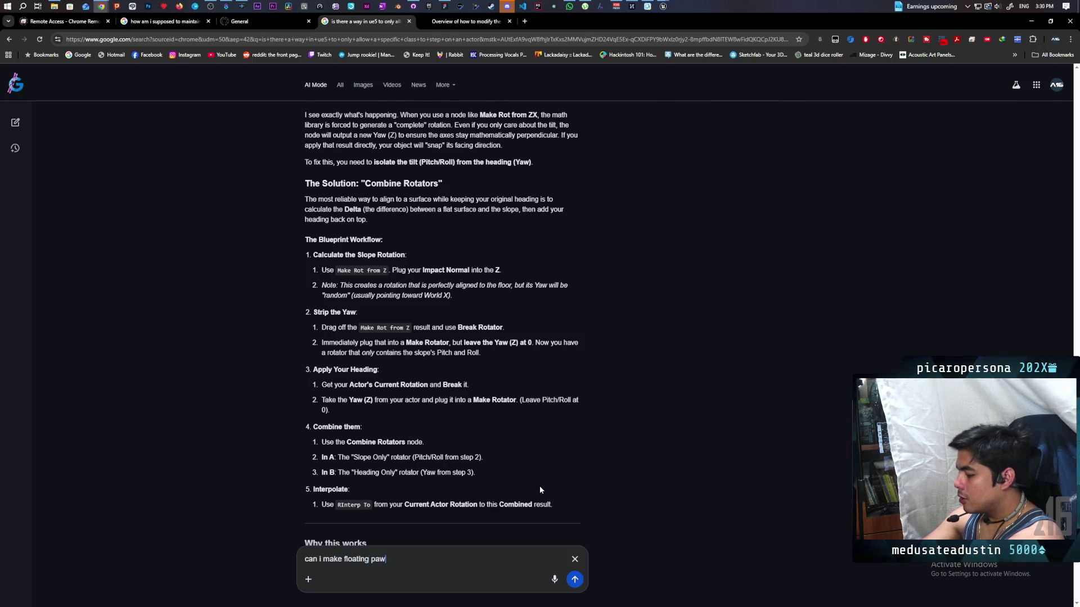
text(n movement c)
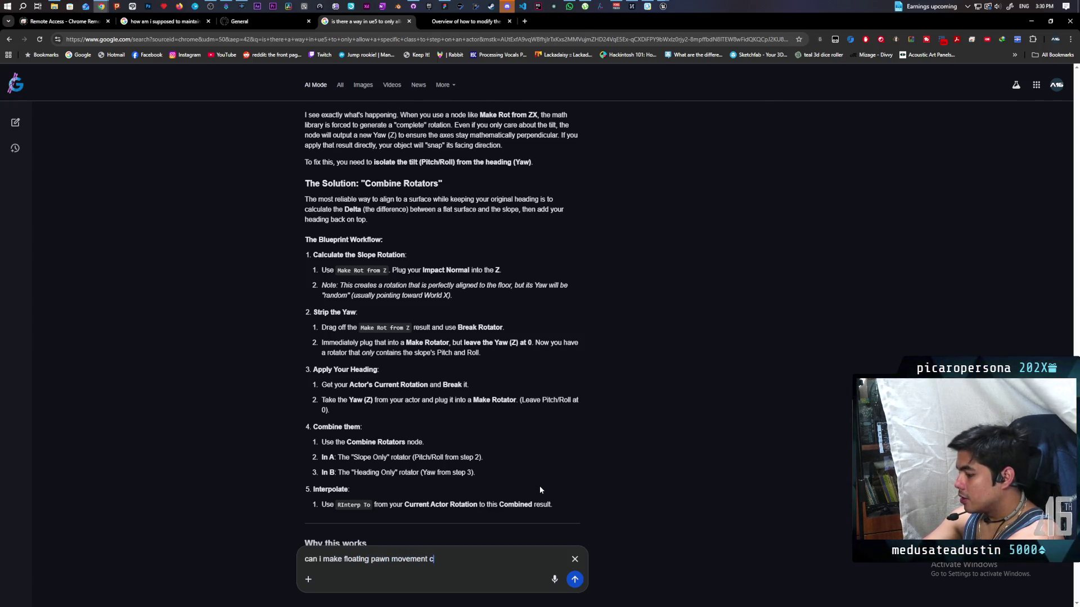
text(omponent)
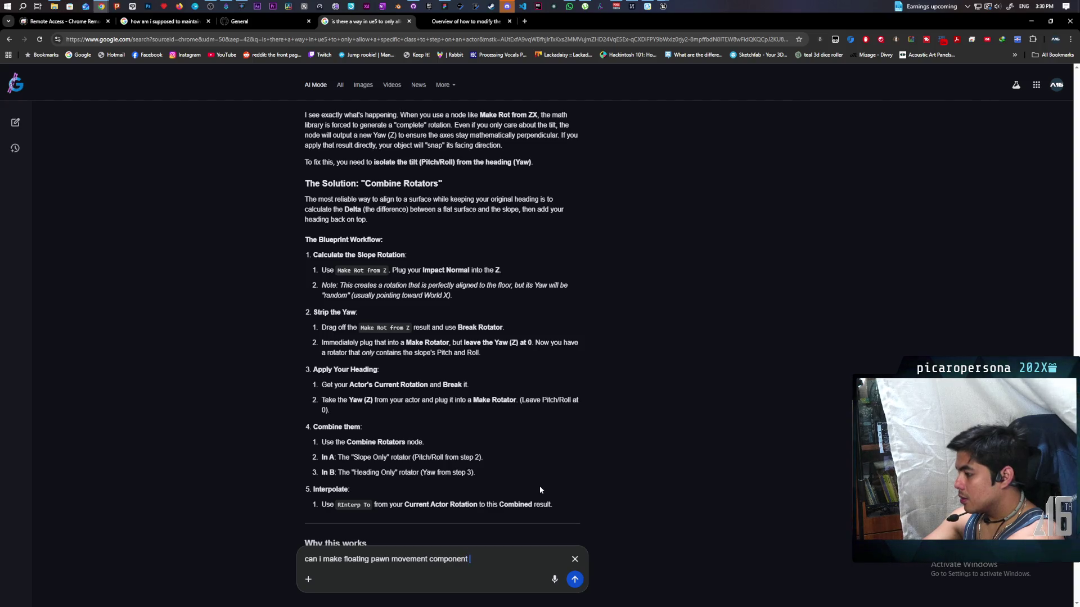
text( be affected by gtr)
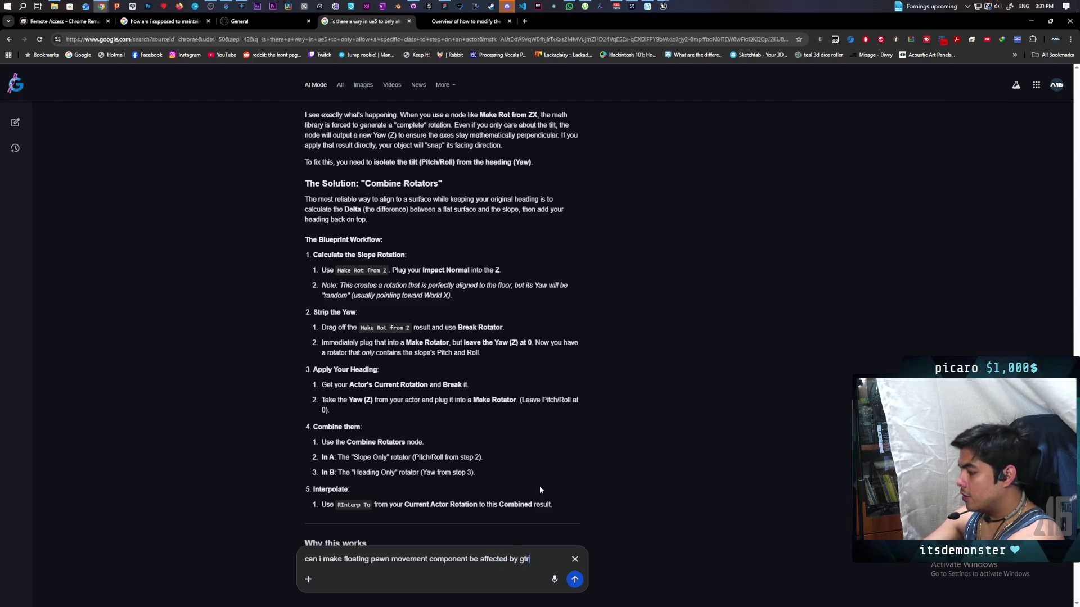
key(BackSpace)
key(BackSpace)
text(ra)
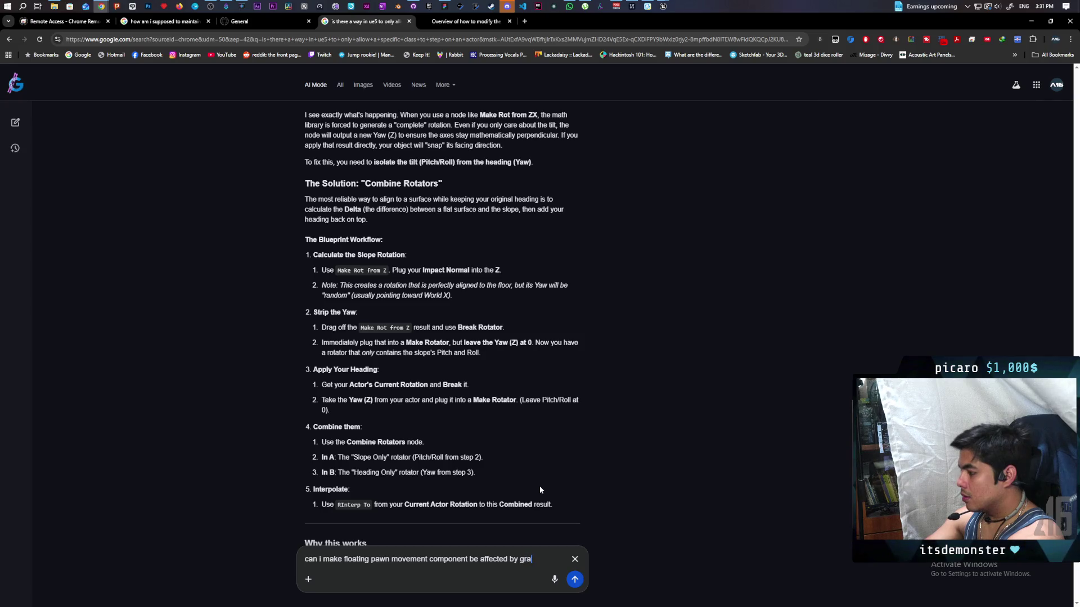
text(vity withou)
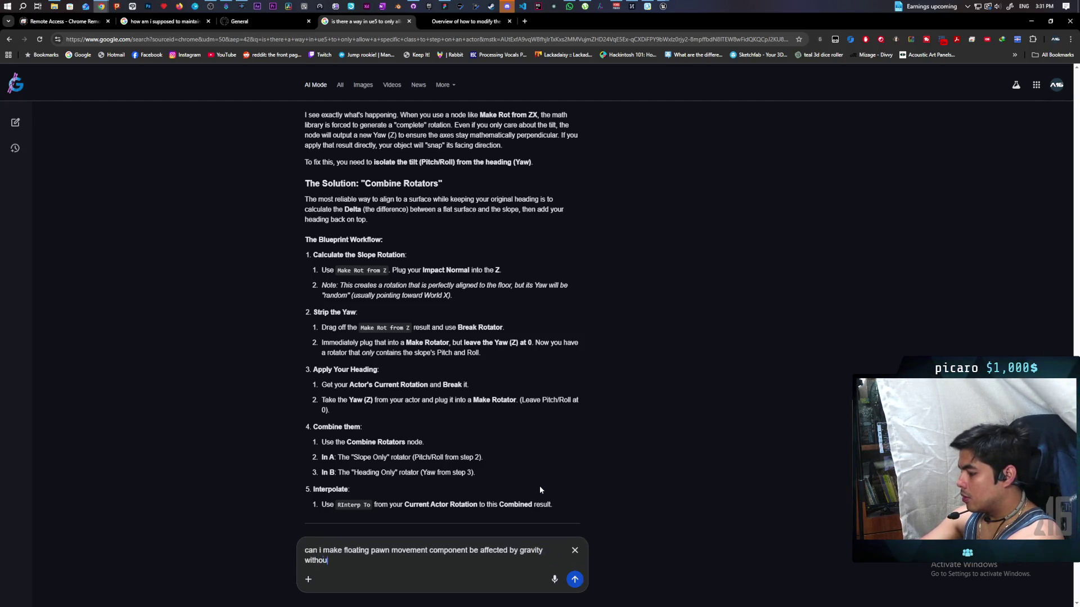
text(t)
key(BackSpace)
key(BackSpace)
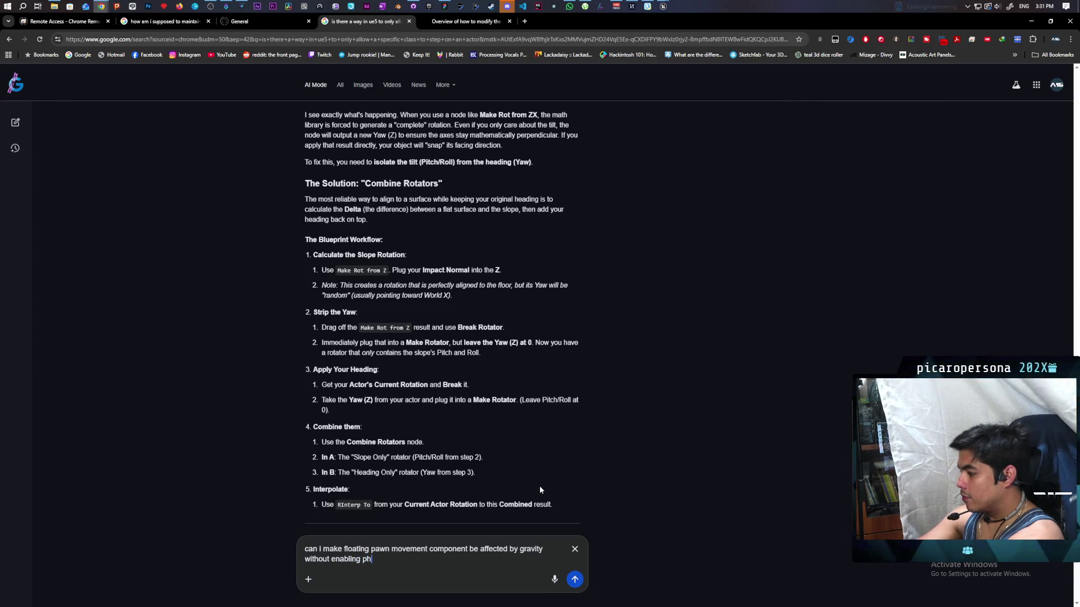
text(sics)
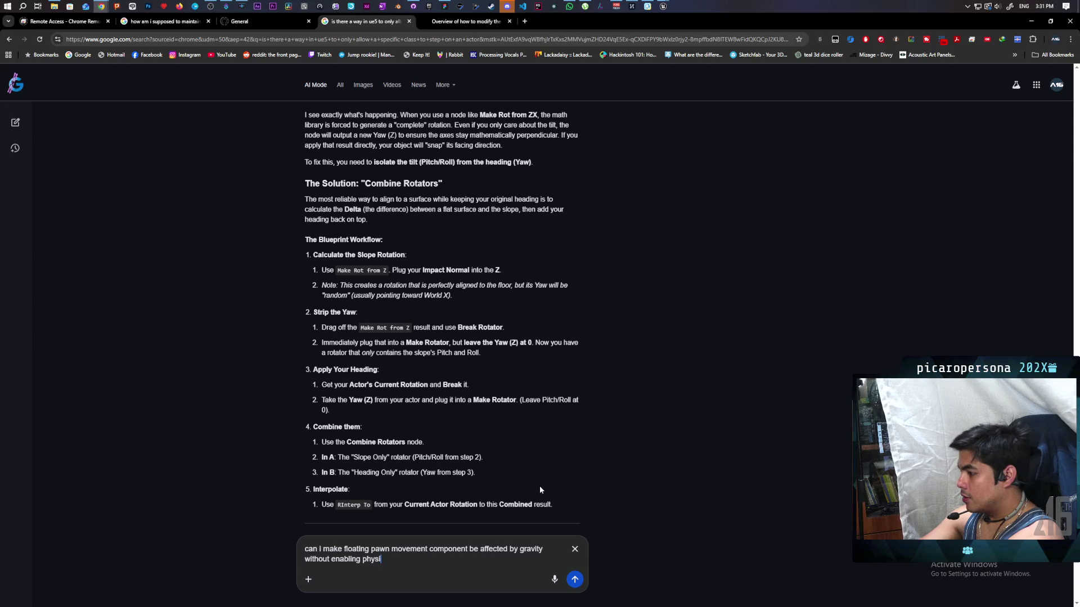
key(Return)
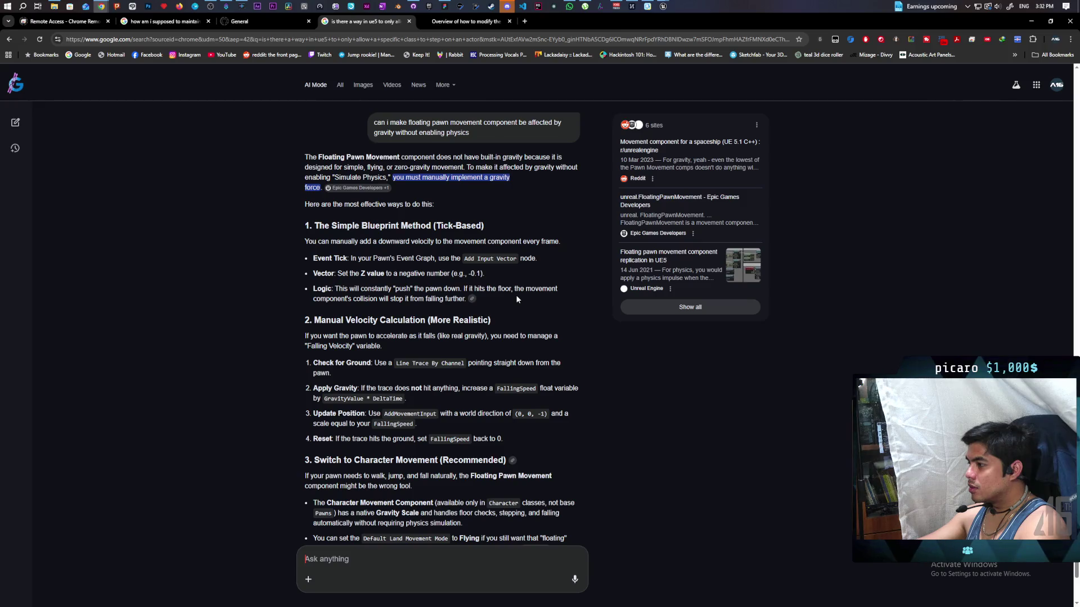
scroll(516, 298, down, 2)
scroll(517, 298, up, 1)
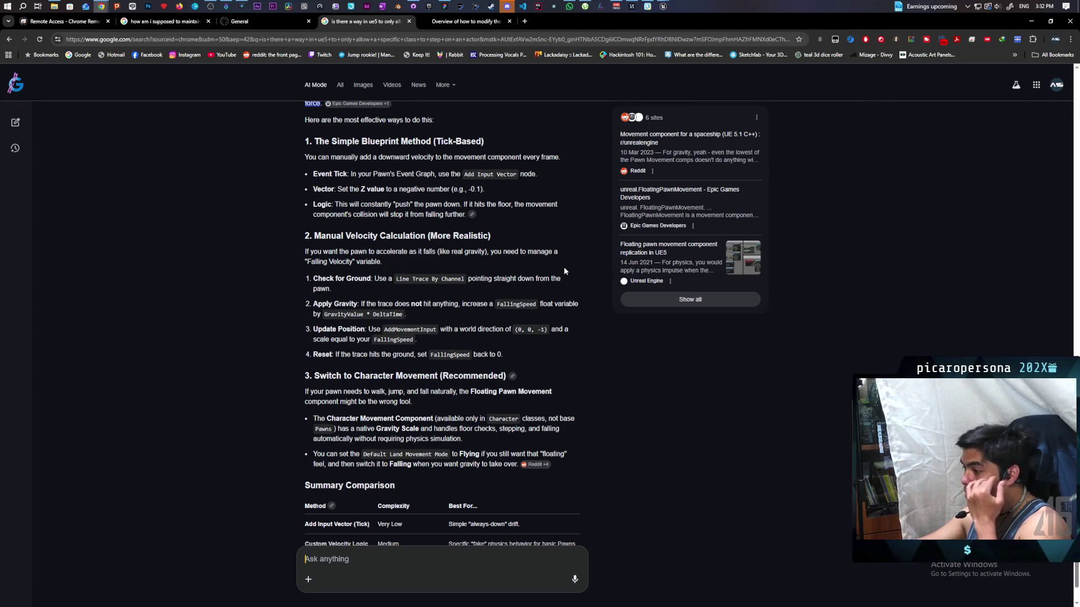
scroll(564, 270, down, 3)
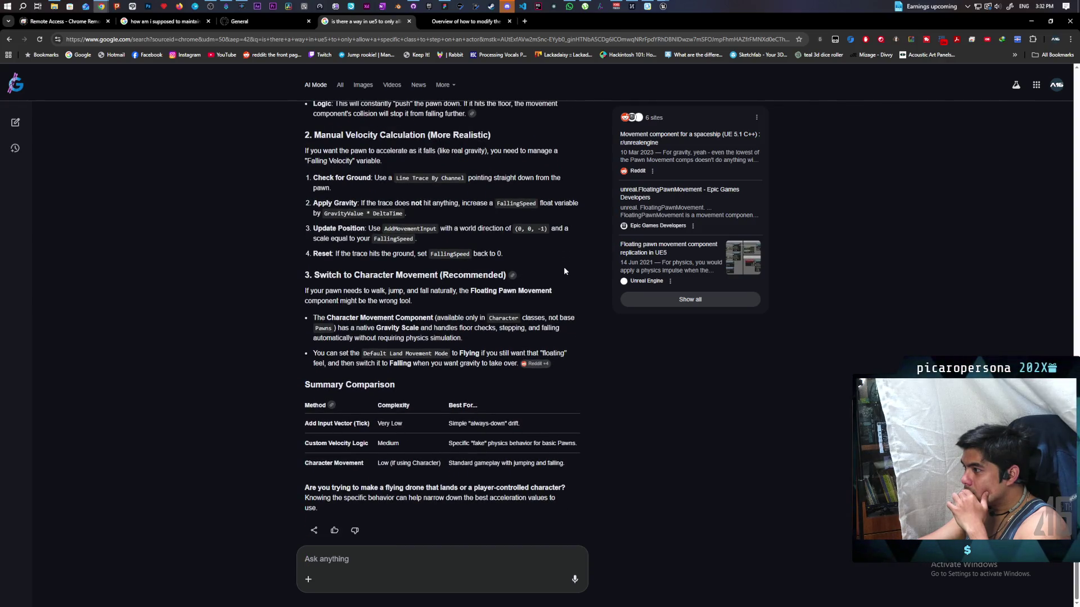
scroll(564, 269, up, 3)
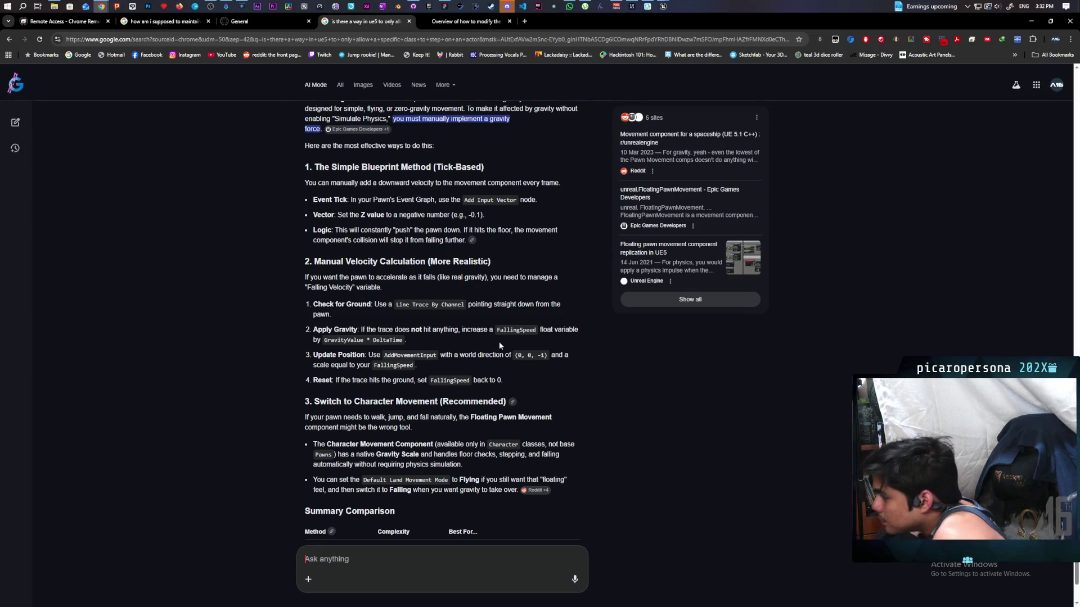
scroll(507, 335, down, 2)
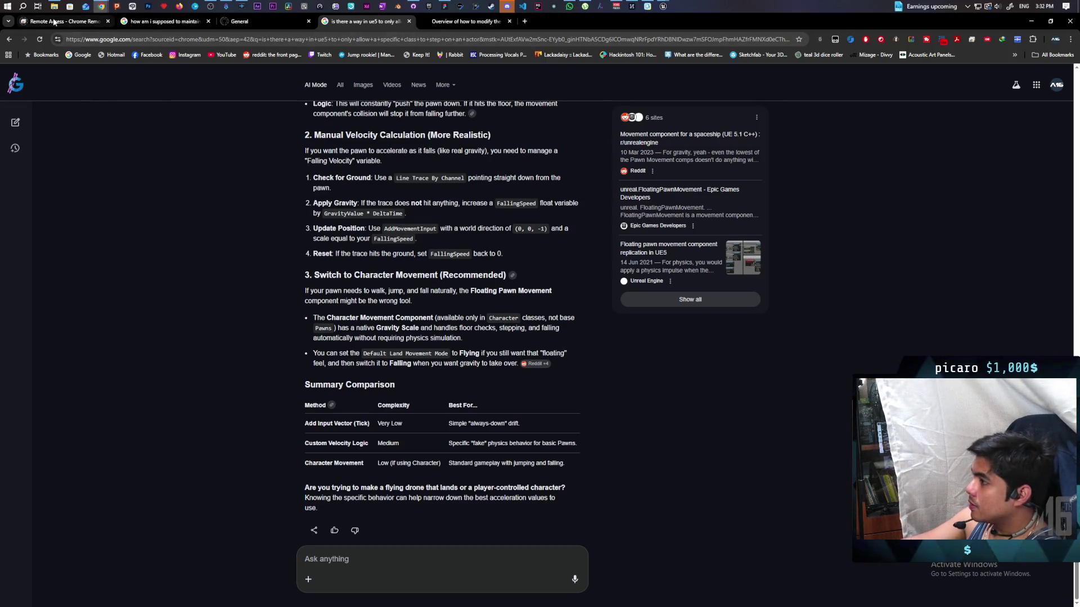
mouse_move(669, 7)
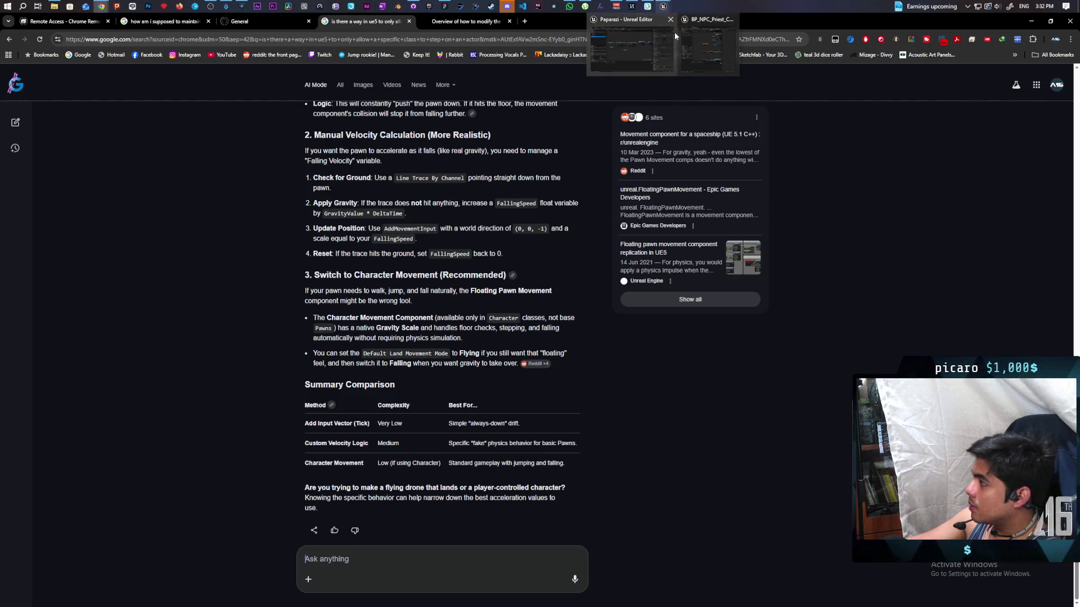
mouse_move(713, 47)
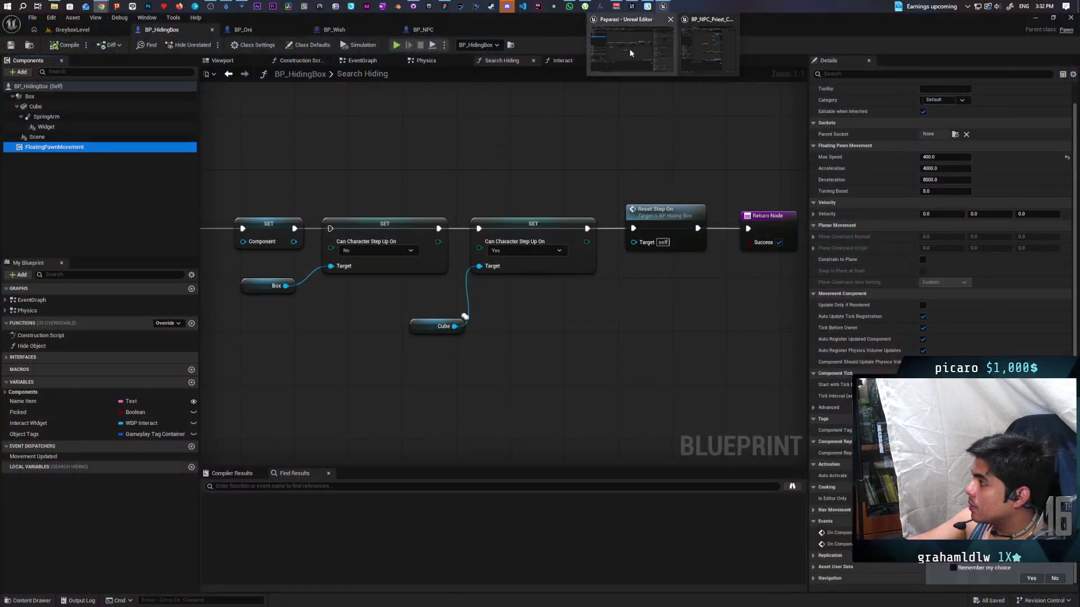
click(629, 48)
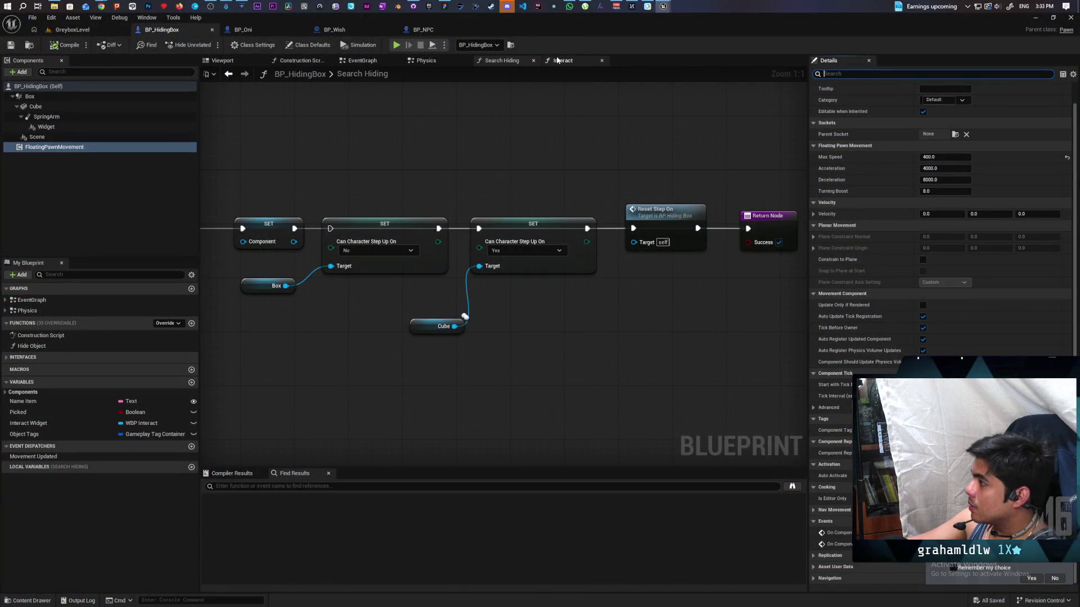
Place an Add Movement Input node in BP_HidingBox's EventGraph
click(360, 62)
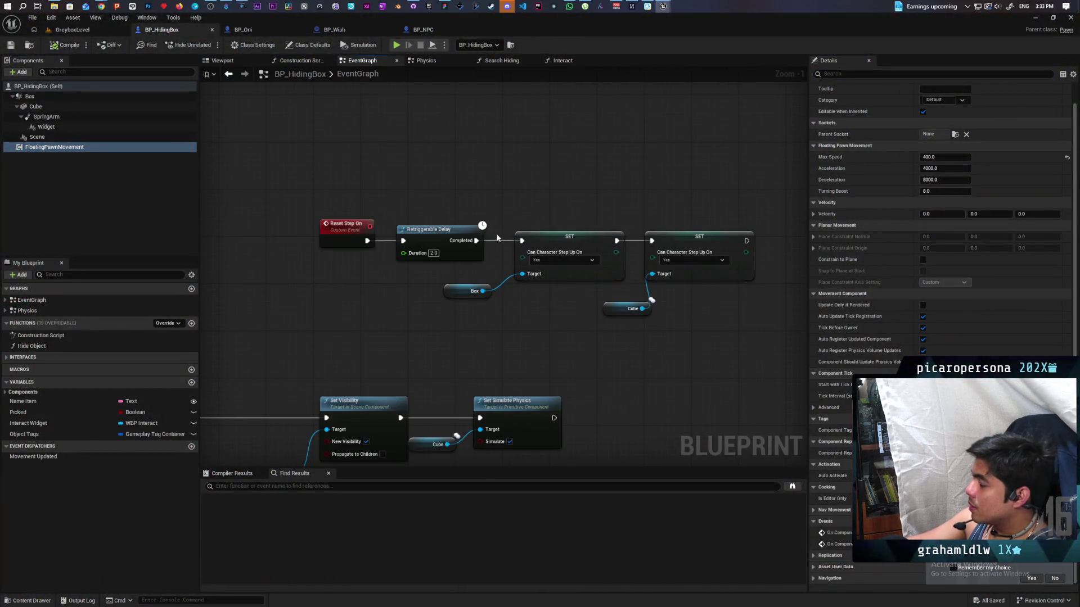
scroll(497, 238, down, 3)
drag(487, 171, 456, 243)
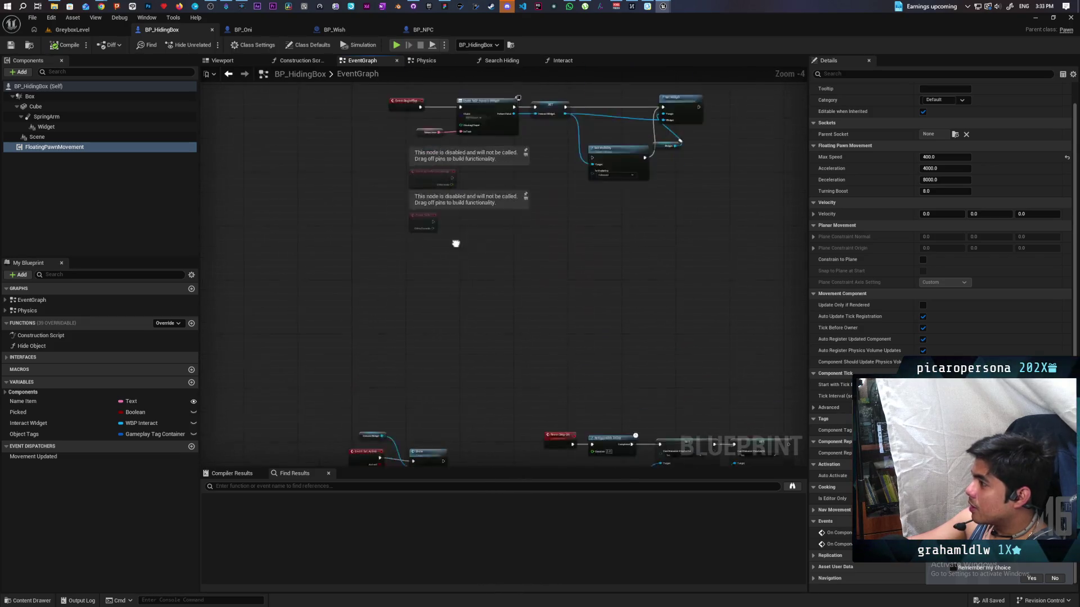
scroll(455, 244, up, 4)
right_click(510, 229)
text(ad)
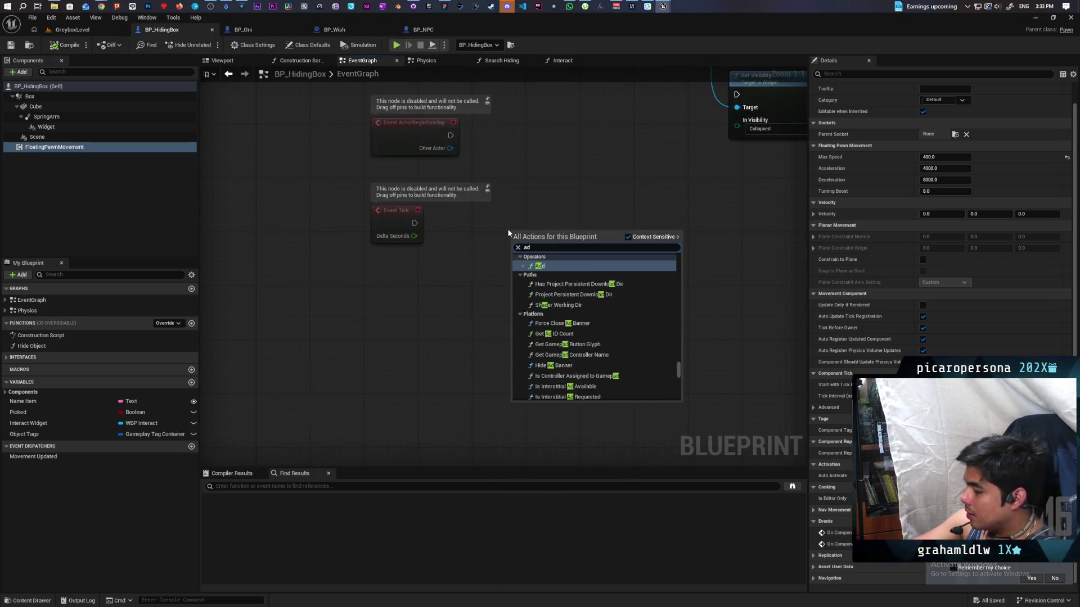
text(d movement input)
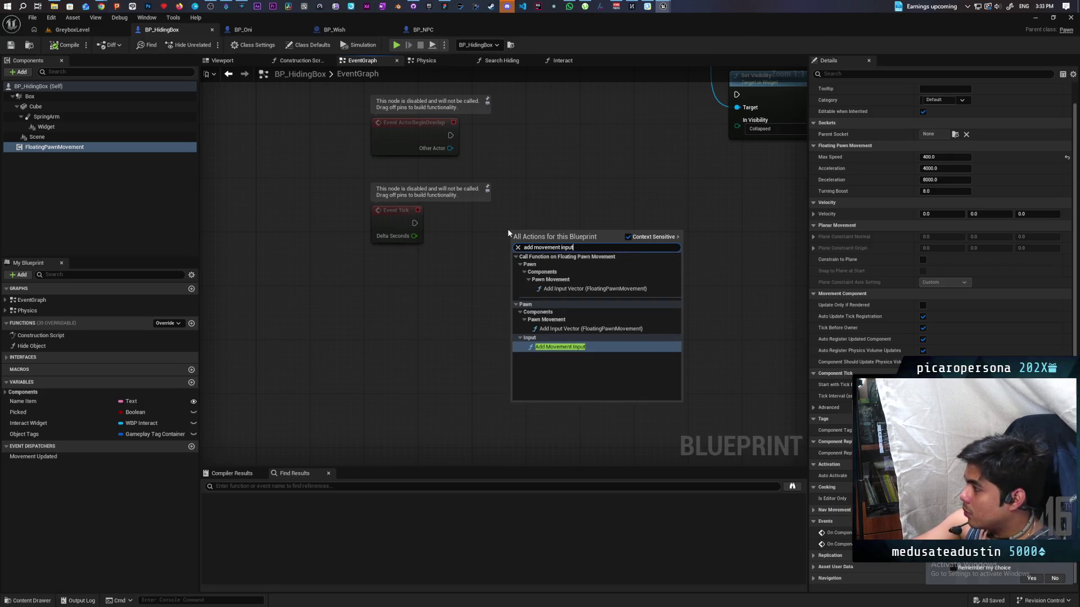
key(Return)
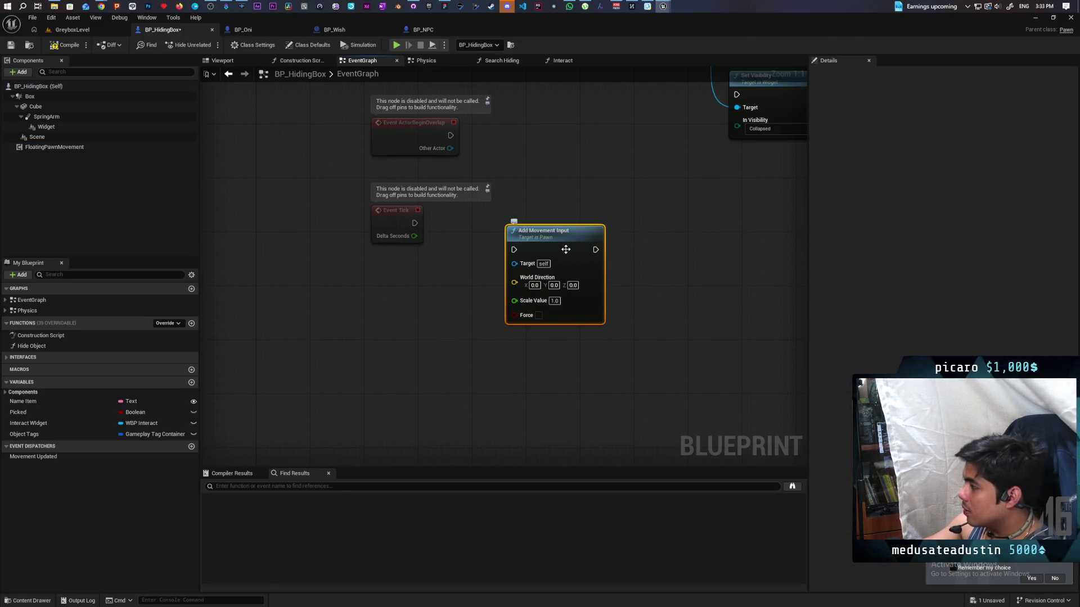
Set World Direction Z to -1.0 and connect Event Tick to Add Movement Input
click(572, 285)
text(-1)
click(573, 222)
mouse_move(415, 223)
mouse_down()
mouse_move(513, 250)
mouse_move(540, 220)
mouse_up()
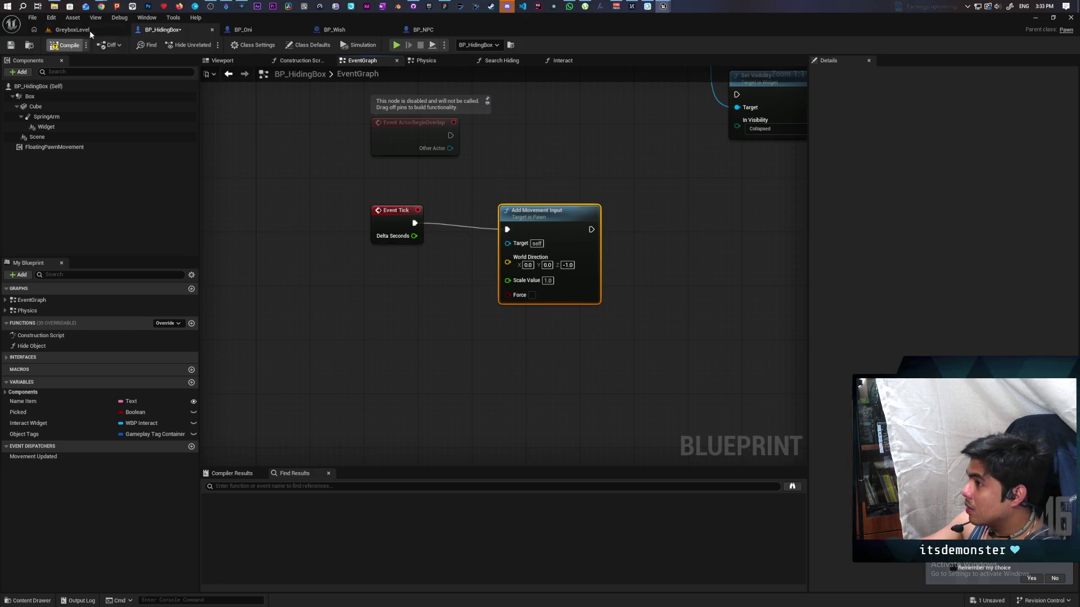
click(89, 32)
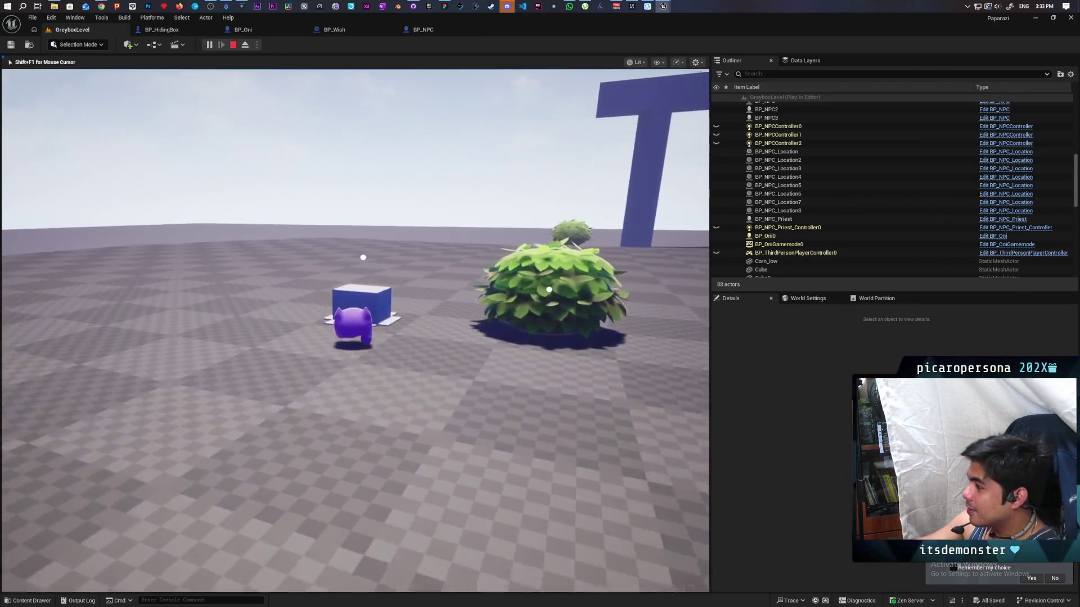
Drive the box pawn past the blue pillars, circle the blue box, and head toward the hill gate
key(w)
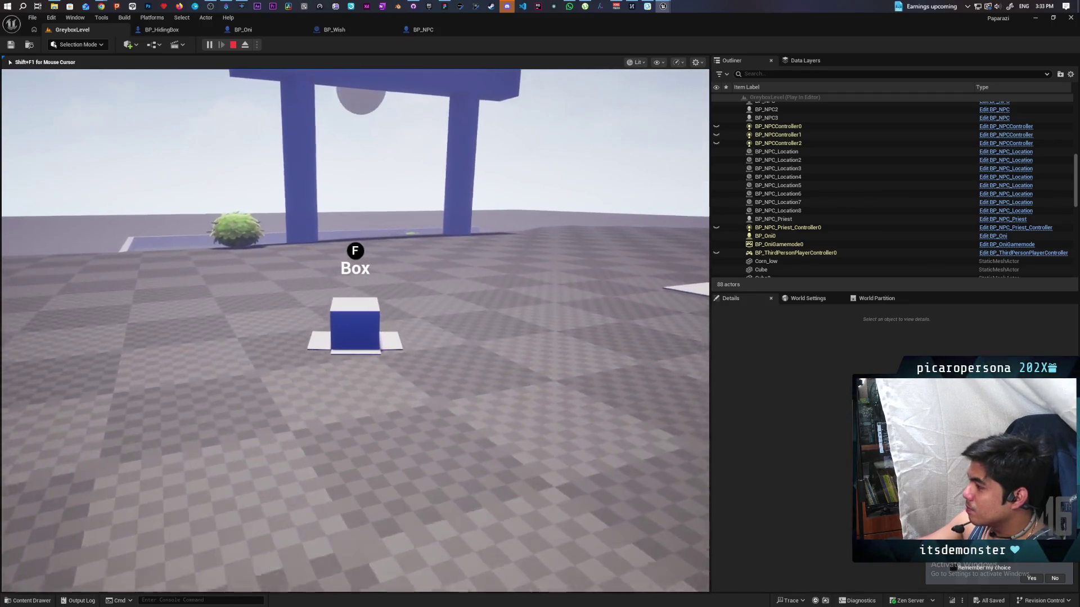
key(w)
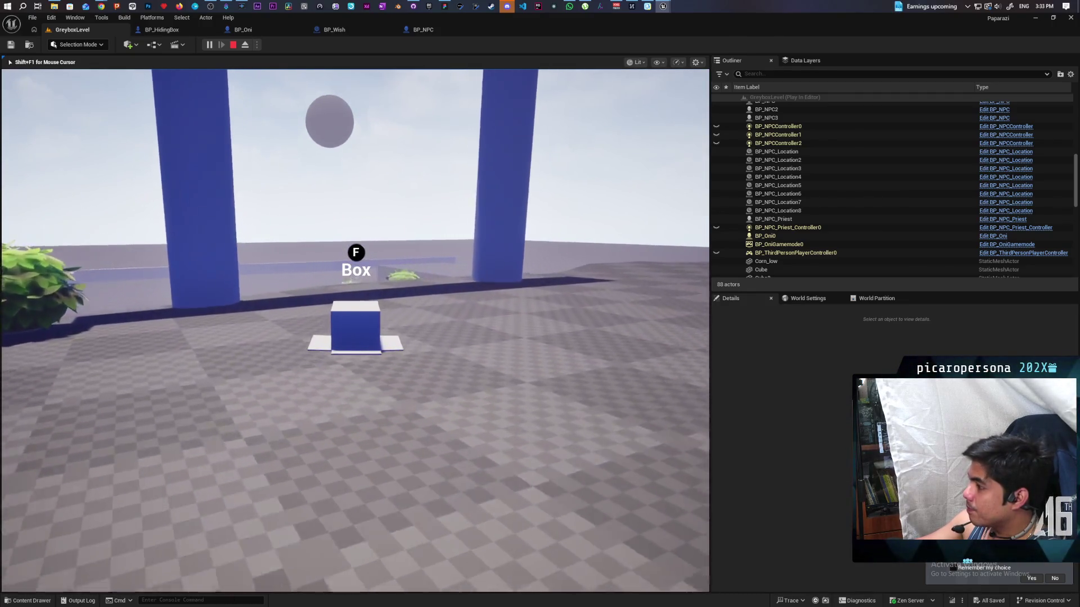
key(w)
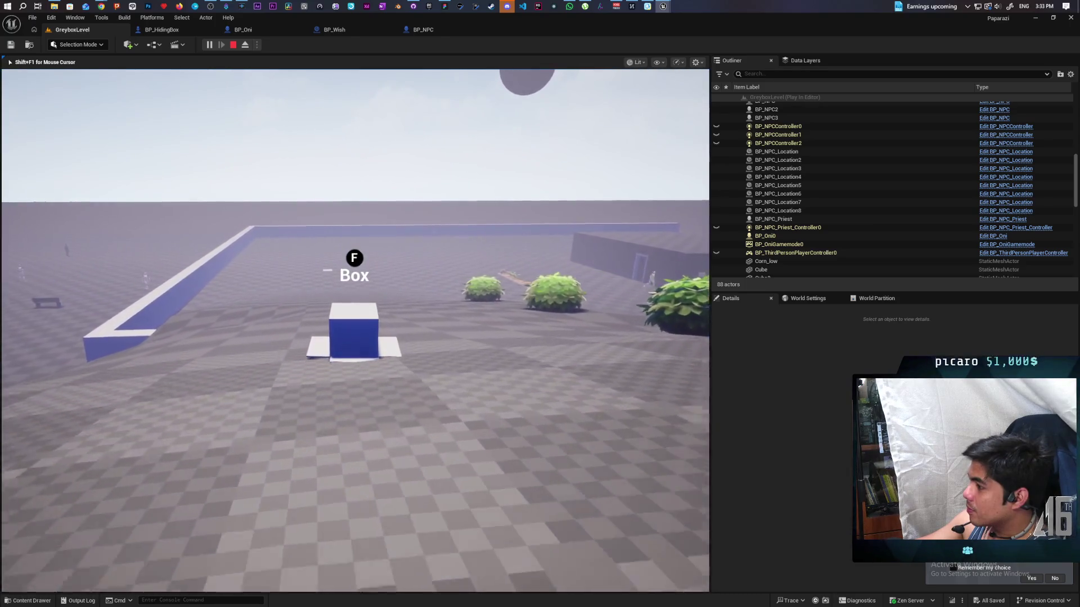
key(d)
key(d)
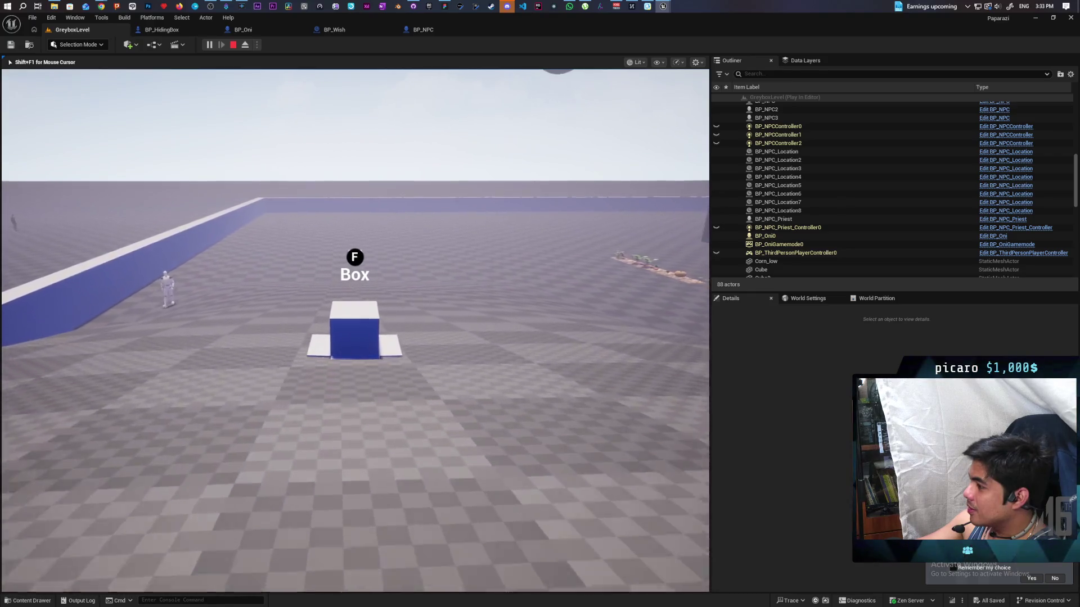
key(d)
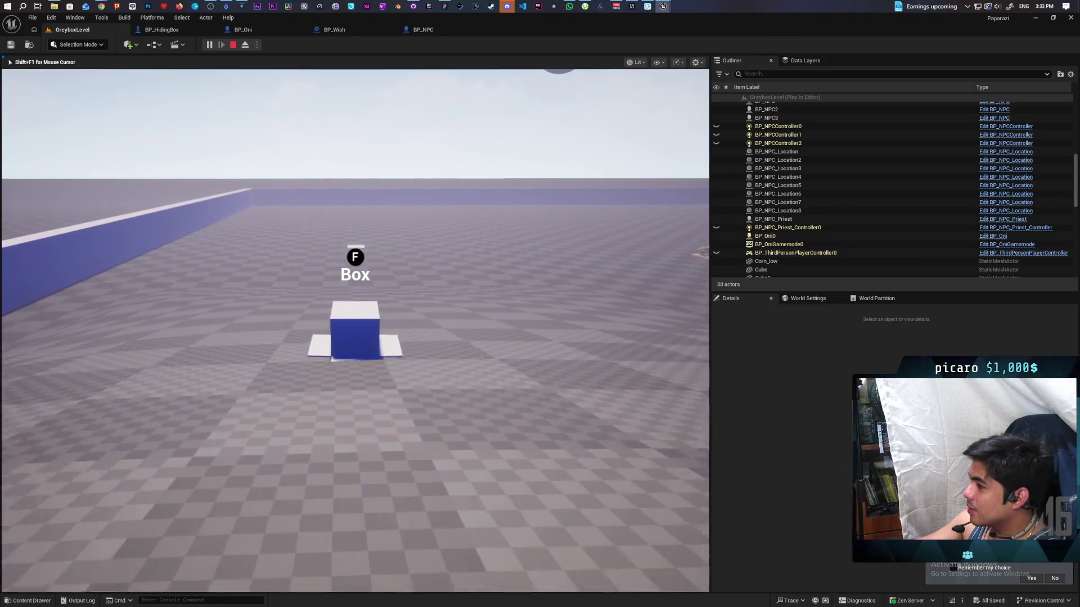
key(d)
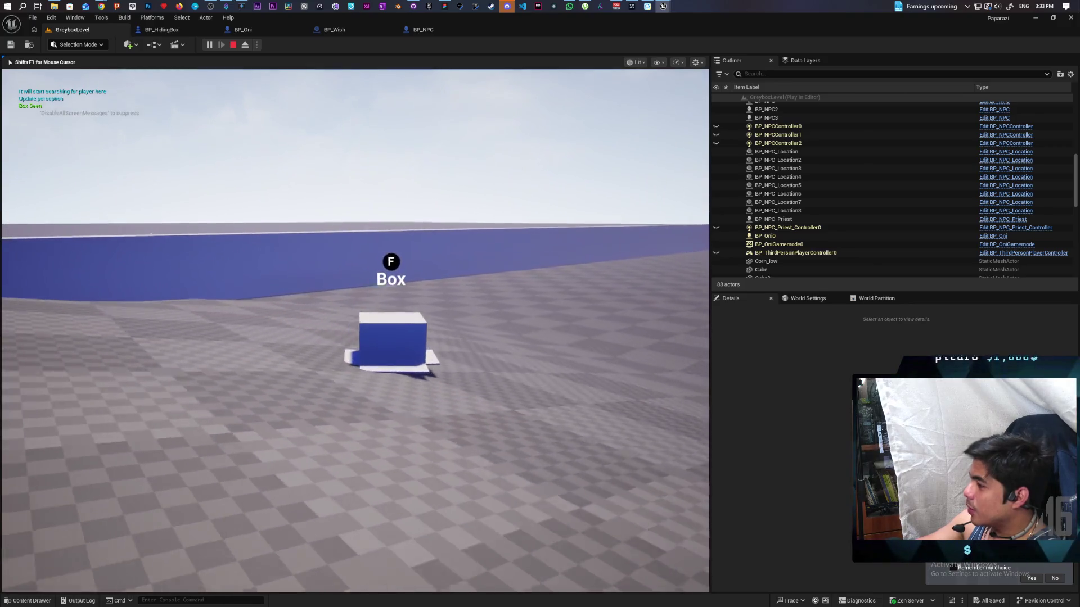
key(d)
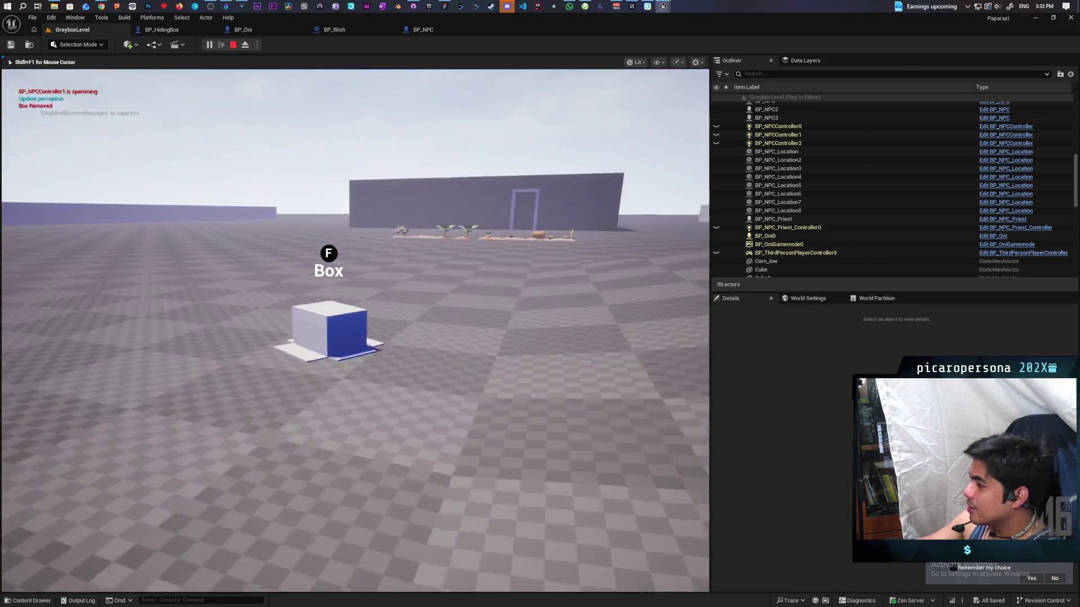
key(d)
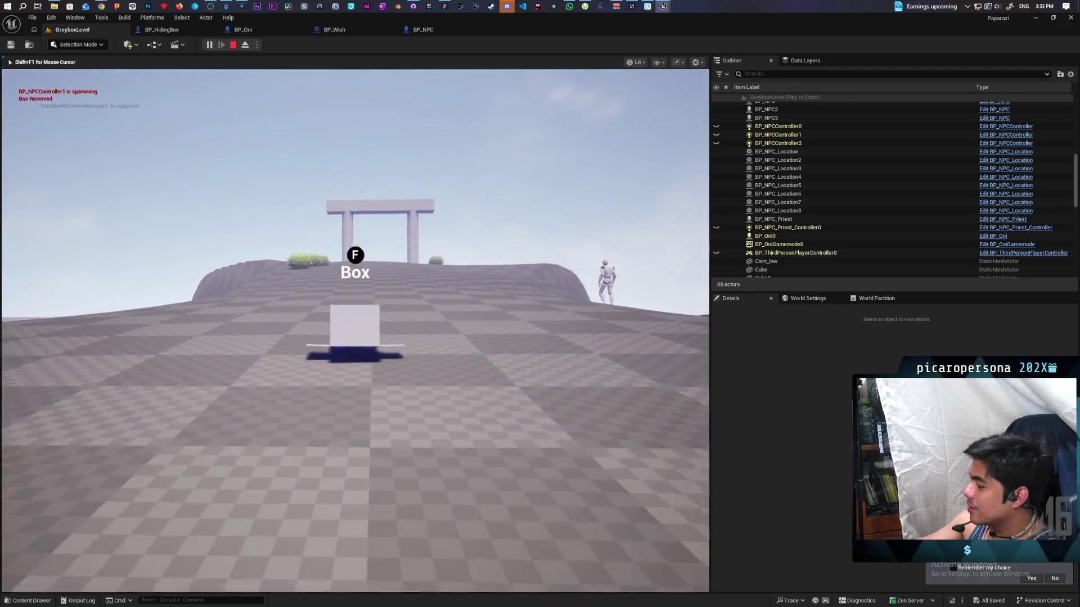
key(w)
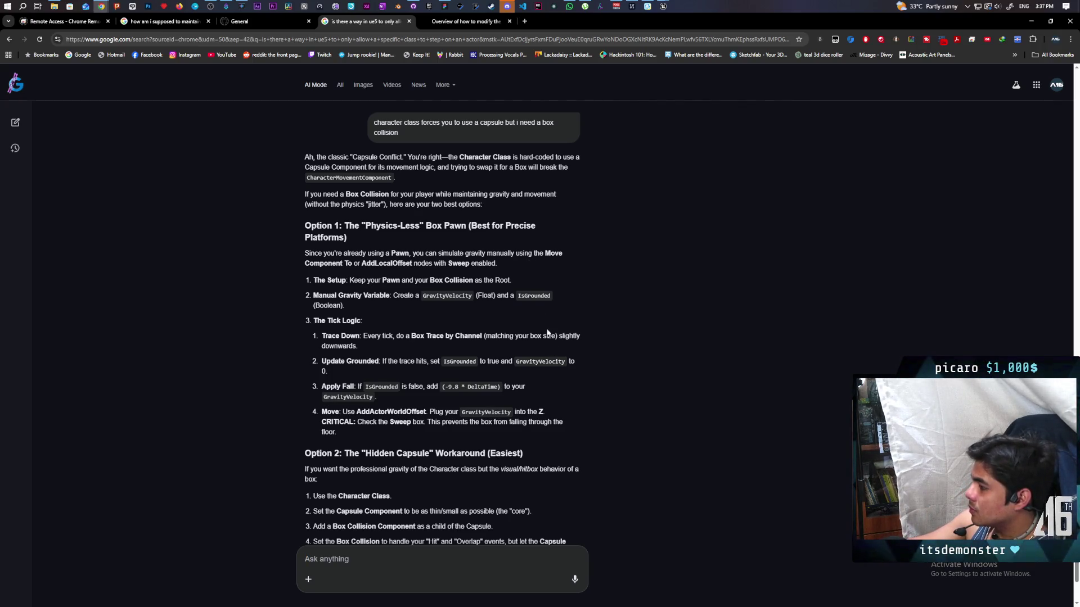
mouse_move(664, 7)
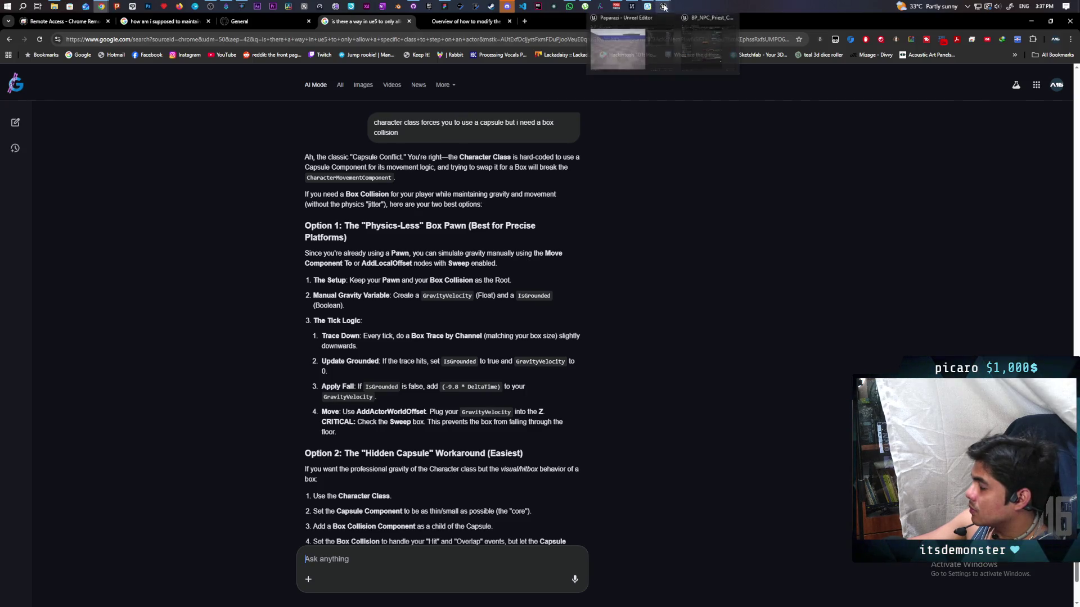
mouse_move(718, 48)
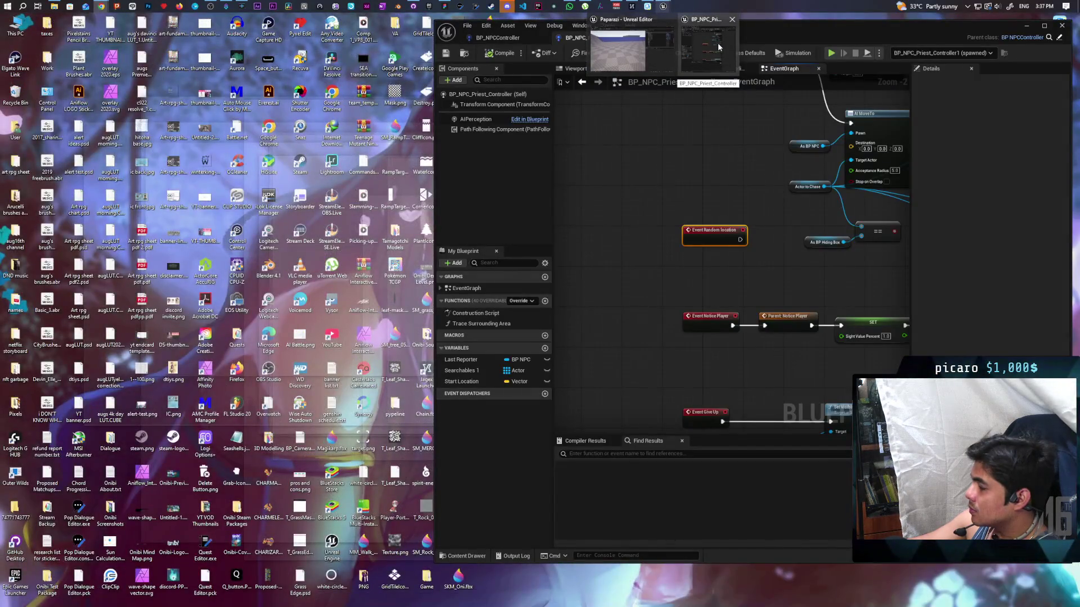
Close the priest controller window, then delete Event Tick and Add Movement Input in BP_HidingBox
mouse_move(647, 48)
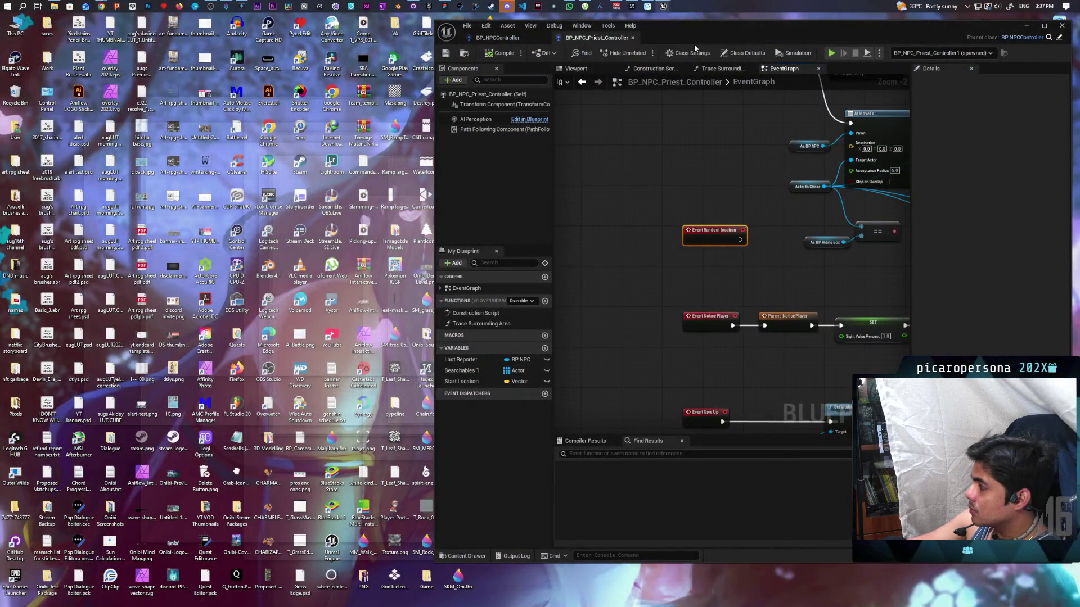
click(694, 44)
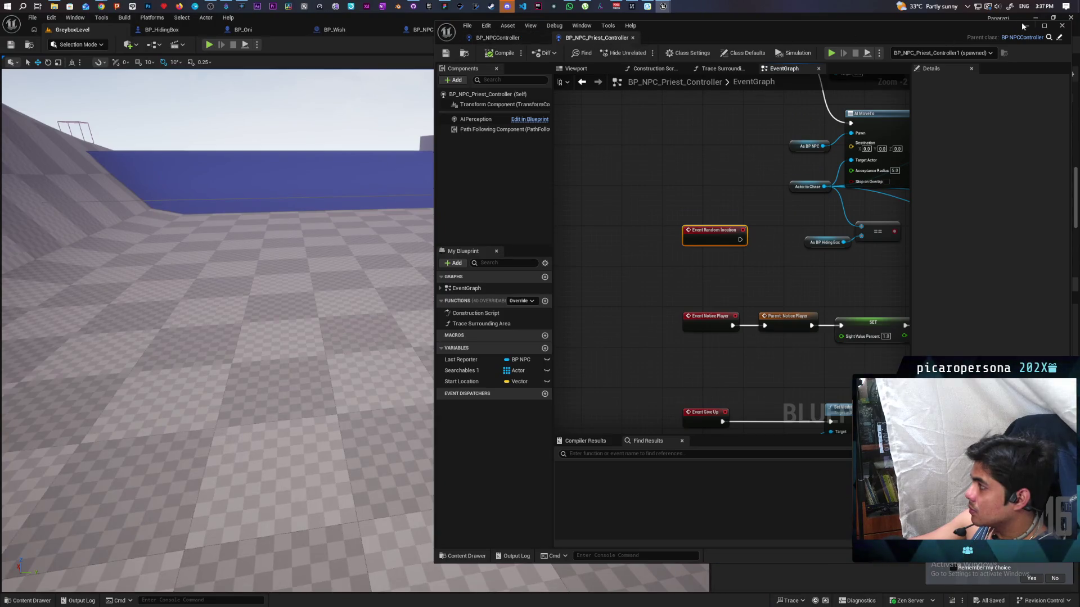
click(1022, 26)
click(181, 28)
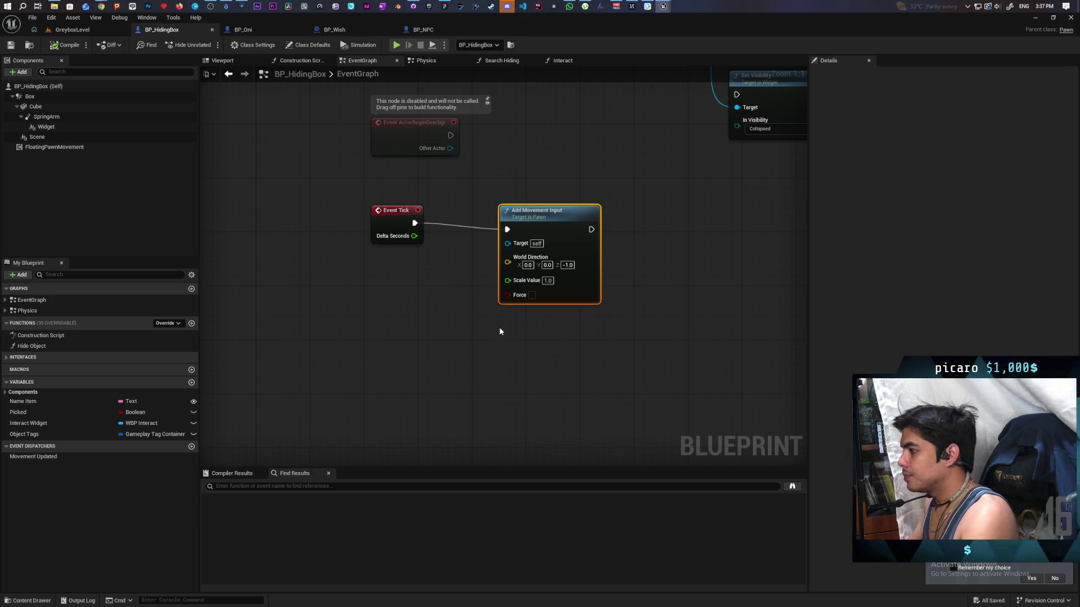
drag(351, 299, 626, 188)
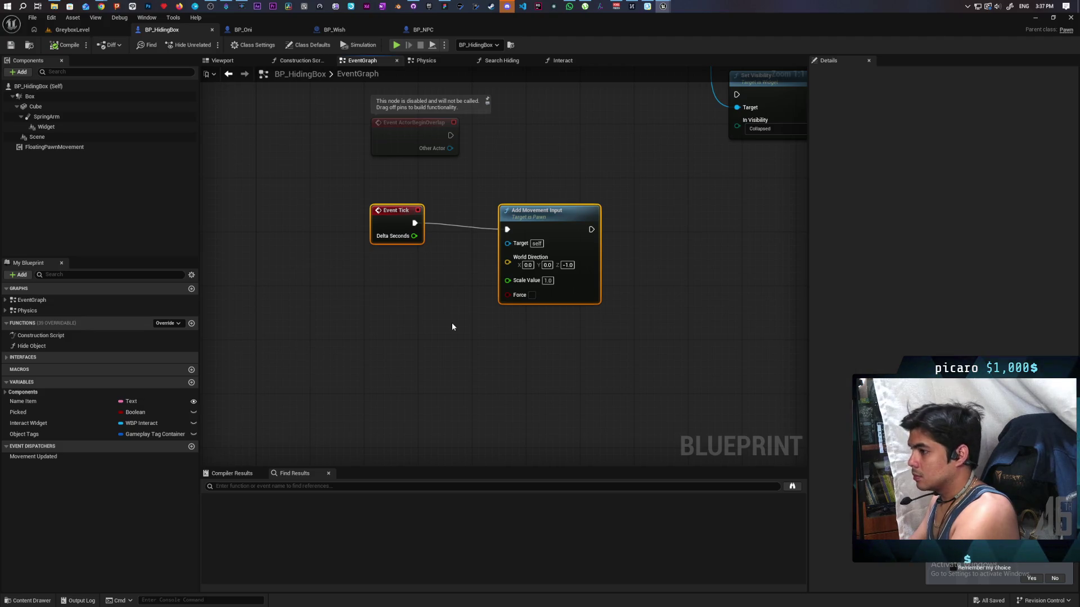
key(Delete)
Create an Actor Component blueprint named C_PawnGravity in ThirdPerson Blueprints
click(12, 601)
click(261, 551)
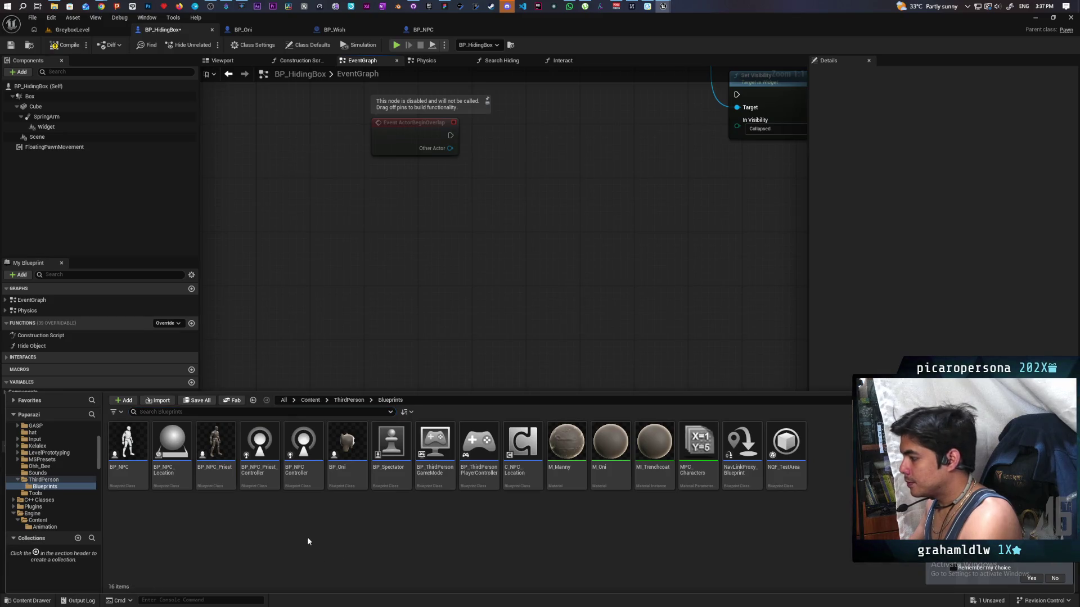
right_click(300, 530)
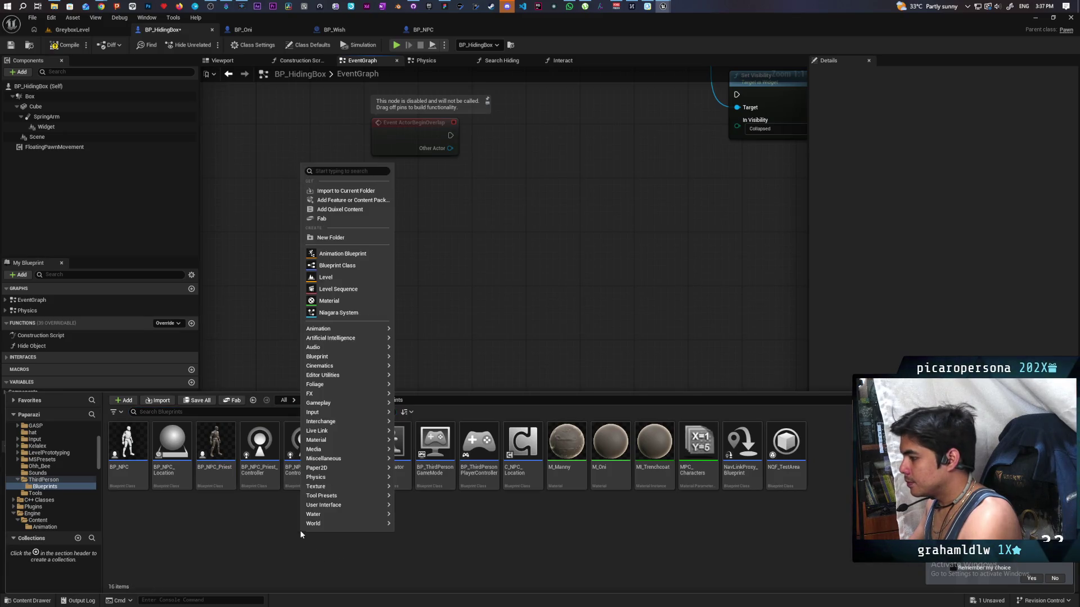
click(359, 267)
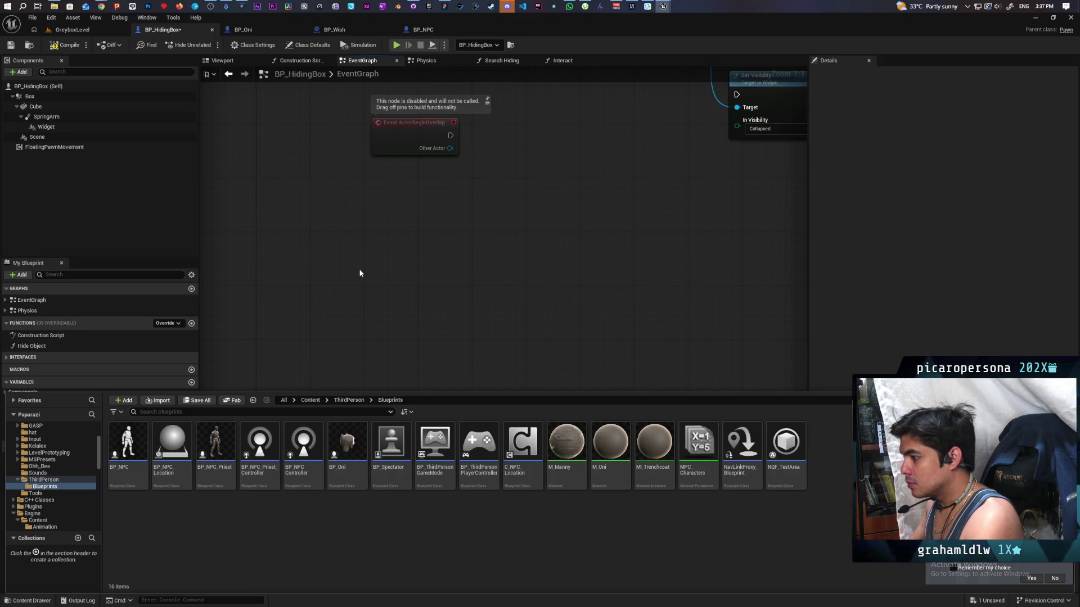
click(446, 325)
text(C_PawnGravity)
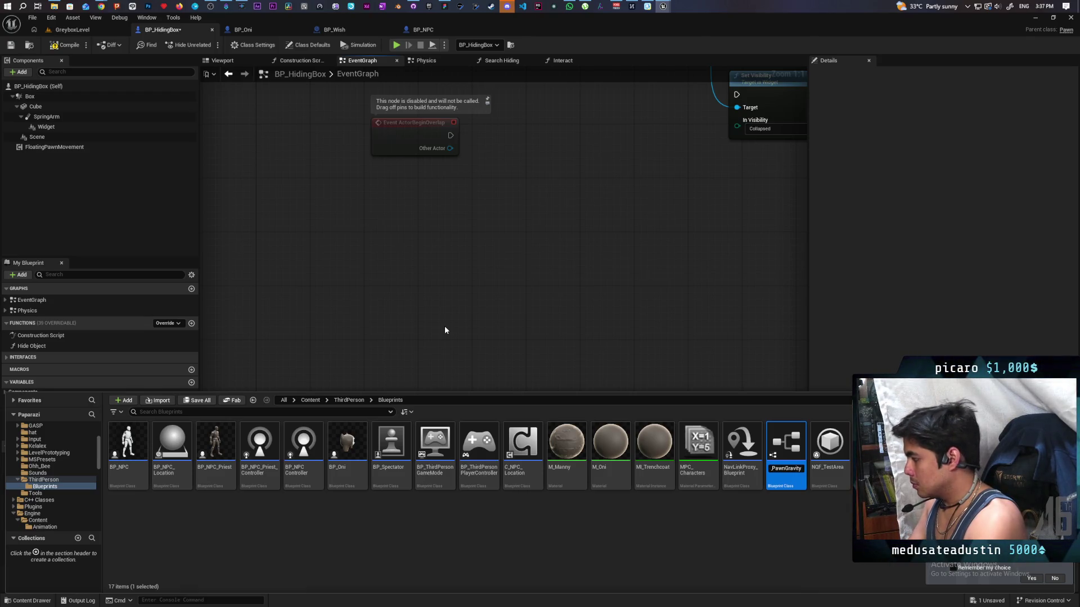
key(Return)
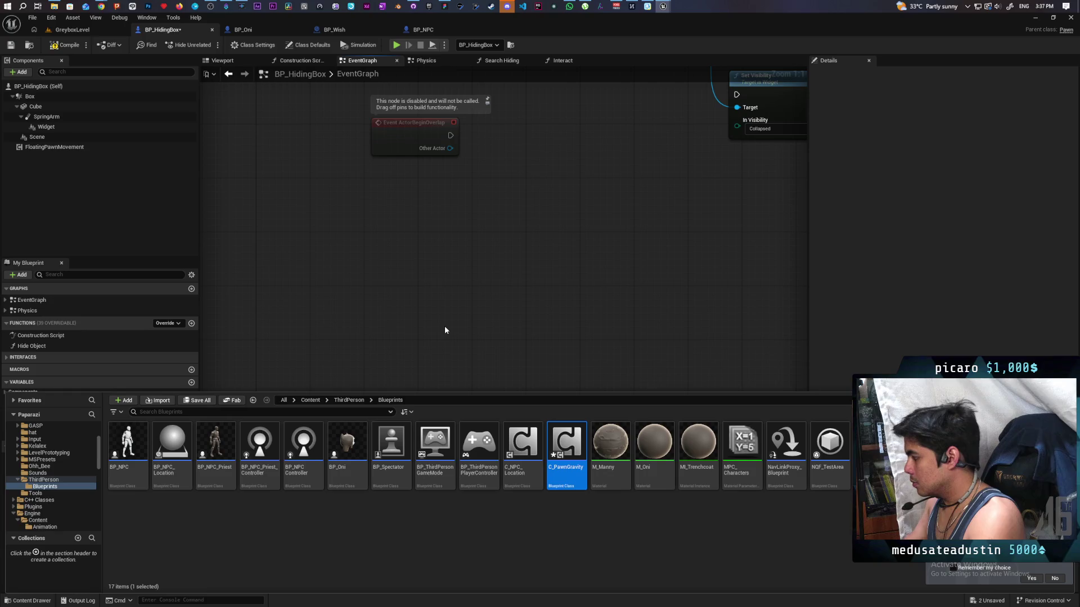
Add C_PawnGravity to BP_HidingBox's components and save the blueprint
mouse_move(566, 447)
mouse_down()
mouse_move(506, 427)
mouse_move(166, 169)
mouse_move(109, 174)
mouse_move(125, 180)
mouse_up()
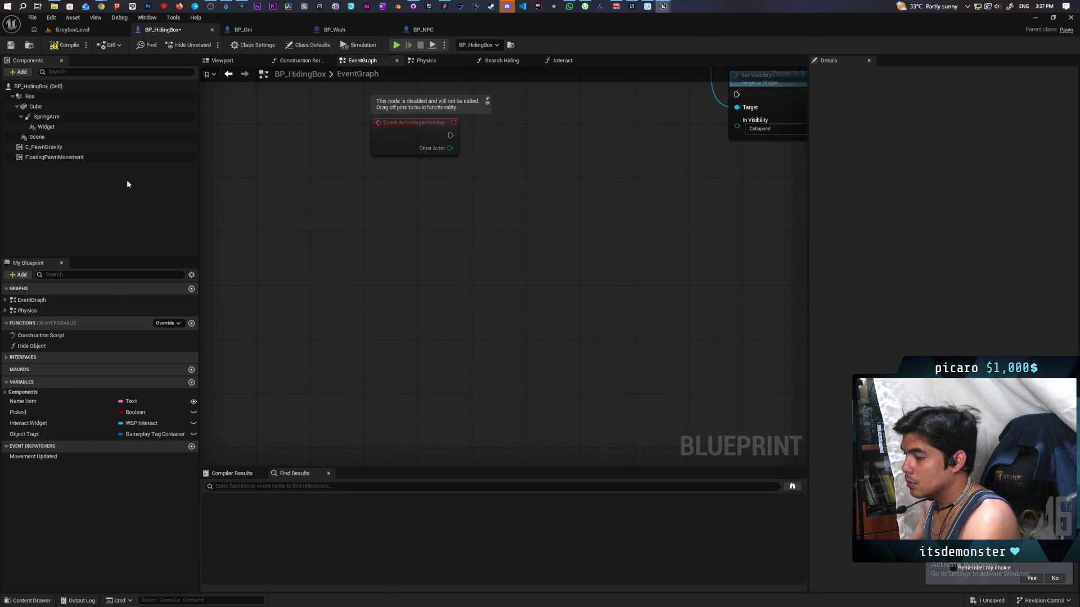
key(ctrl+s)
right_click(56, 147)
mouse_move(123, 169)
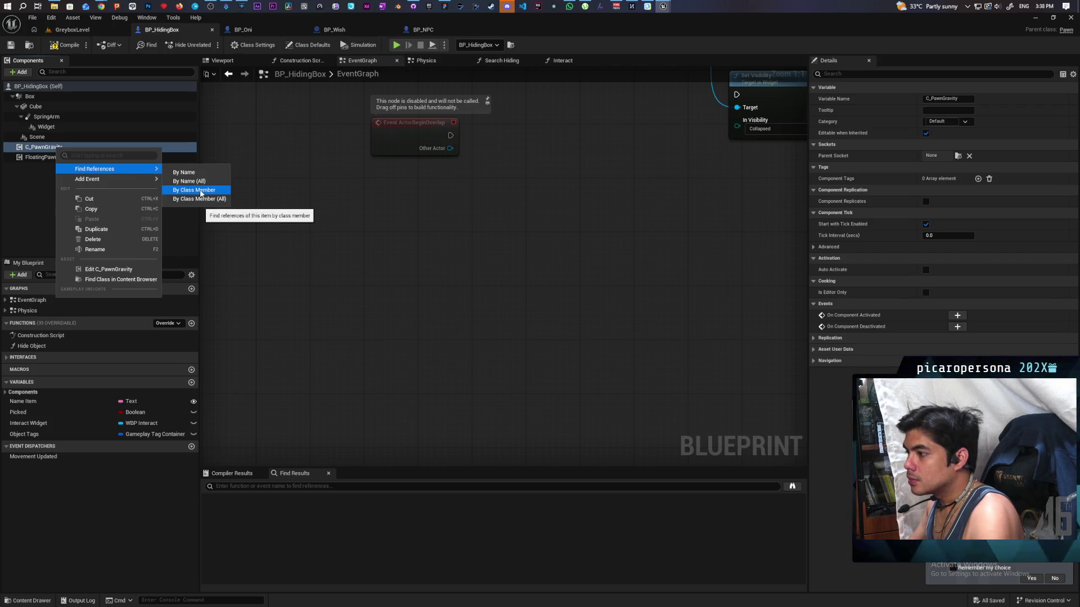
Open the C_PawnGravity blueprint and add a Get Owner node beside Event Begin Play
click(107, 269)
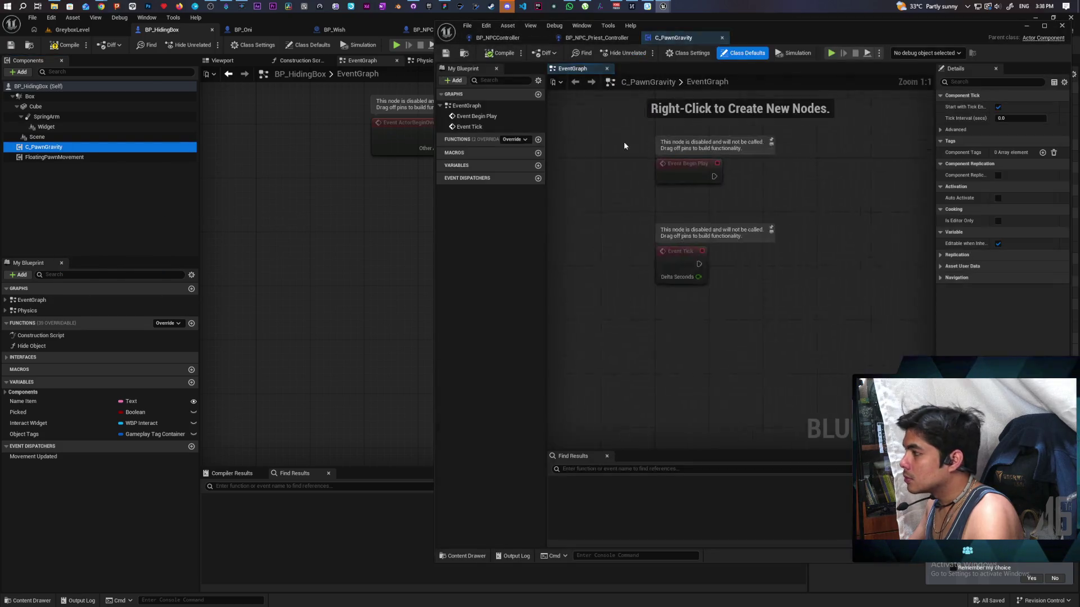
drag(813, 28, 457, 49)
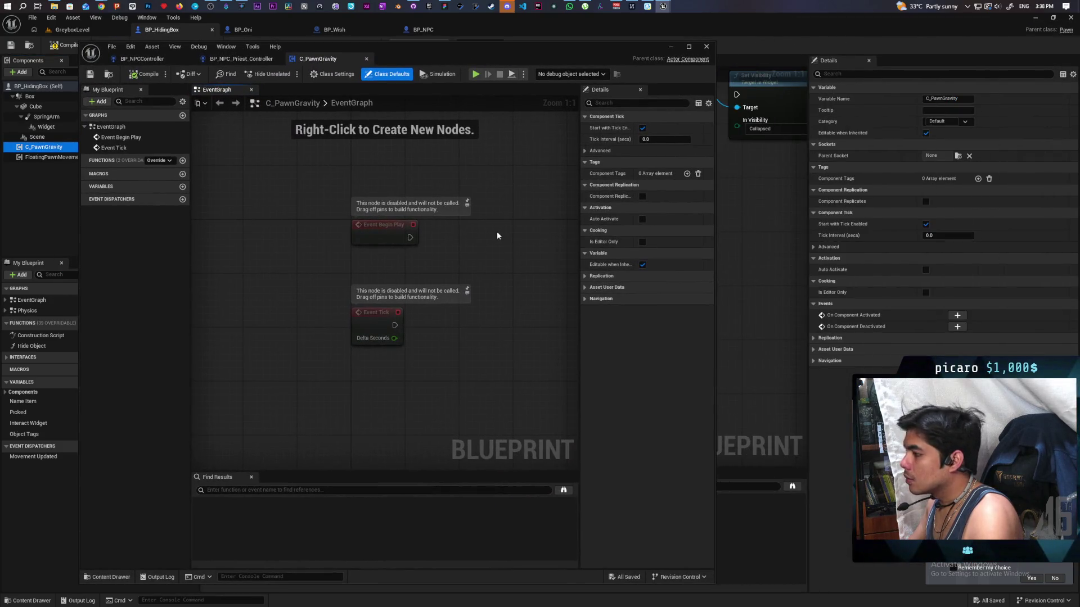
scroll(497, 231, down, 2)
drag(397, 218, 392, 213)
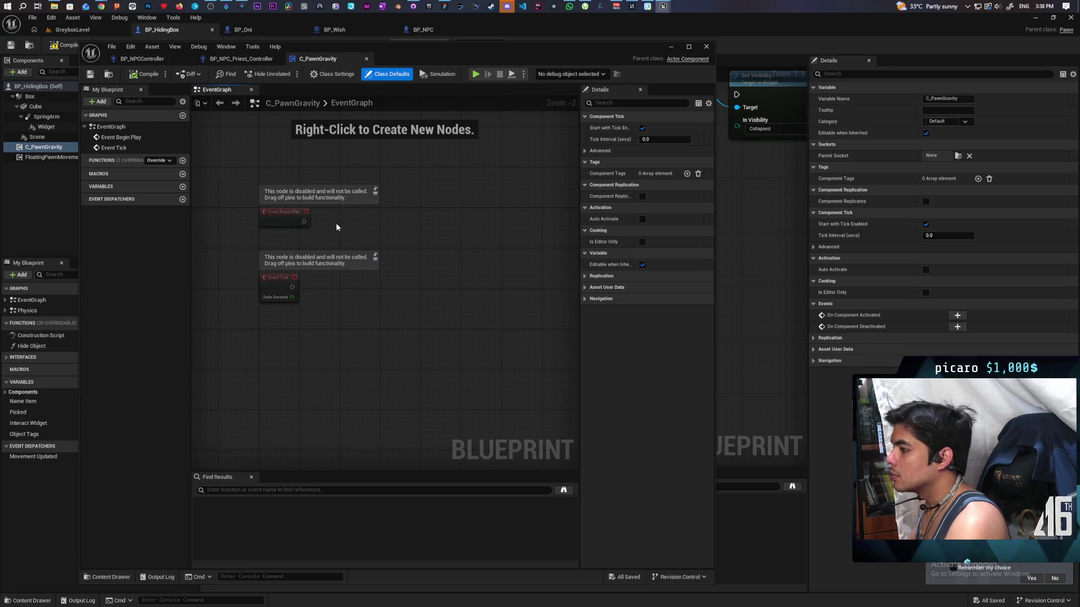
drag(242, 240, 392, 203)
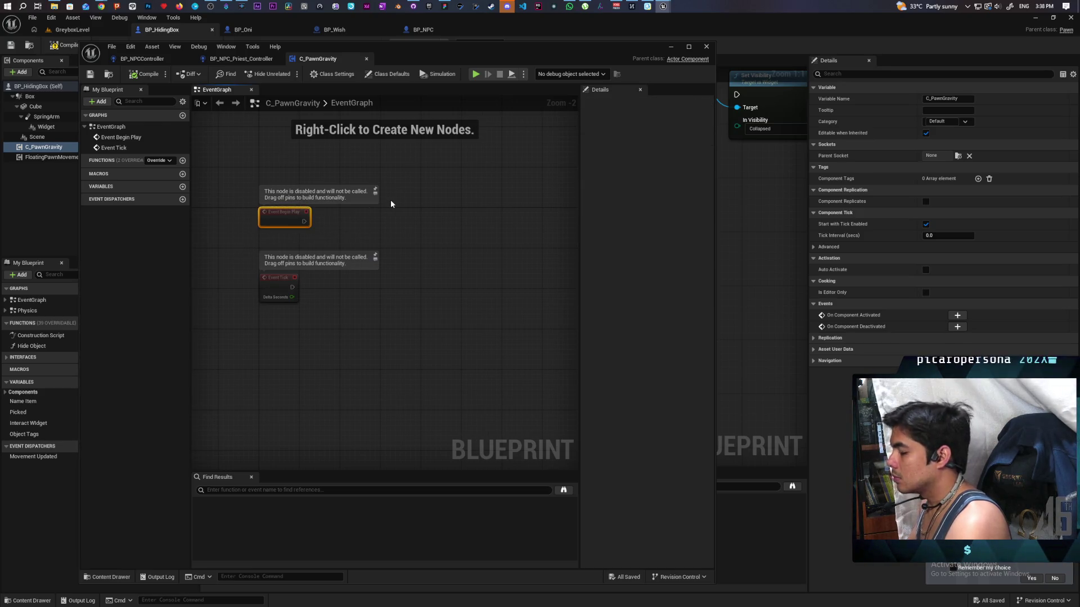
click(337, 227)
key(ctrl+v)
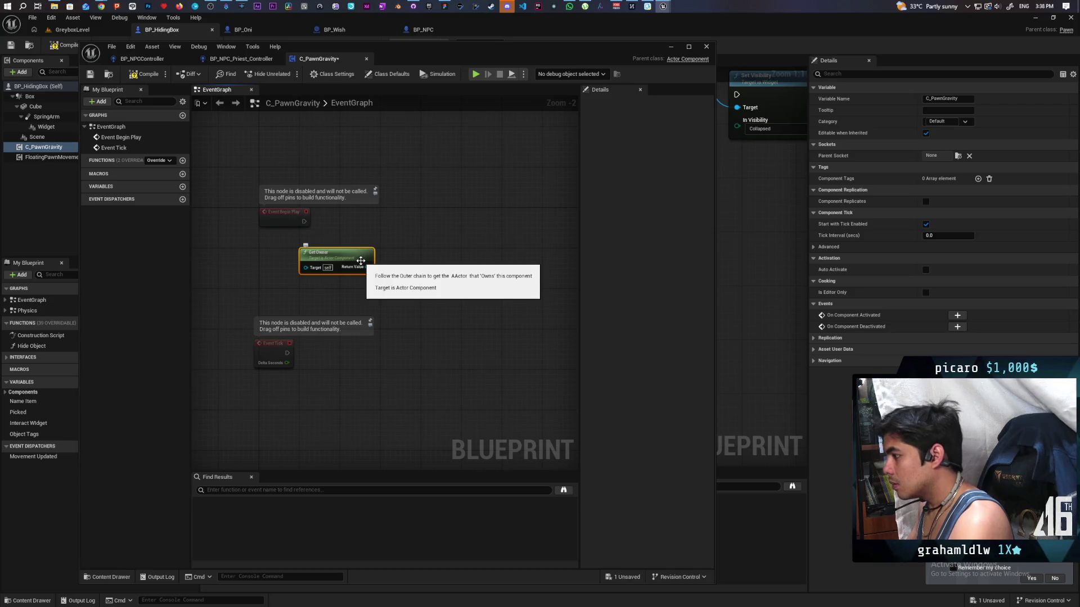
Cast the owner to Pawn on Begin Play and store the result in an As Pawn variable
scroll(360, 260, up, 2)
mouse_move(361, 260)
mouse_down()
mouse_move(304, 259)
mouse_move(342, 252)
mouse_up()
text(cast to )
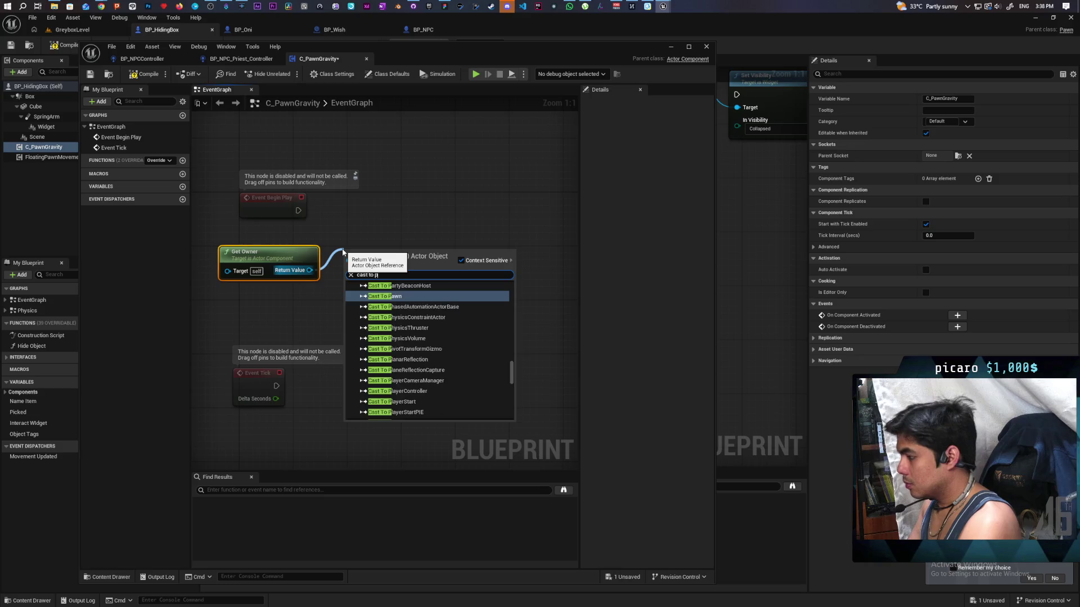
text(pawn)
key(Return)
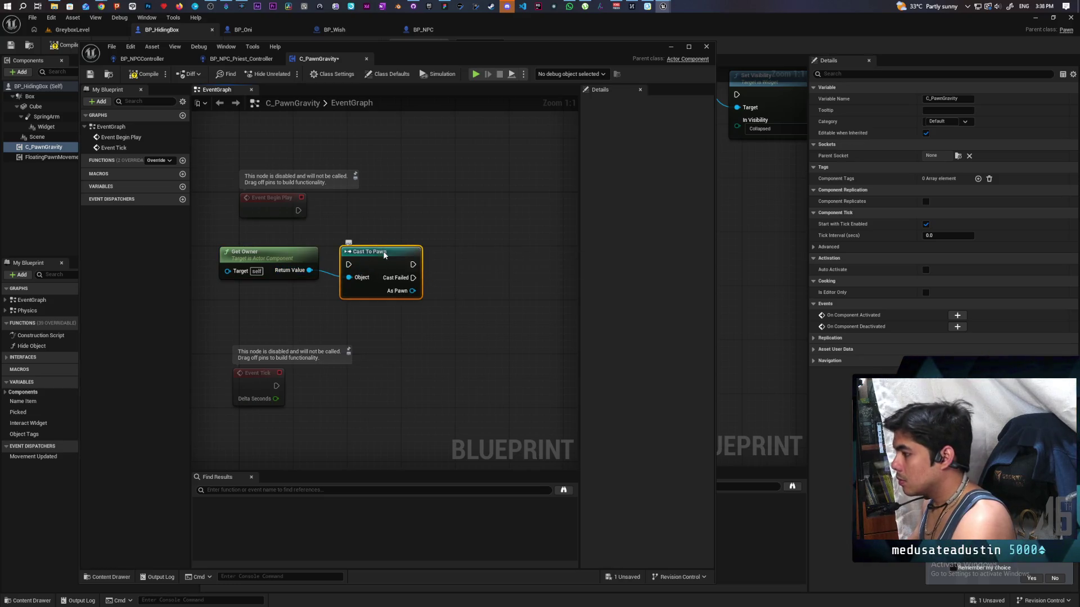
drag(371, 250, 371, 159)
mouse_move(299, 210)
mouse_down()
mouse_move(348, 170)
mouse_move(370, 205)
mouse_up()
drag(367, 247, 465, 215)
click(491, 243)
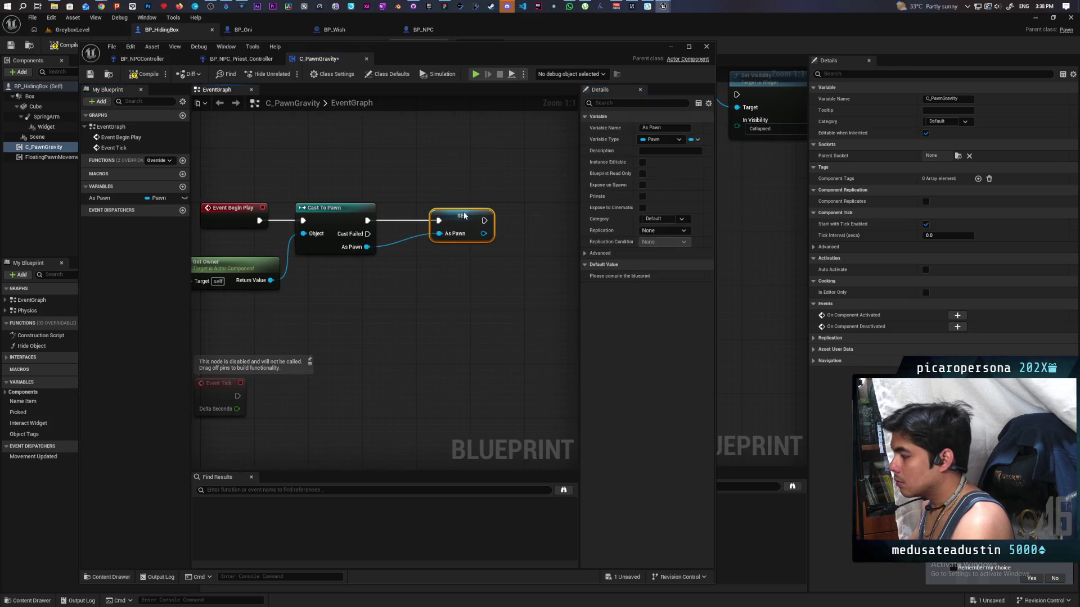
Compile and save the C_PawnGravity blueprint
click(142, 73)
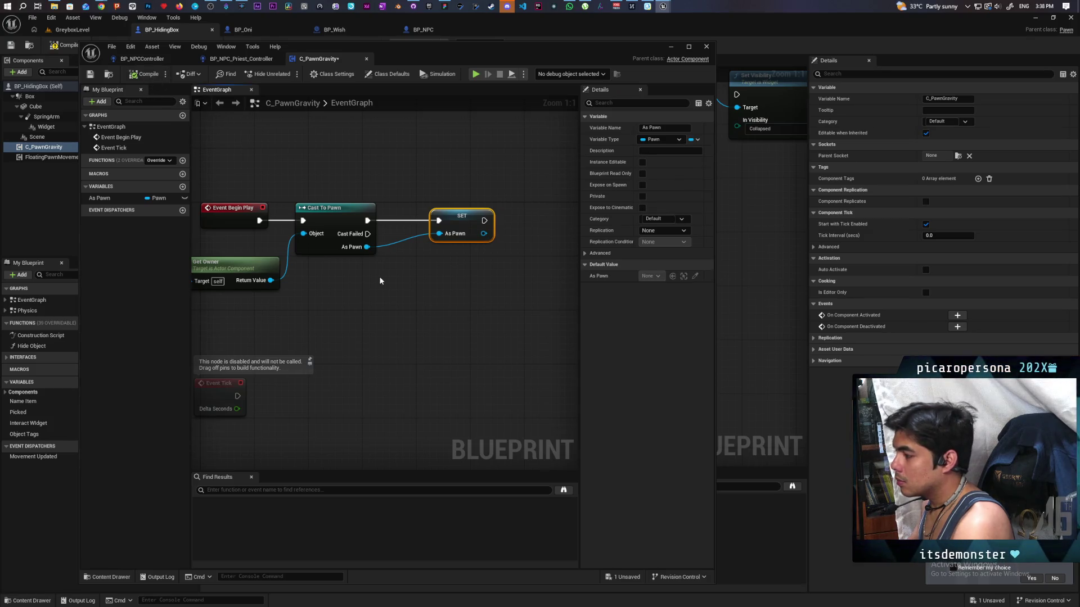
scroll(386, 279, down, 1)
key(ctrl+s)
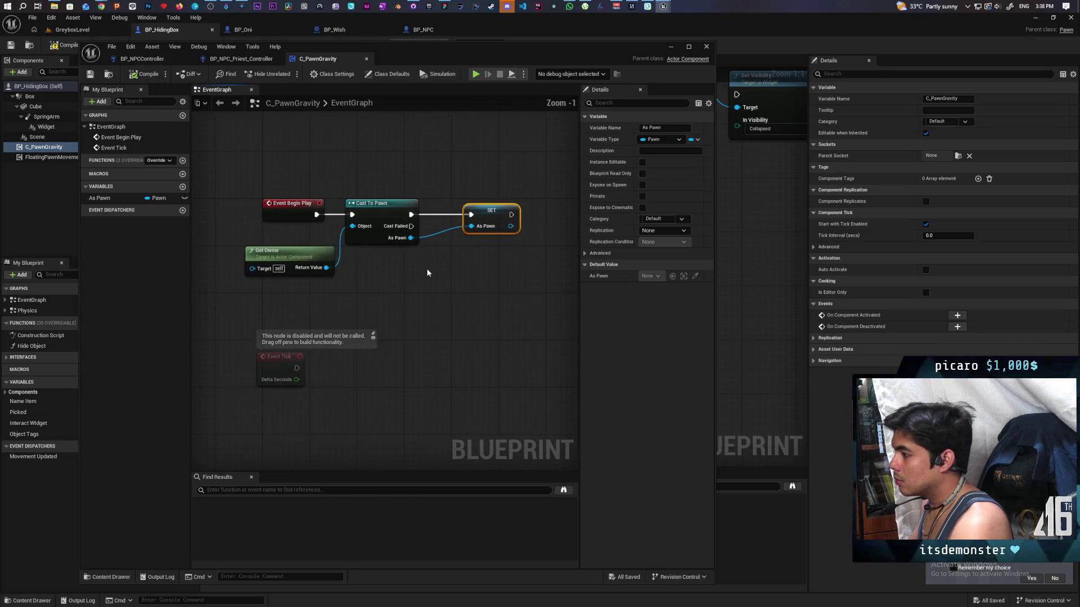
drag(426, 269, 409, 264)
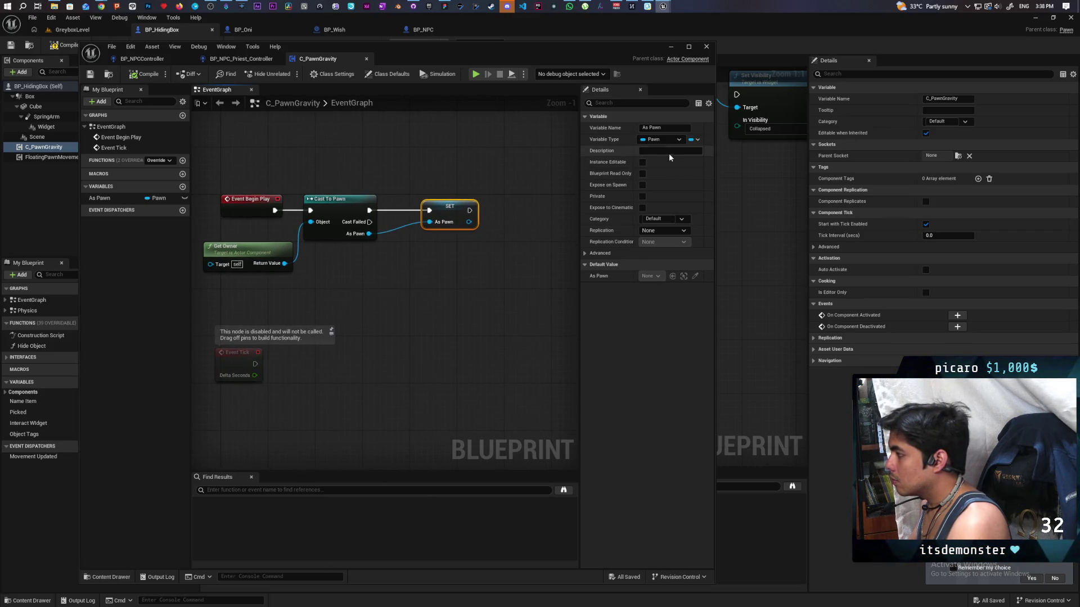
Turn off Start with Tick Enabled in the Class Defaults and save
click(387, 73)
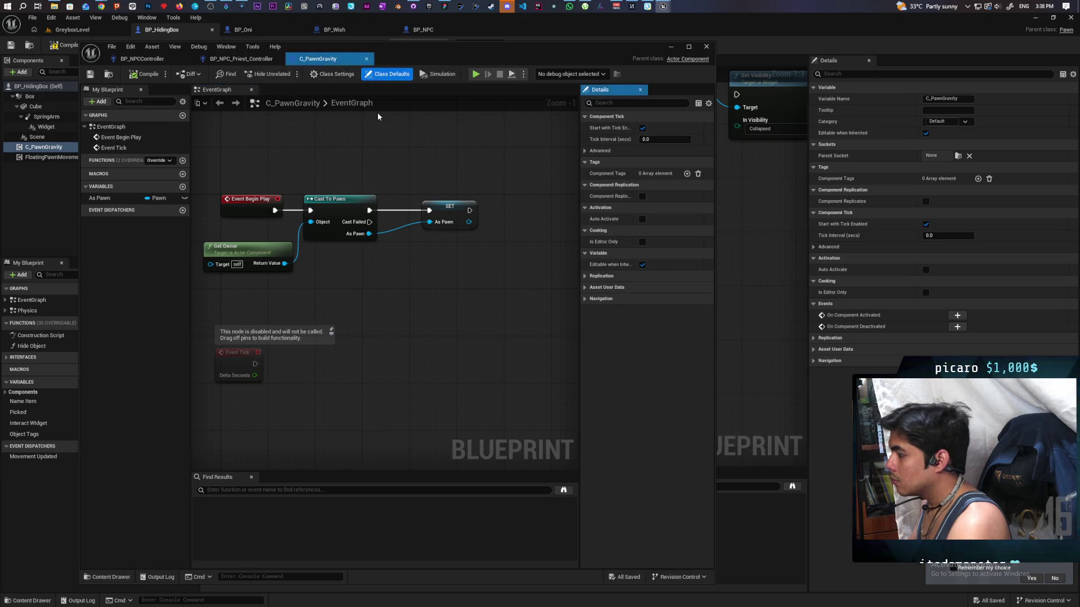
click(642, 128)
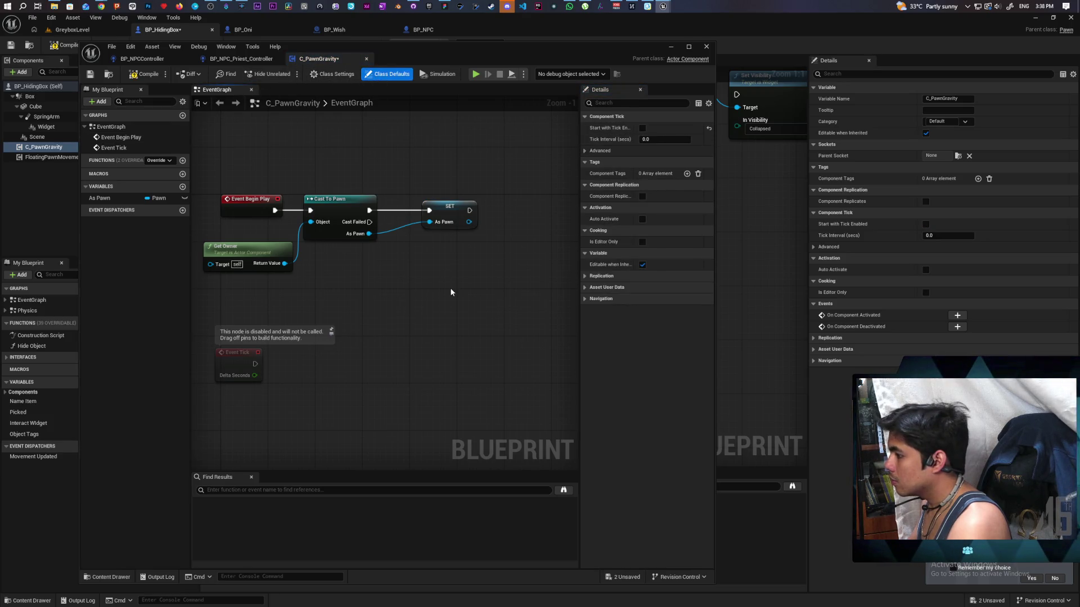
key(ctrl+s)
Try a Set Actor Tick Enabled node after SET, compile, then delete it as failing
drag(470, 210, 523, 211)
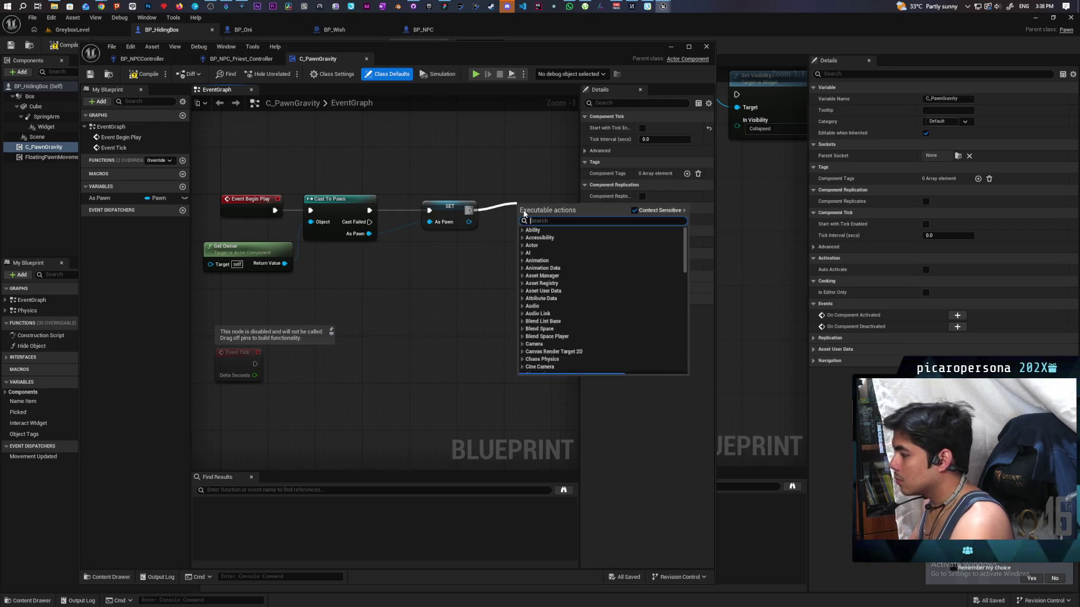
text(set tick enabled)
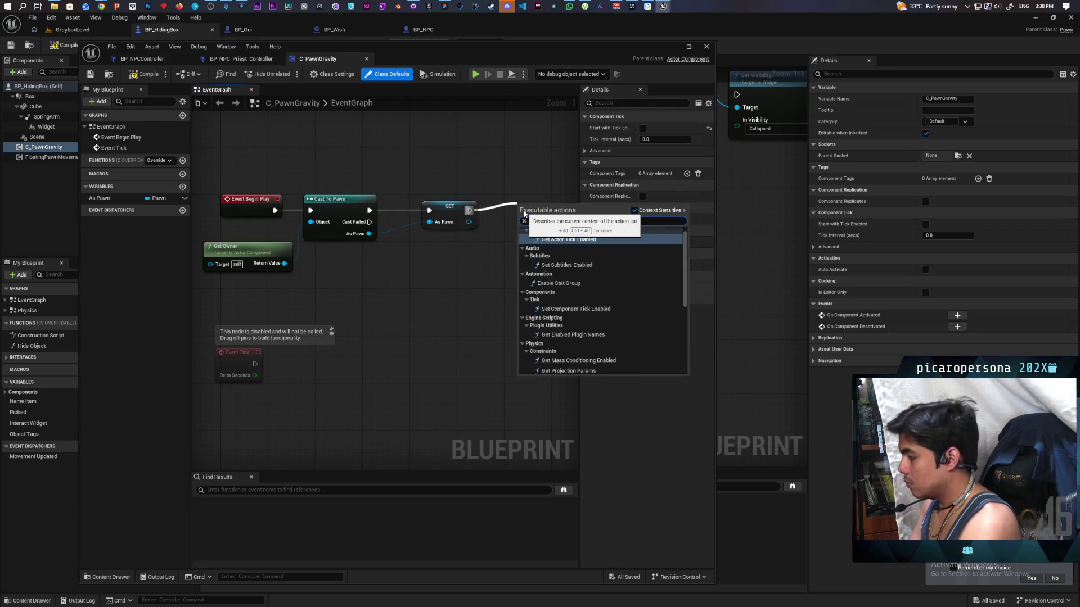
click(544, 246)
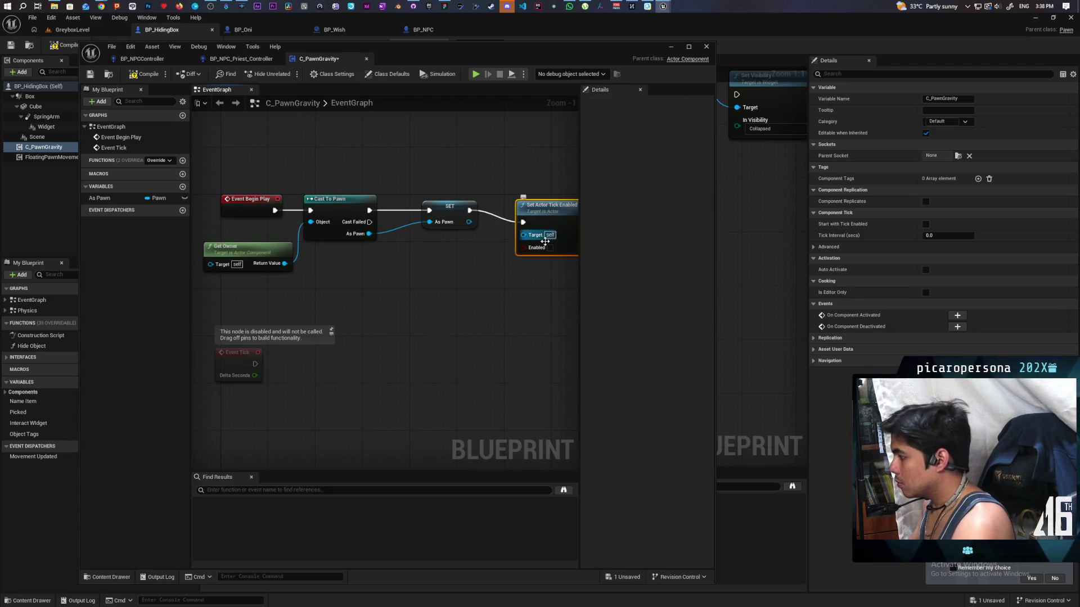
drag(552, 212, 546, 201)
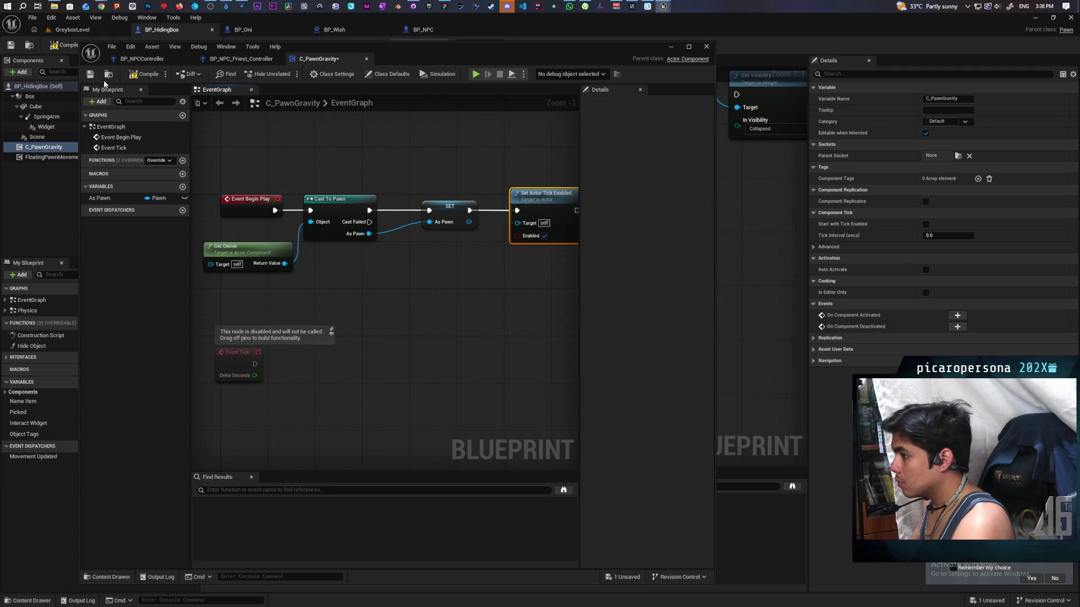
click(148, 74)
drag(483, 290, 400, 295)
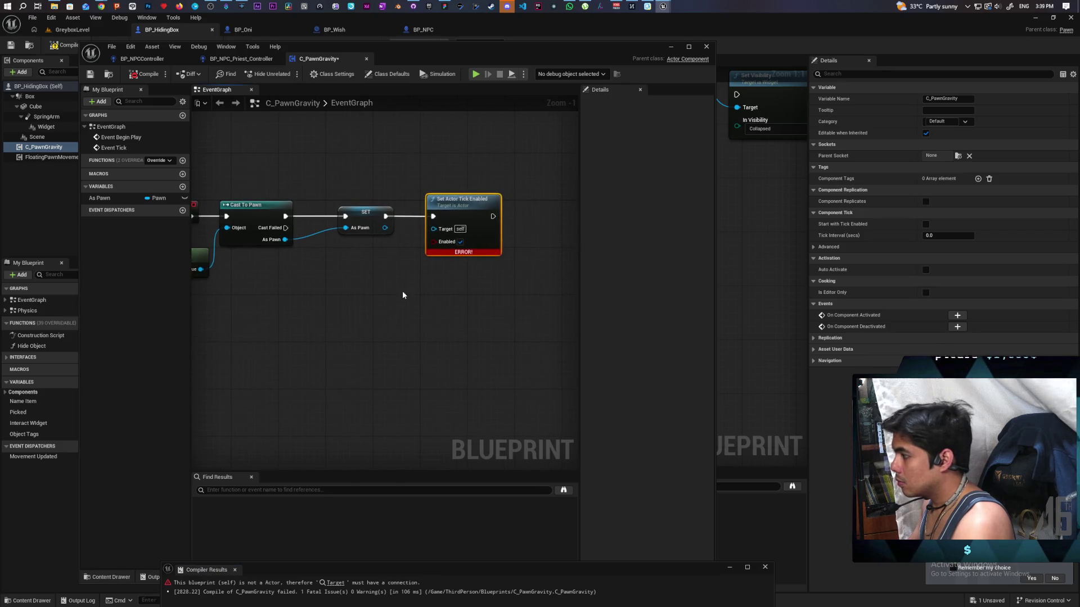
key(Delete)
Add a Set Component Tick Enabled node and wire it after the SET node
right_click(437, 216)
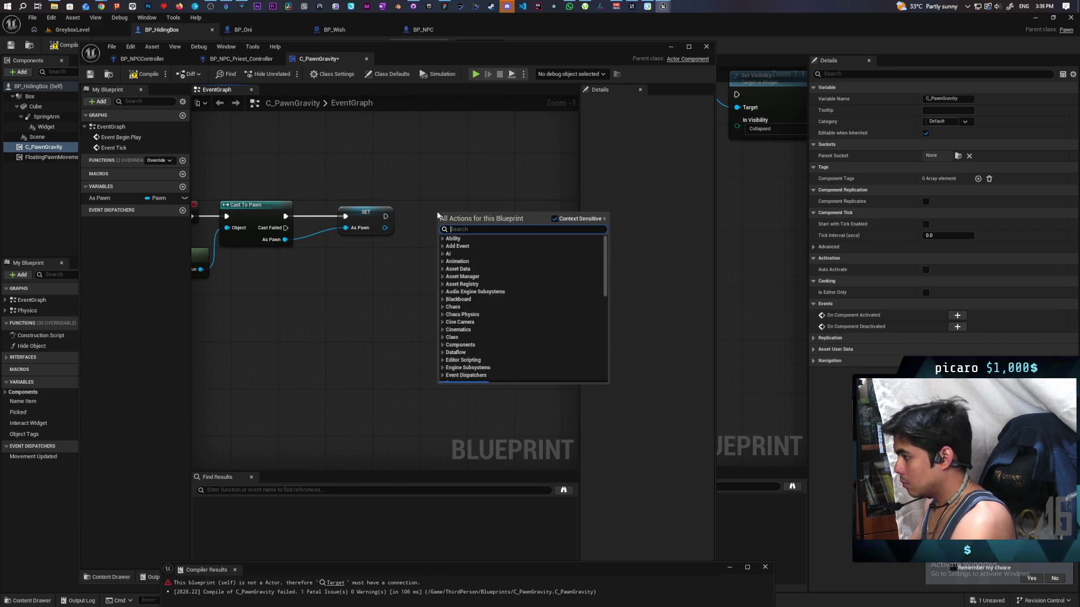
text(set co)
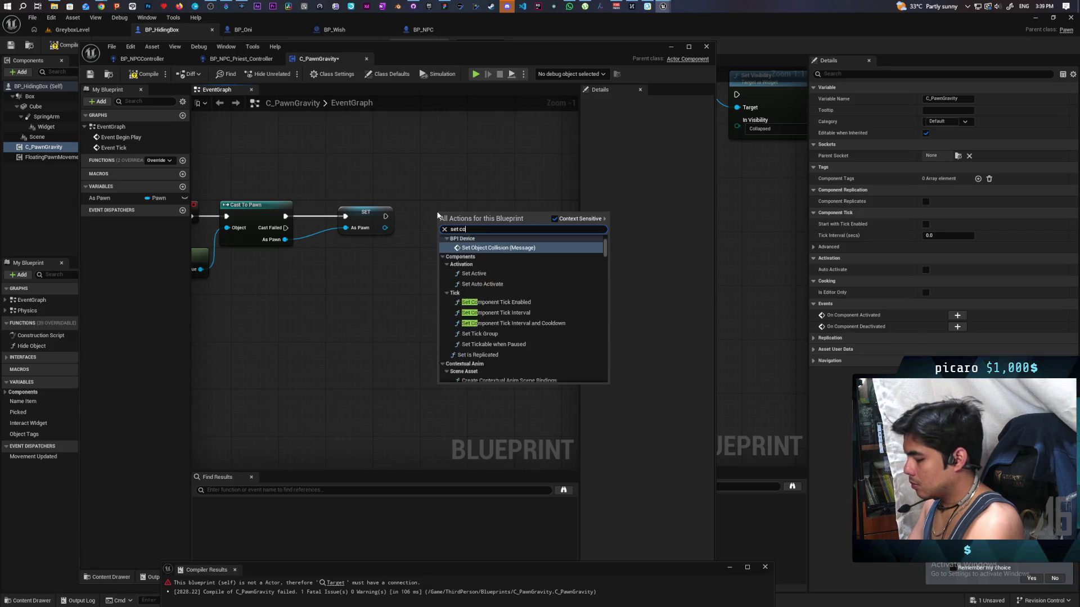
text(mponent tick)
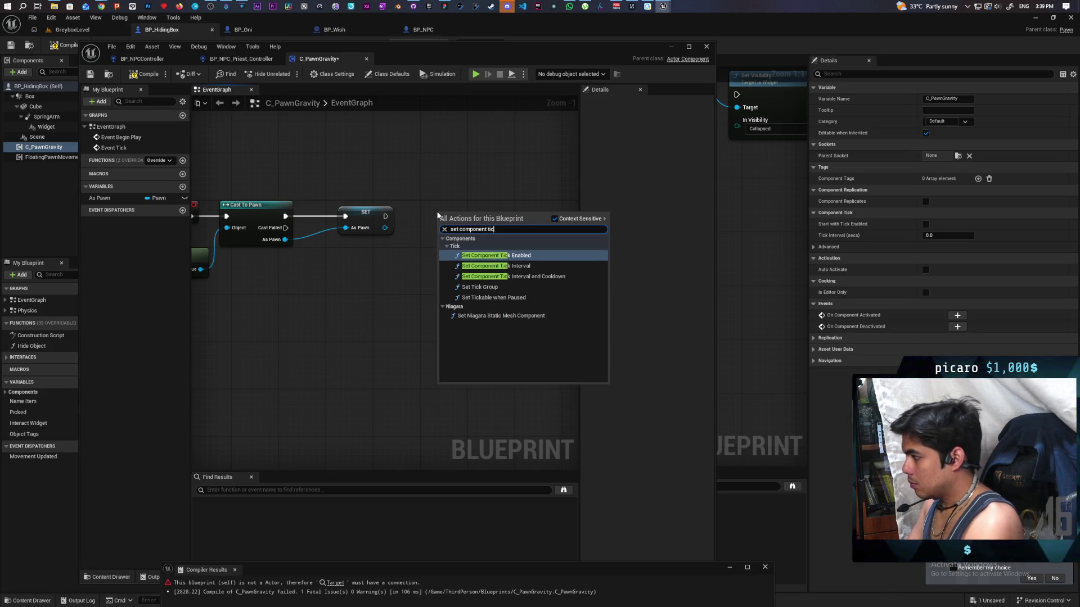
key(Return)
drag(386, 216, 466, 238)
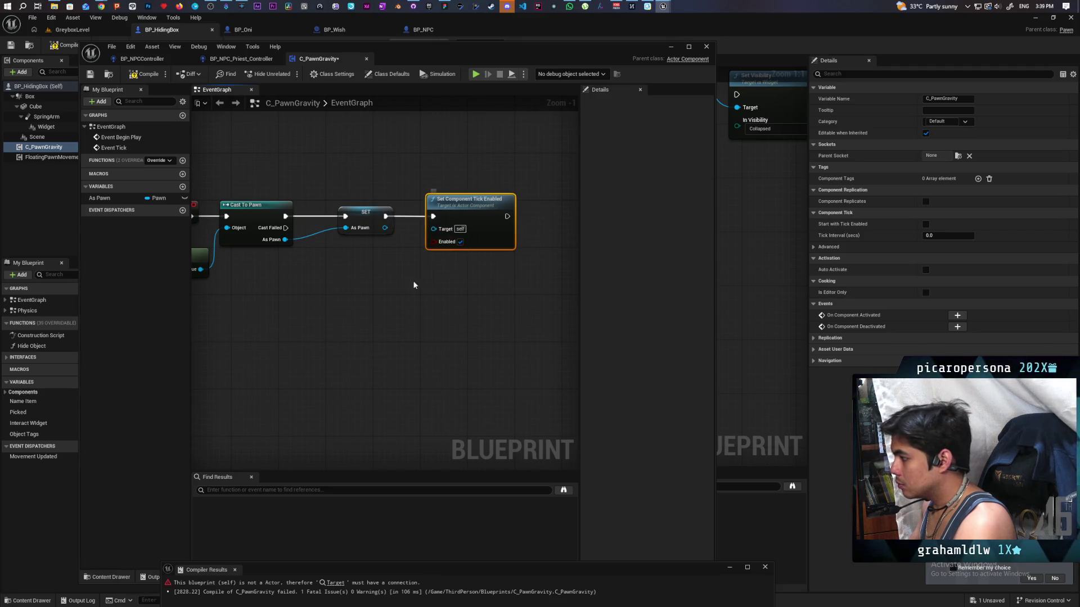
drag(424, 274, 553, 229)
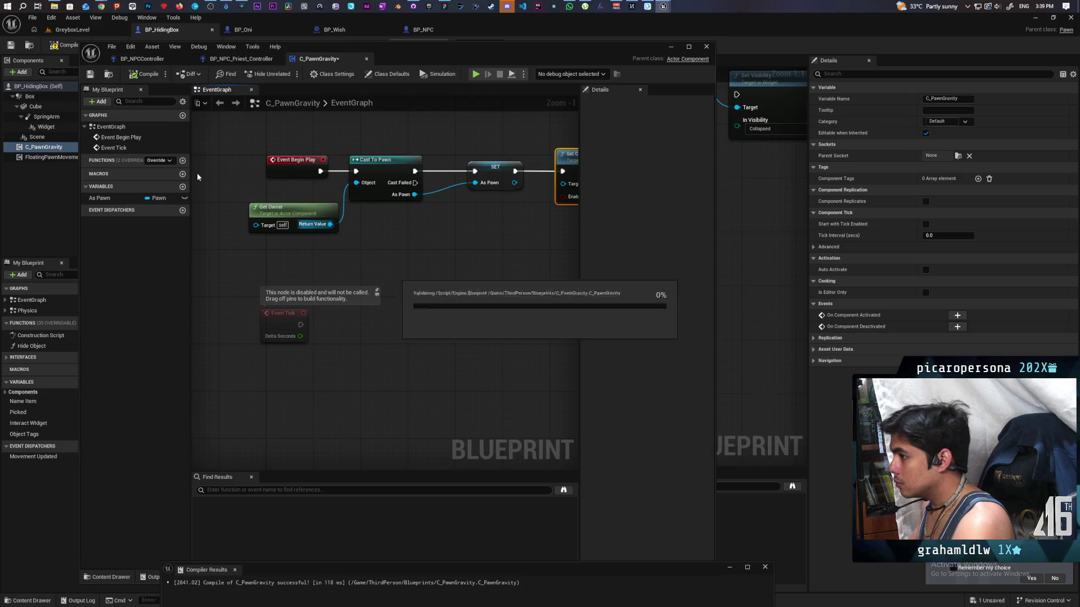
mouse_move(388, 263)
mouse_down()
mouse_move(378, 289)
mouse_move(306, 348)
mouse_up()
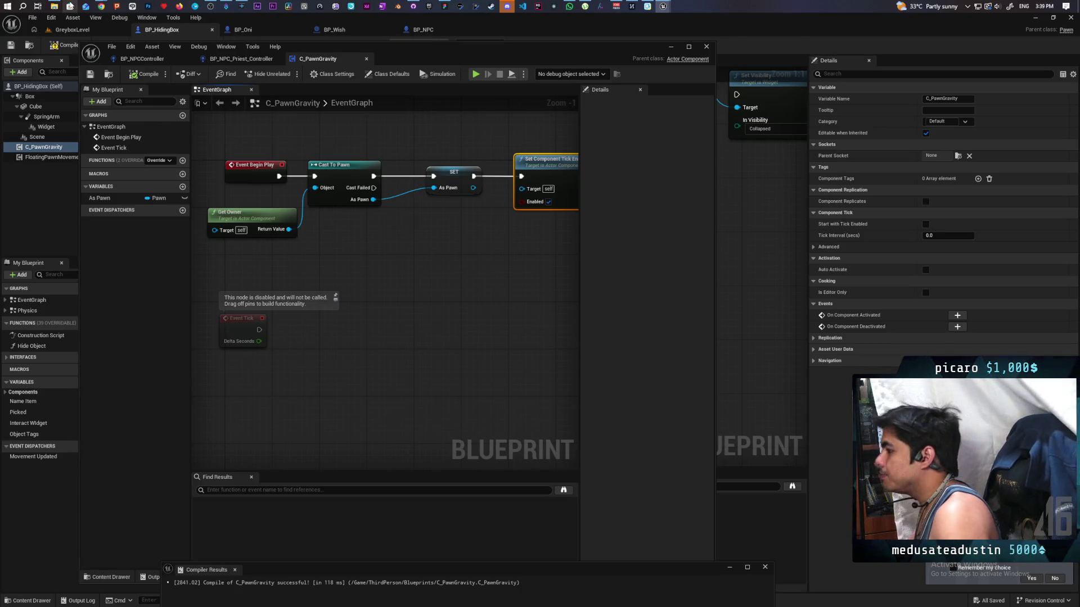
Maximize the C_PawnGravity editor window and drag the As Pawn variable into the graph
key(alt+Tab)
scroll(410, 275, down, 2)
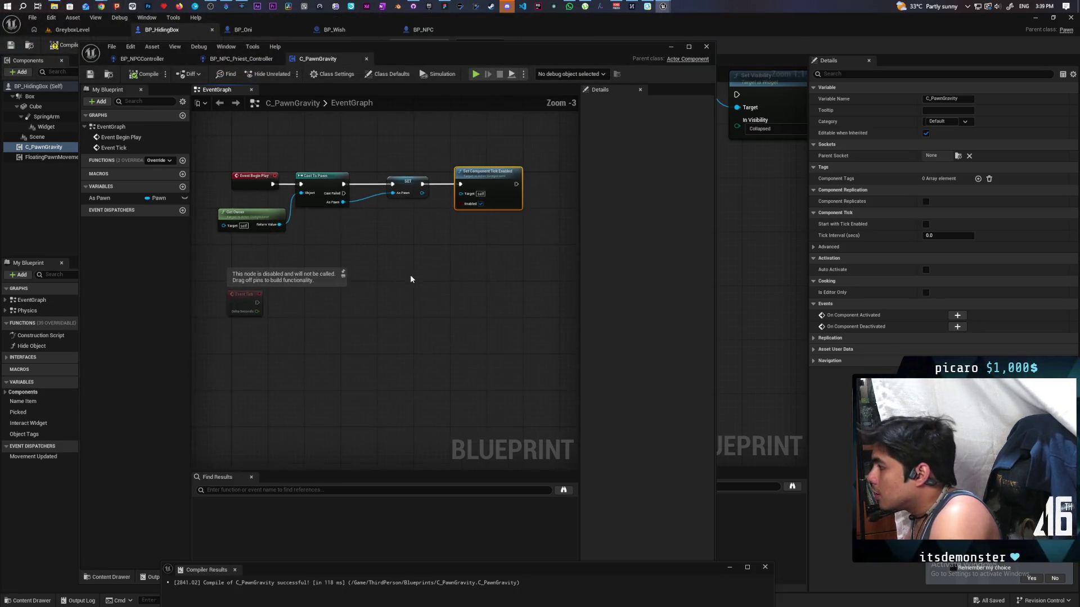
double_click(437, 49)
scroll(403, 300, up, 1)
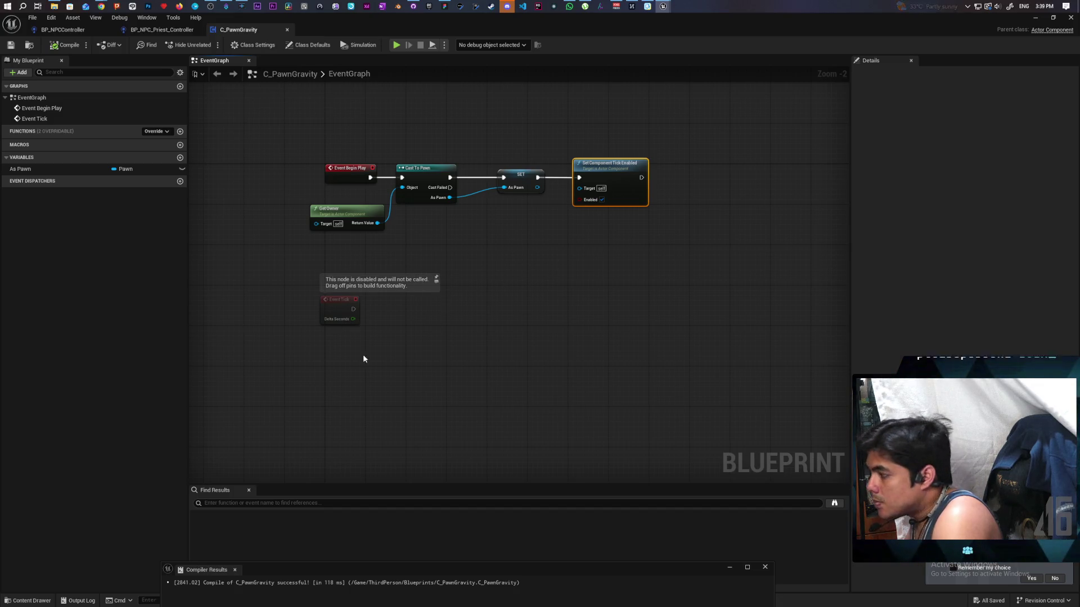
mouse_move(27, 174)
mouse_down()
mouse_move(140, 225)
mouse_move(392, 386)
mouse_up()
Add an As Pawn getter, its Root Component, and a Get Component Bounds node from it
click(337, 359)
scroll(331, 352, up, 2)
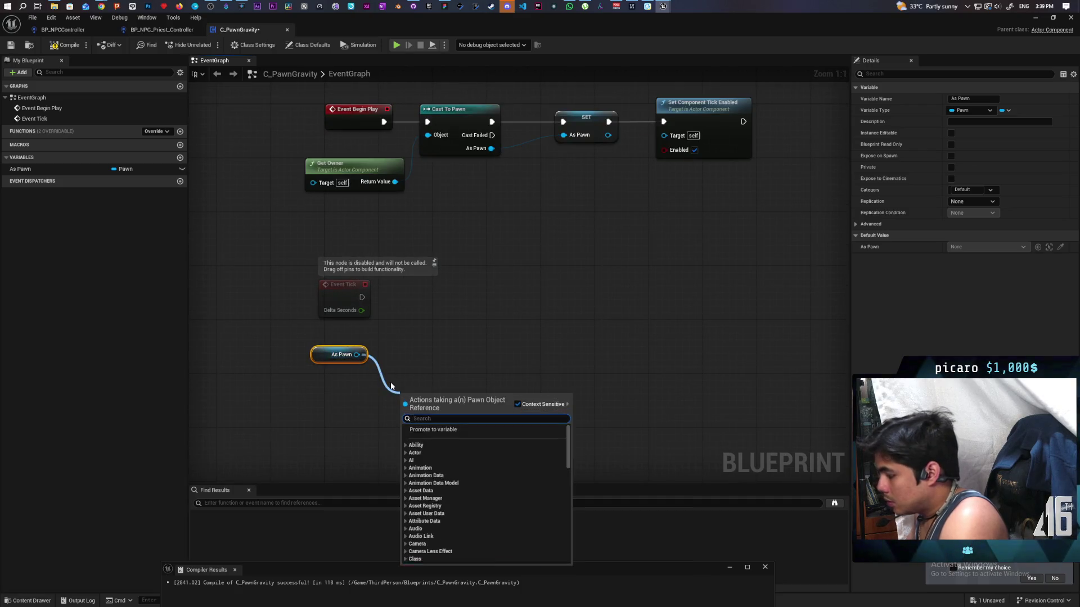
text(root comp)
key(Return)
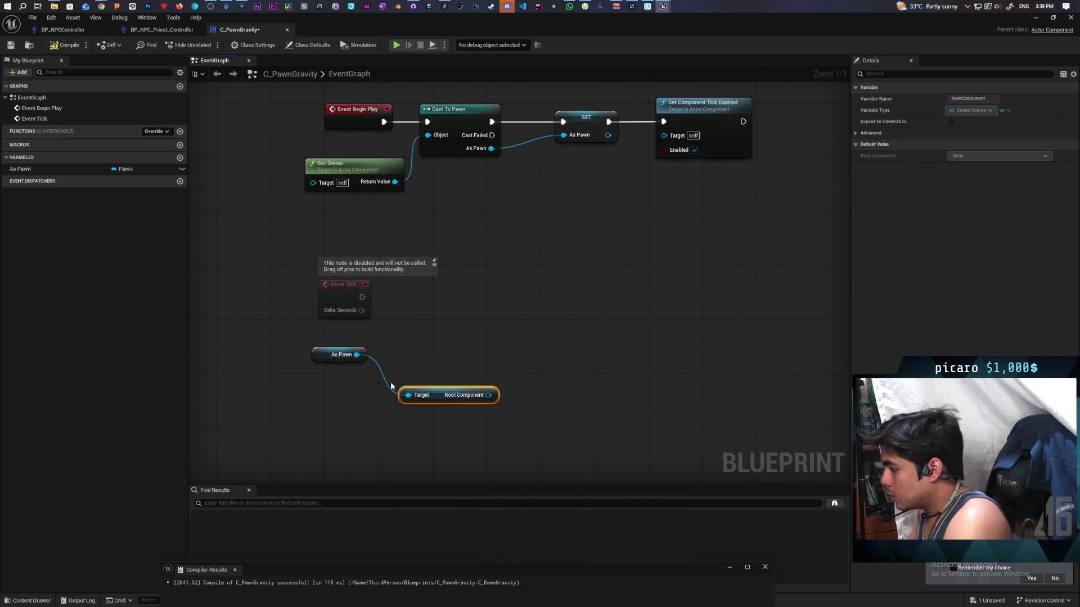
mouse_move(438, 403)
mouse_down()
mouse_move(356, 394)
mouse_move(312, 371)
mouse_move(308, 384)
mouse_move(422, 366)
mouse_move(404, 364)
mouse_up()
text(get bounds)
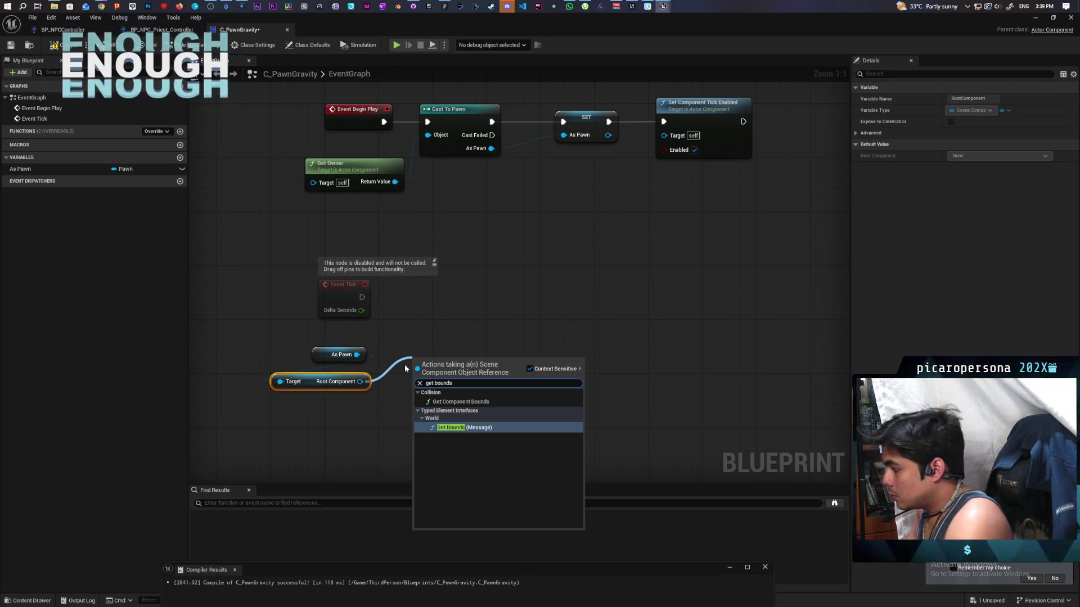
click(452, 401)
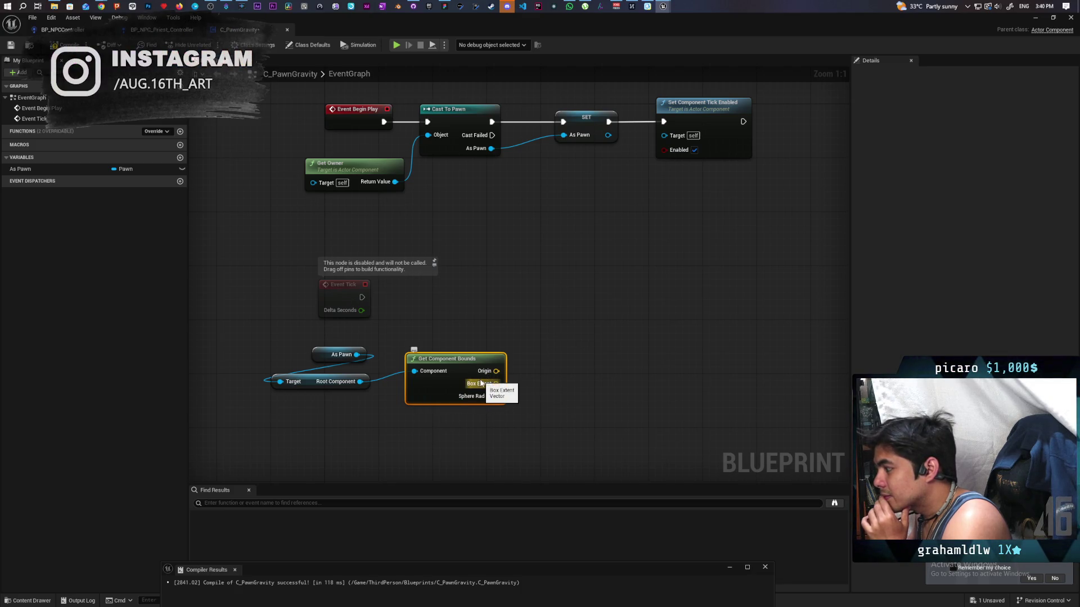
Save the blueprint and open the graph's action menu
click(10, 46)
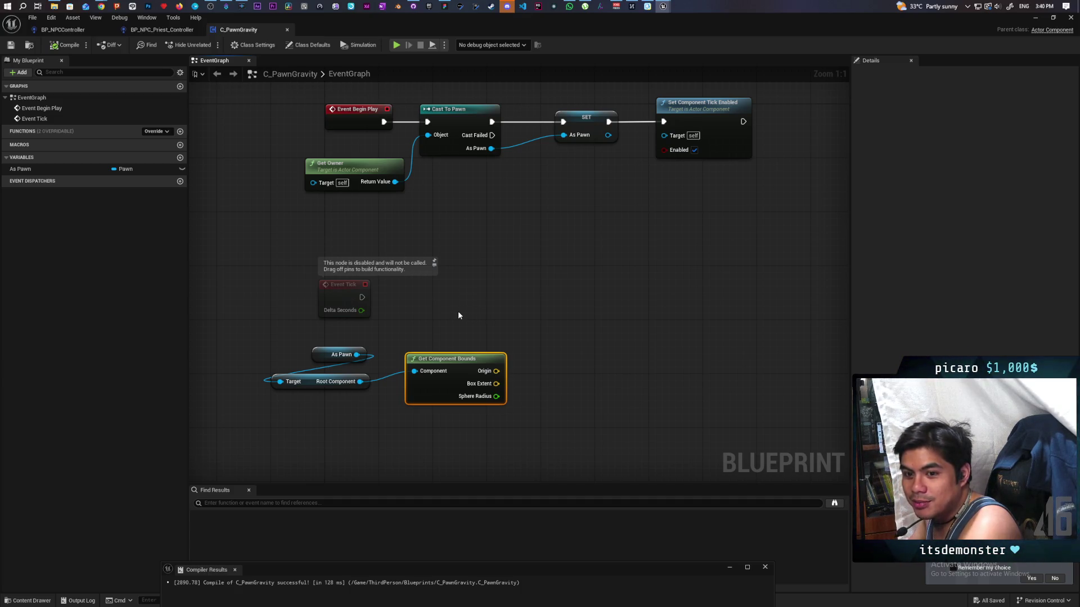
drag(484, 316, 438, 321)
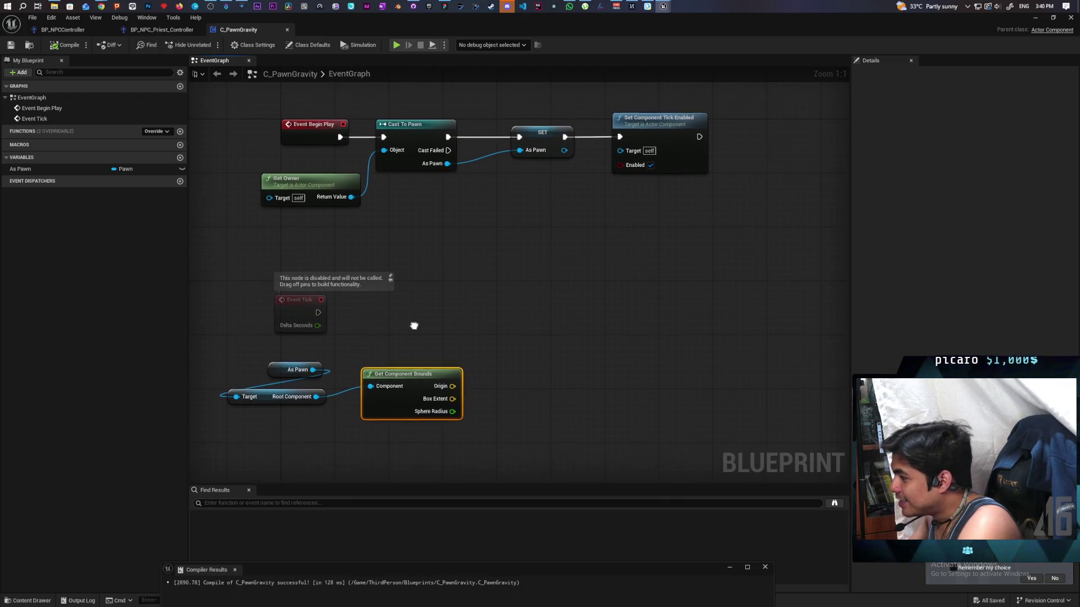
right_click(510, 311)
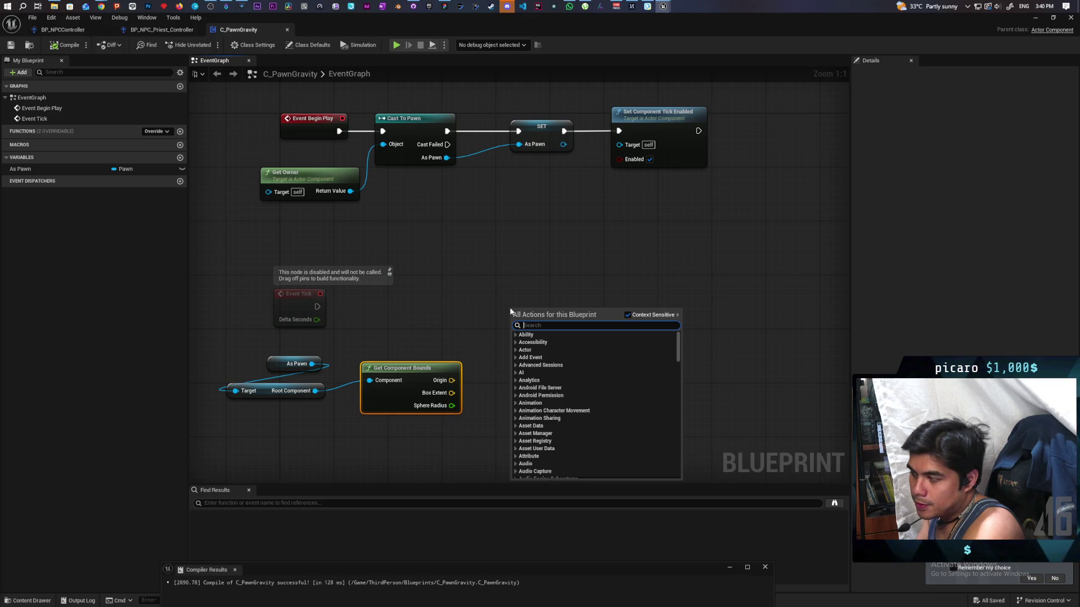
Add a Capsule Trace By Channel node and wire Event Tick's execution into it
text(capsule)
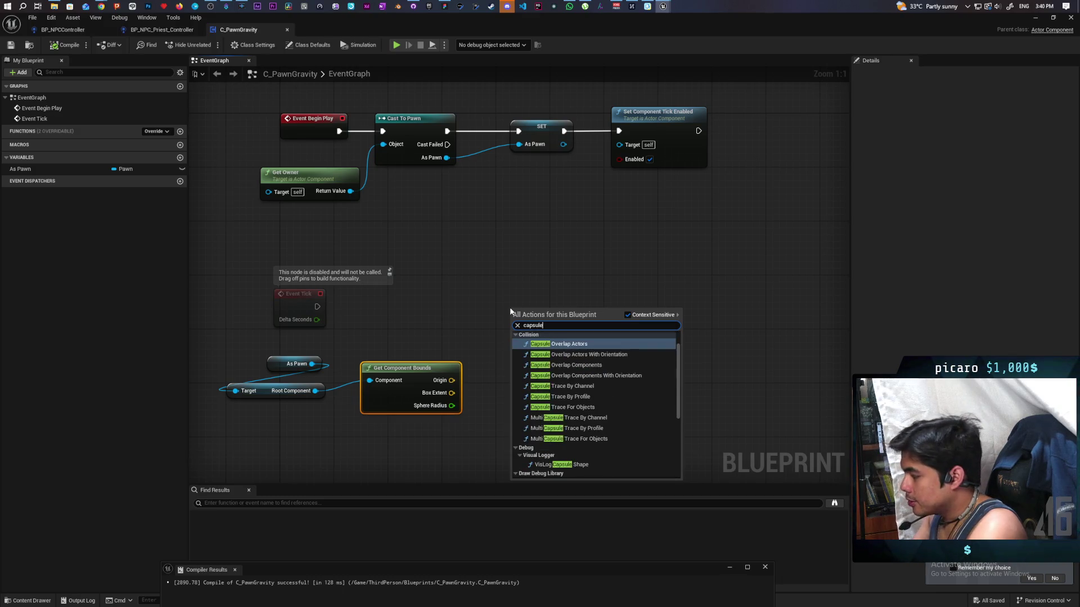
text( trac)
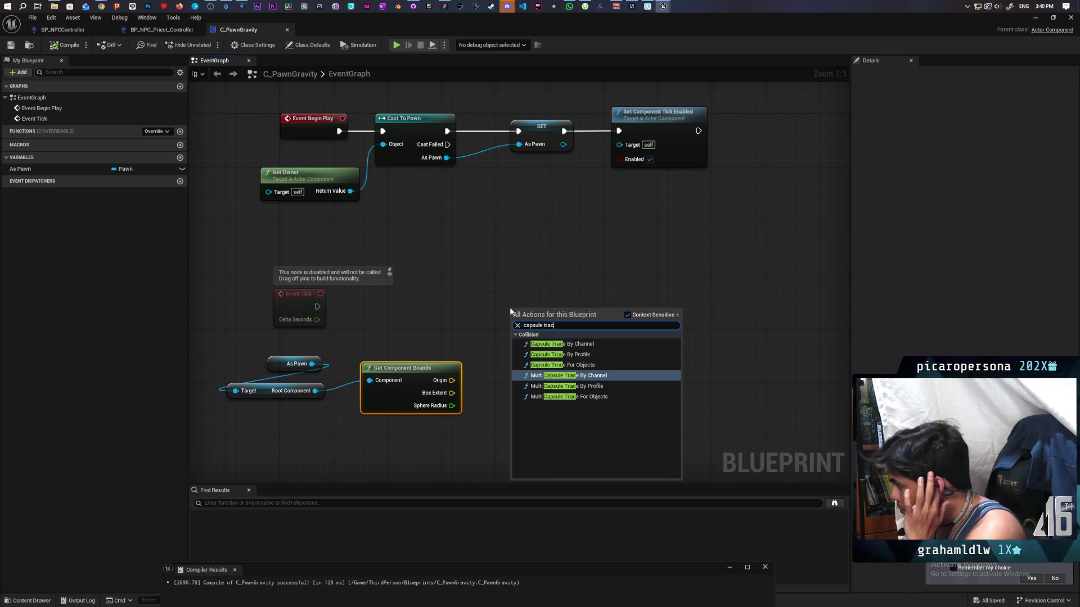
click(602, 343)
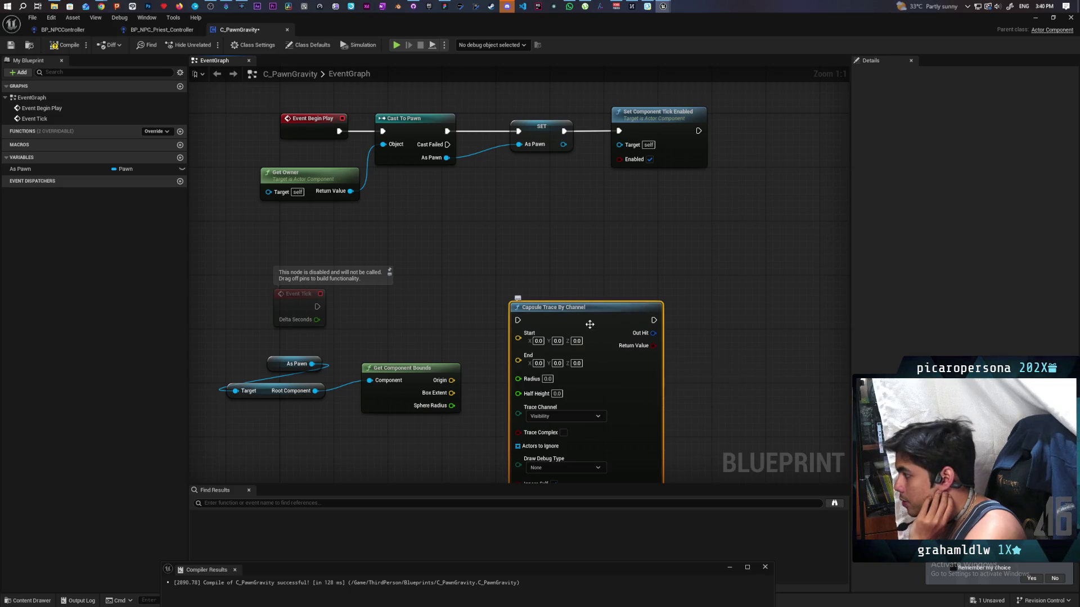
drag(600, 379, 599, 345)
drag(317, 307, 552, 294)
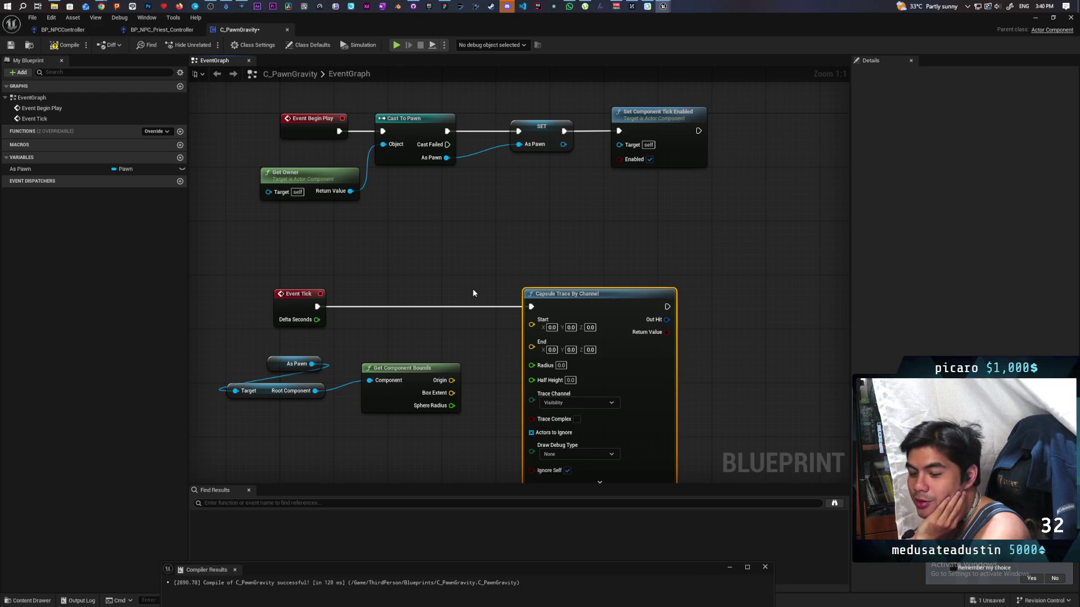
mouse_move(488, 293)
mouse_down()
mouse_move(414, 250)
mouse_move(496, 270)
mouse_up()
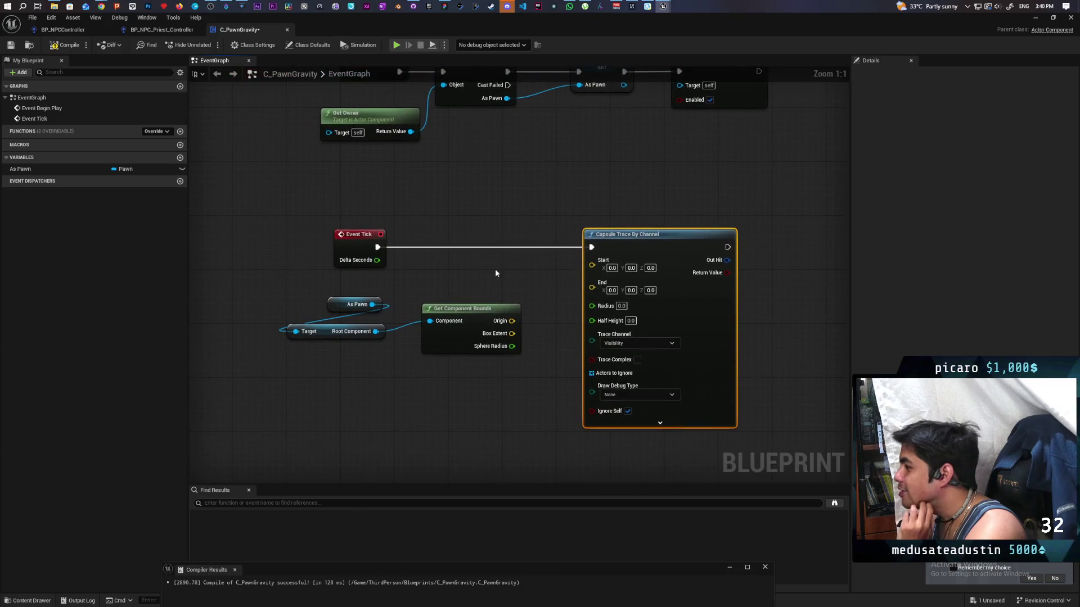
drag(517, 306, 473, 302)
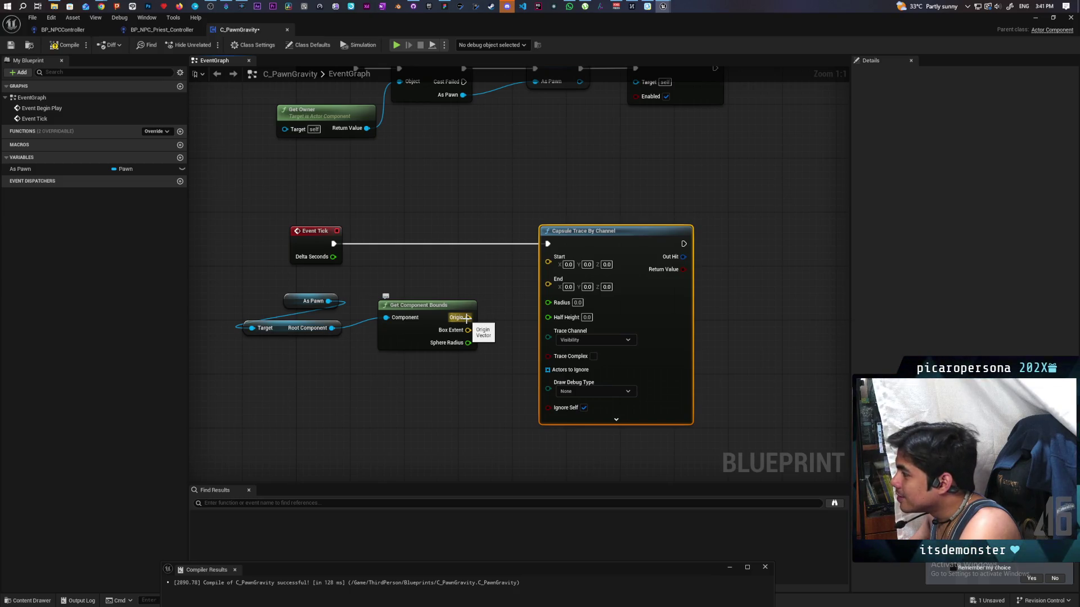
drag(428, 306, 406, 312)
Drive the trace from bounds Origin plus a Z offset of 5, radius from Sphere Radius
mouse_move(322, 294)
mouse_down()
mouse_move(388, 352)
mouse_move(307, 352)
mouse_up()
click(415, 345)
drag(366, 324, 400, 309)
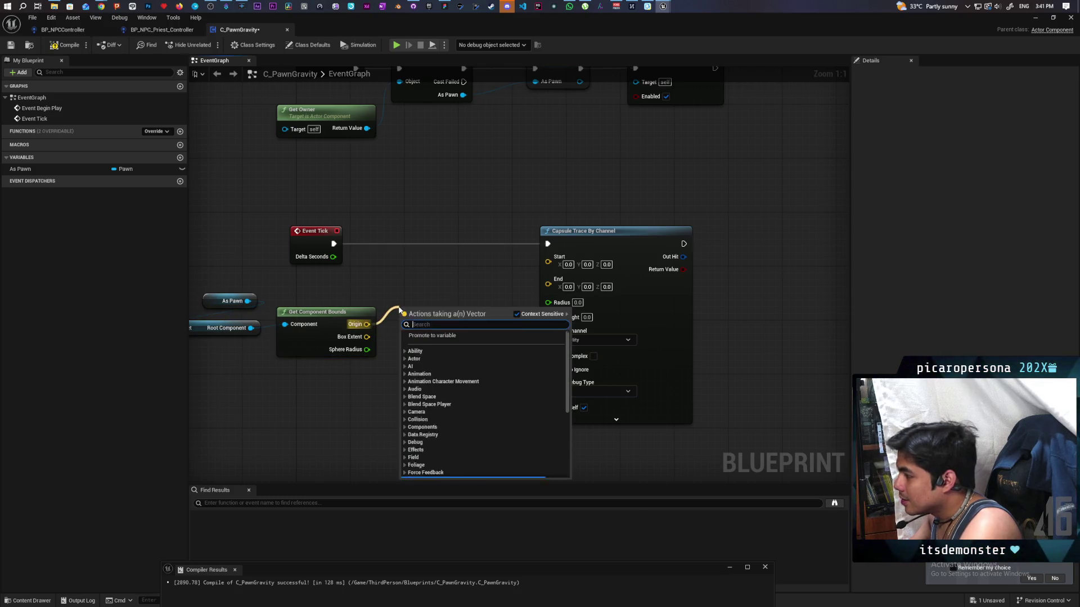
text(make array)
key(Return)
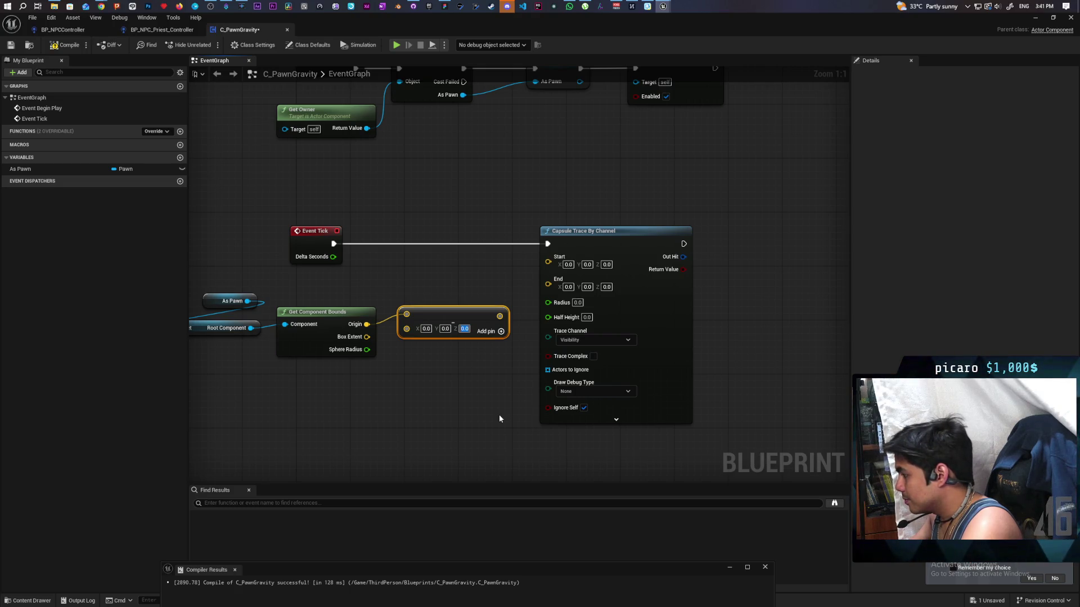
text(5)
click(436, 422)
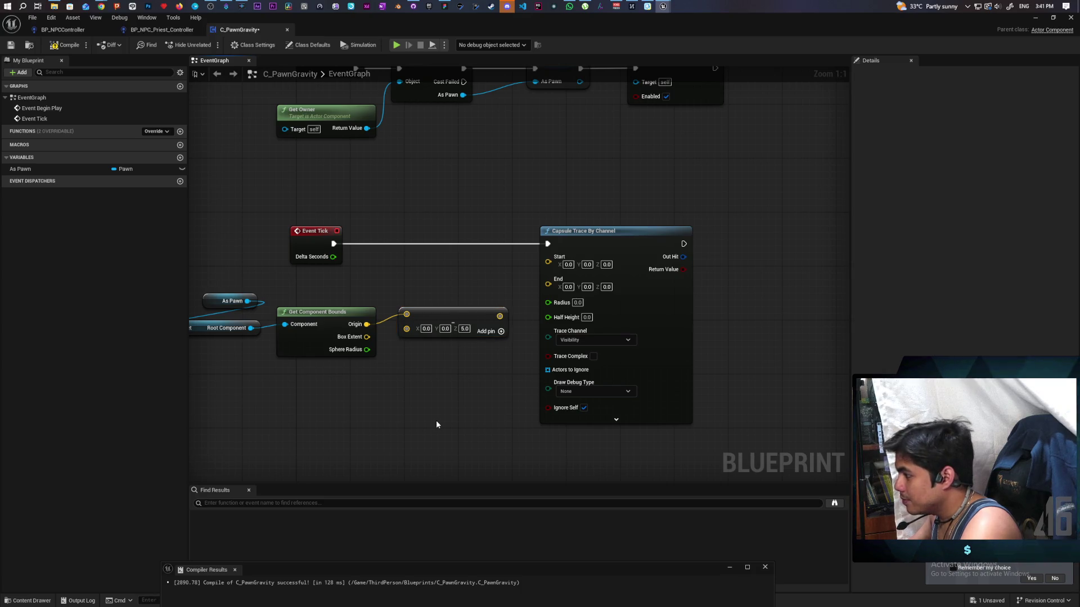
mouse_move(499, 316)
mouse_down()
mouse_move(532, 264)
mouse_move(550, 264)
mouse_move(540, 288)
mouse_move(554, 285)
mouse_up()
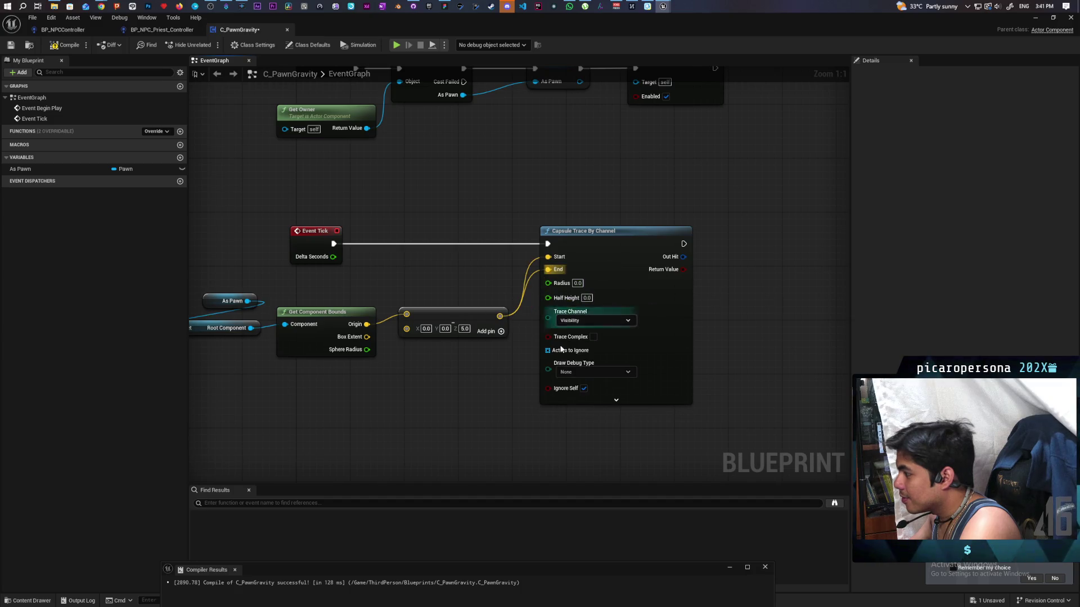
drag(464, 314, 450, 280)
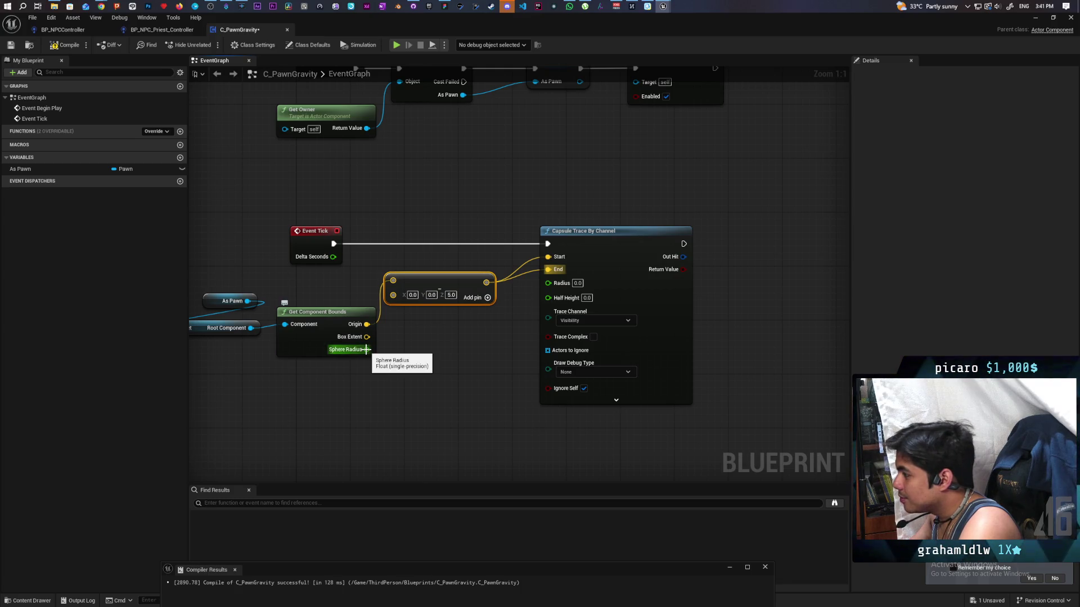
mouse_move(365, 349)
mouse_down()
mouse_move(562, 285)
mouse_move(548, 282)
mouse_up()
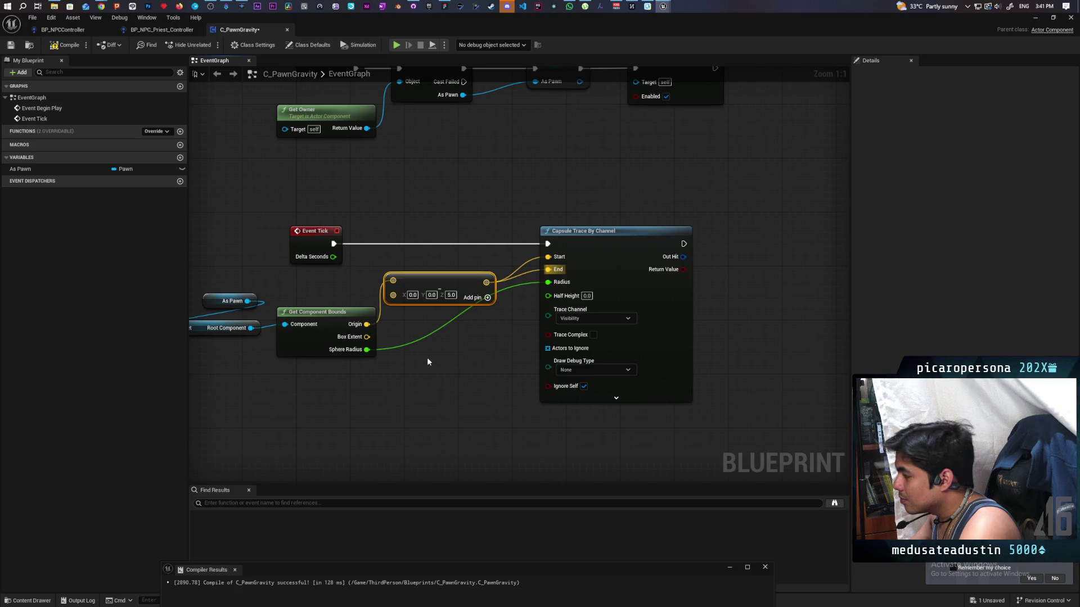
Add a Break Vector node fed by Box Extent
drag(367, 337, 405, 379)
text(break vector)
key(Return)
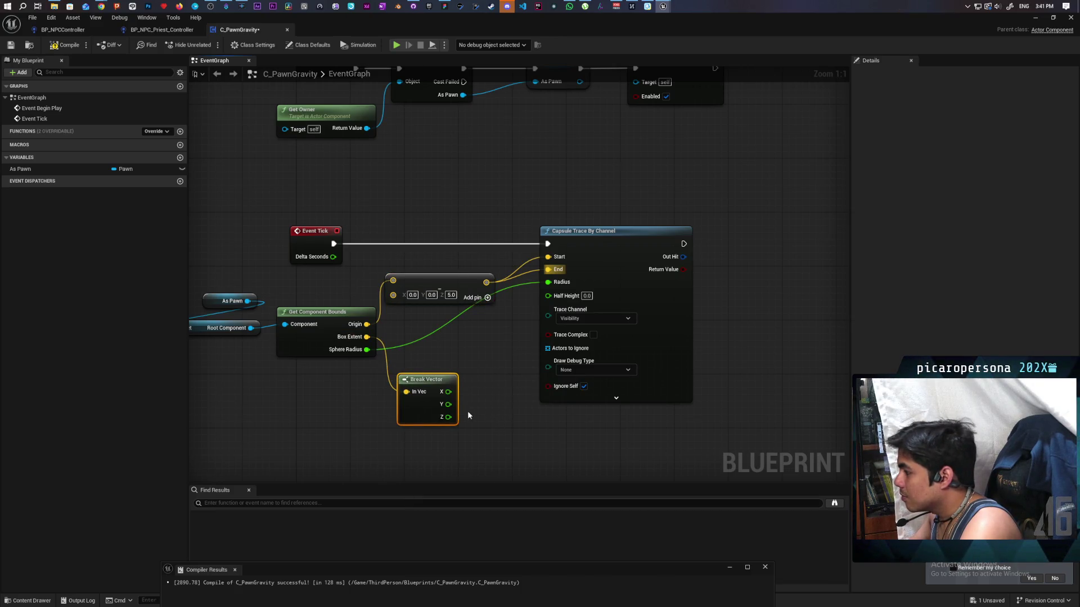
Wire Box Extent Z into Half Height, set Draw Debug Type to For Duration, and compile
drag(452, 419, 548, 295)
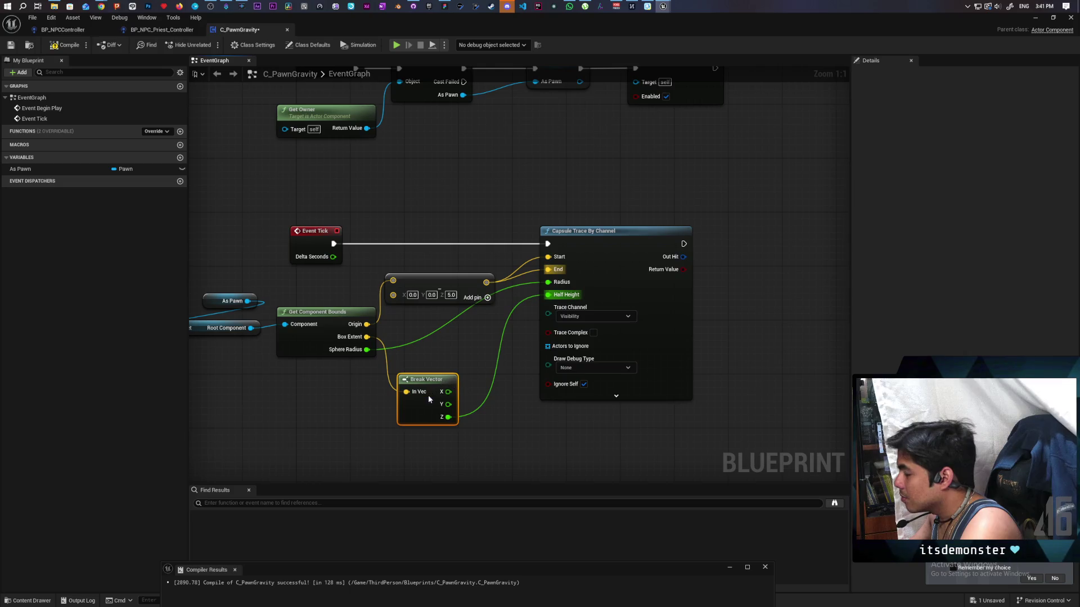
drag(429, 395, 422, 375)
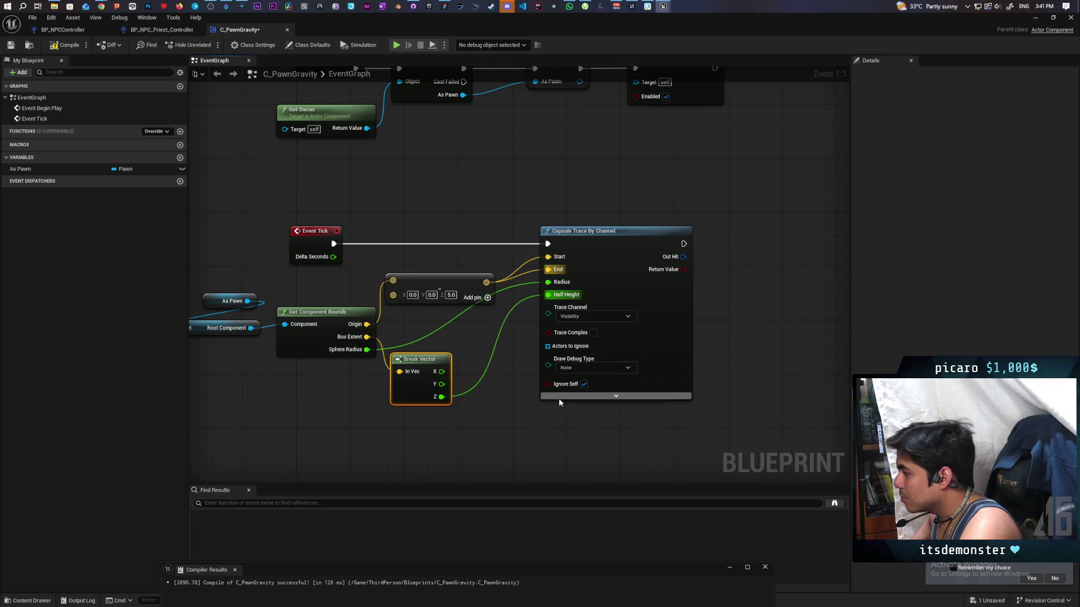
click(597, 368)
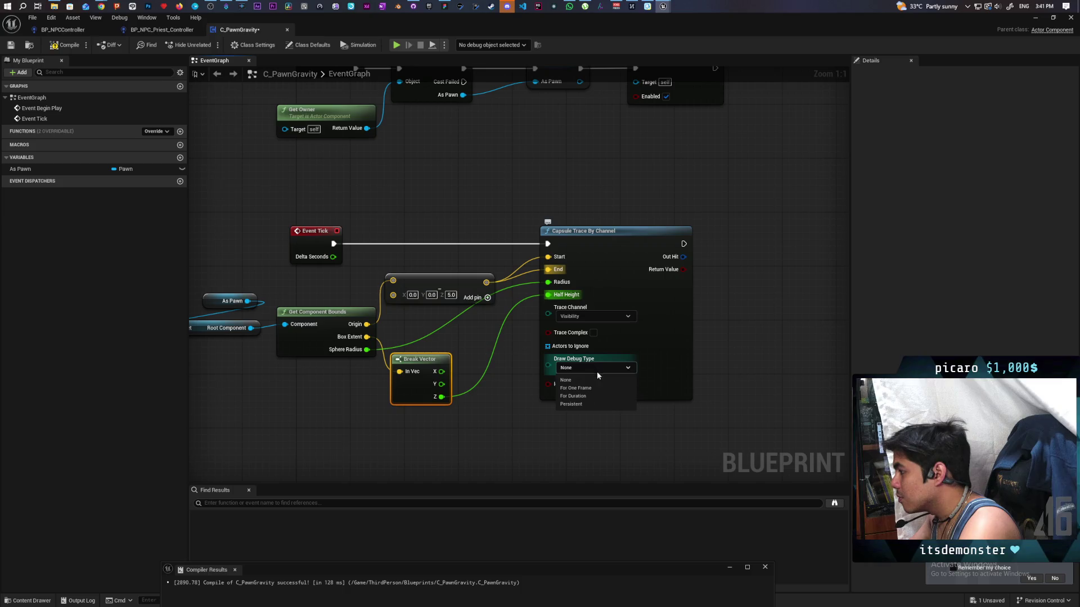
click(591, 395)
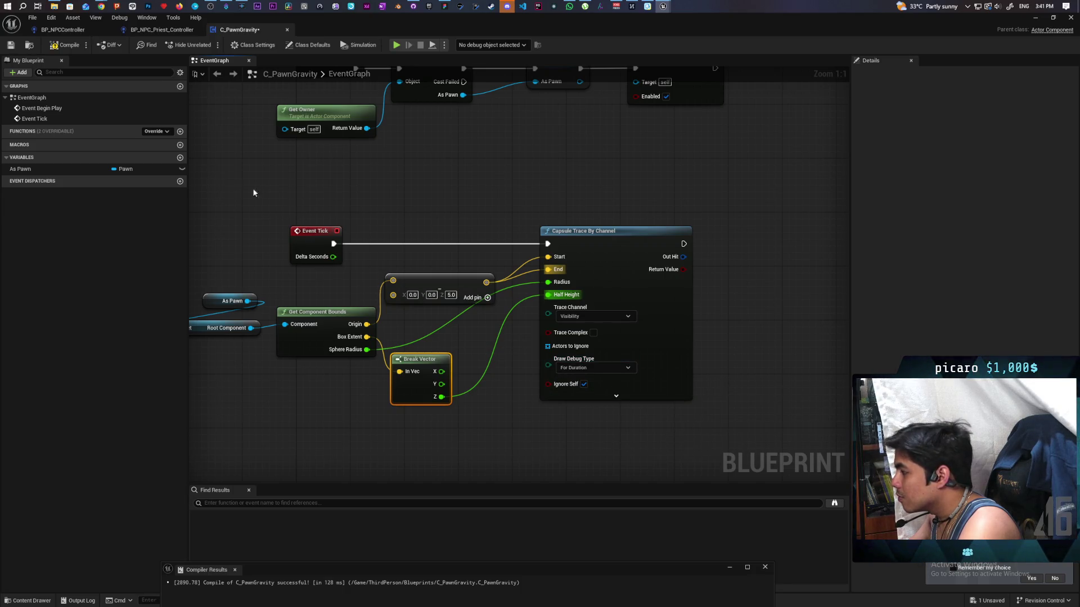
click(73, 46)
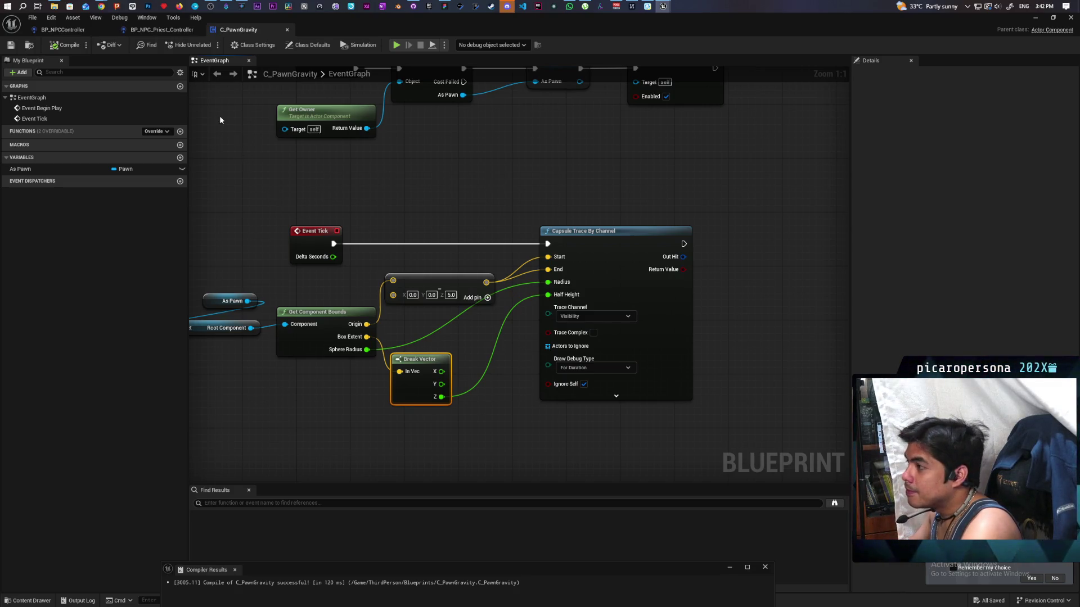
Float the C_PawnGravity editor as its own window and start playing GreyboxLevel
click(63, 29)
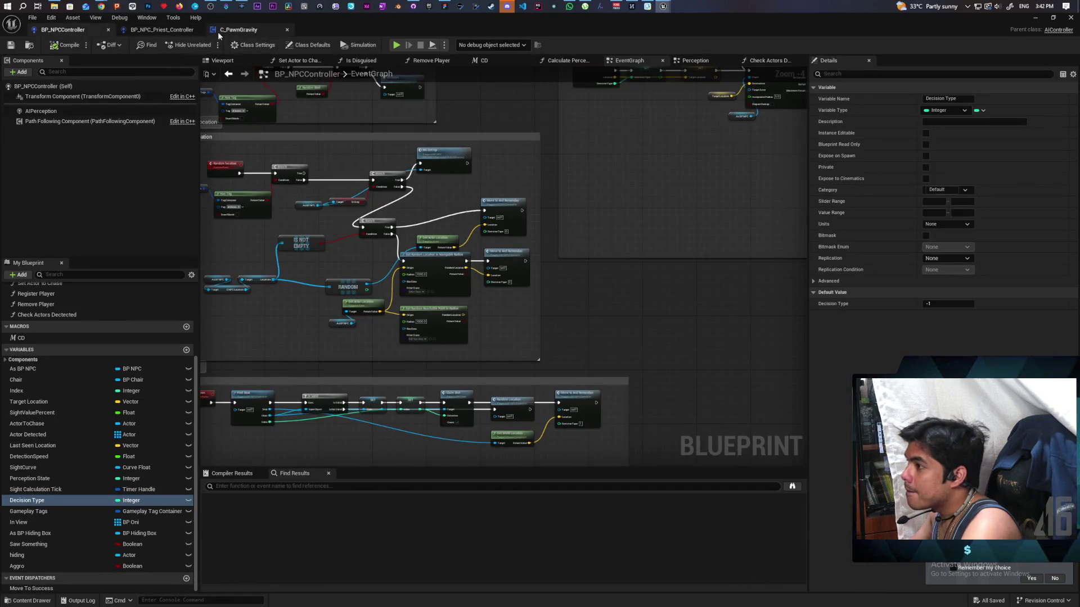
click(262, 31)
mouse_move(337, 29)
mouse_down()
mouse_move(691, 102)
mouse_move(776, 141)
mouse_up()
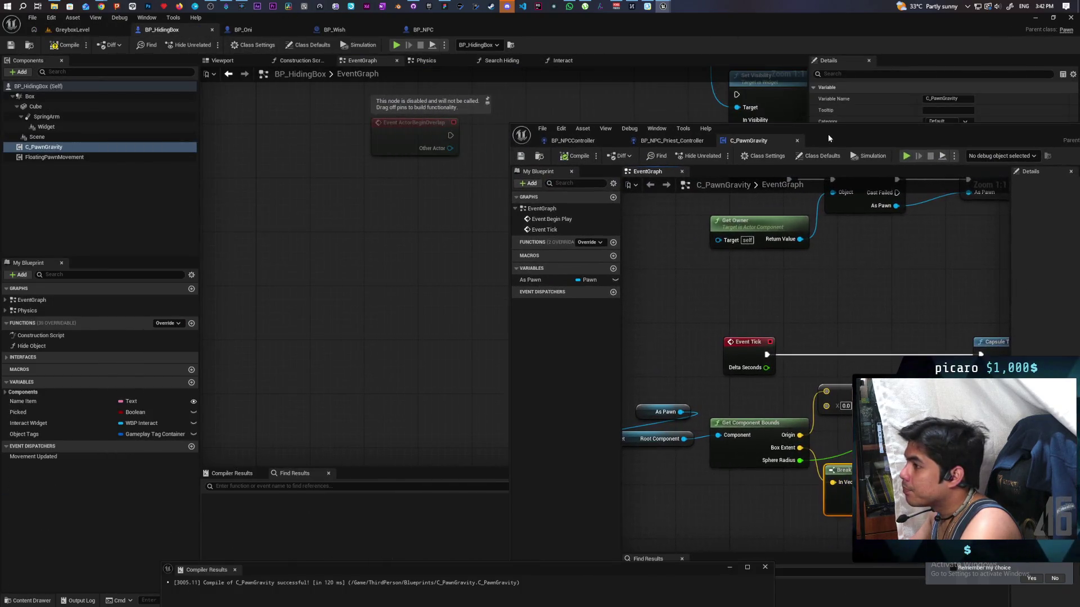
click(72, 30)
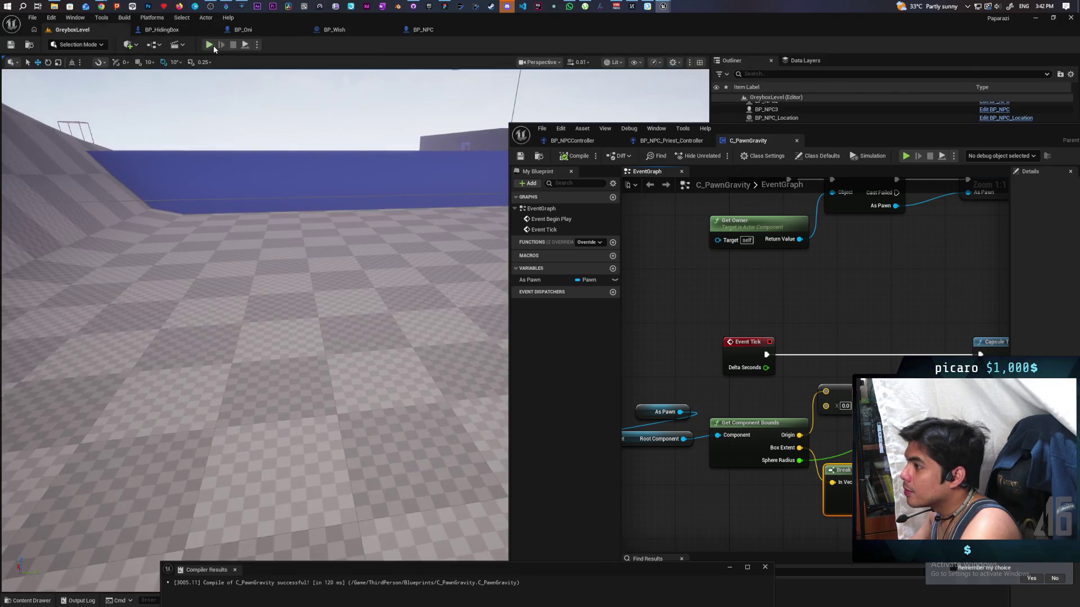
click(209, 45)
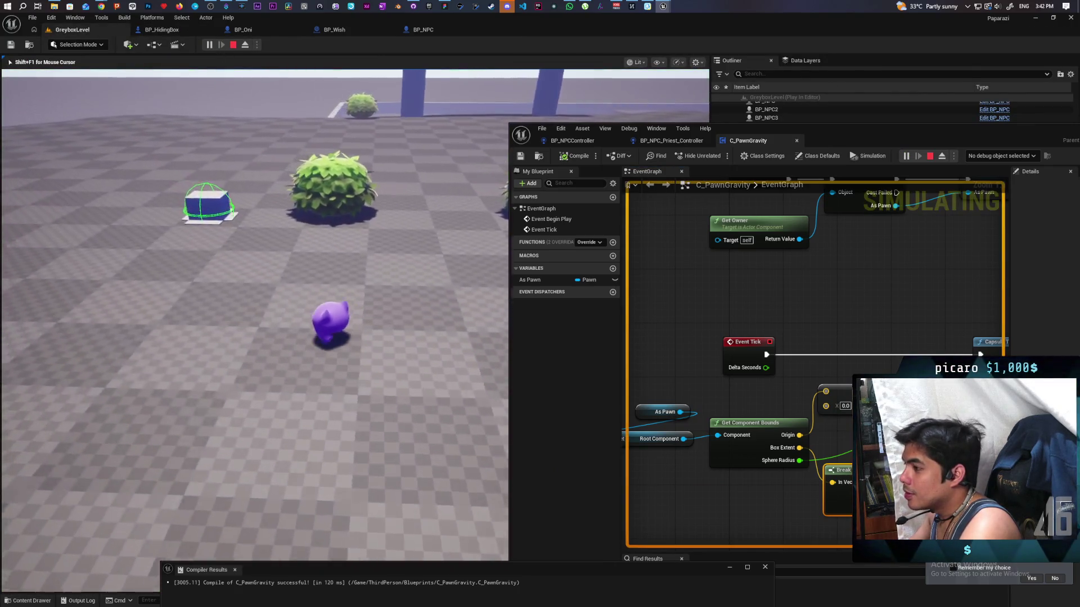
Walk to the box, hide with F, roll it around to draw red trace trails, then stop
key(w)
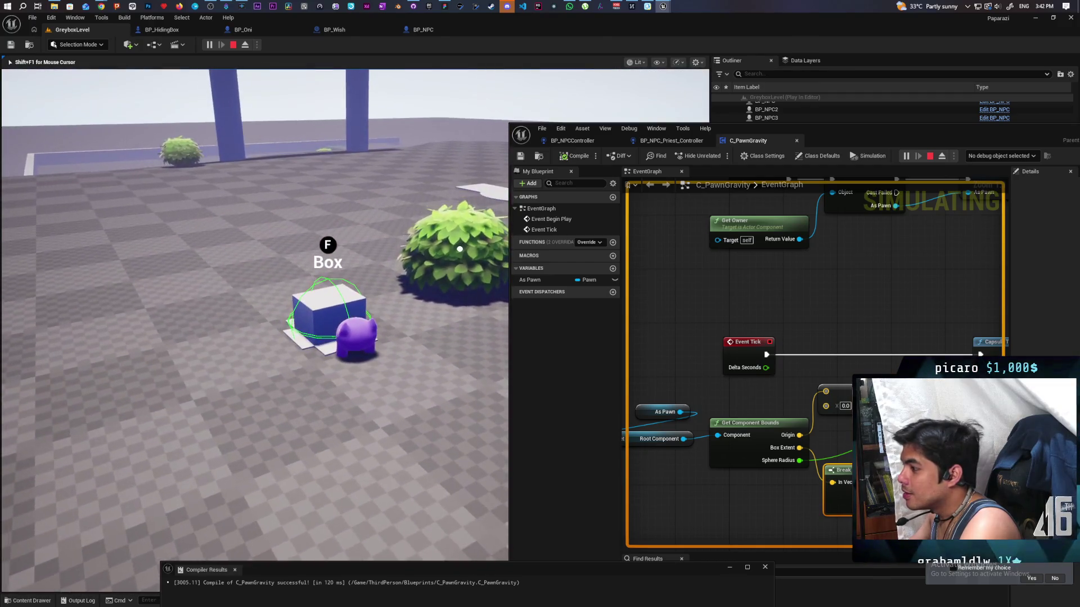
key(f)
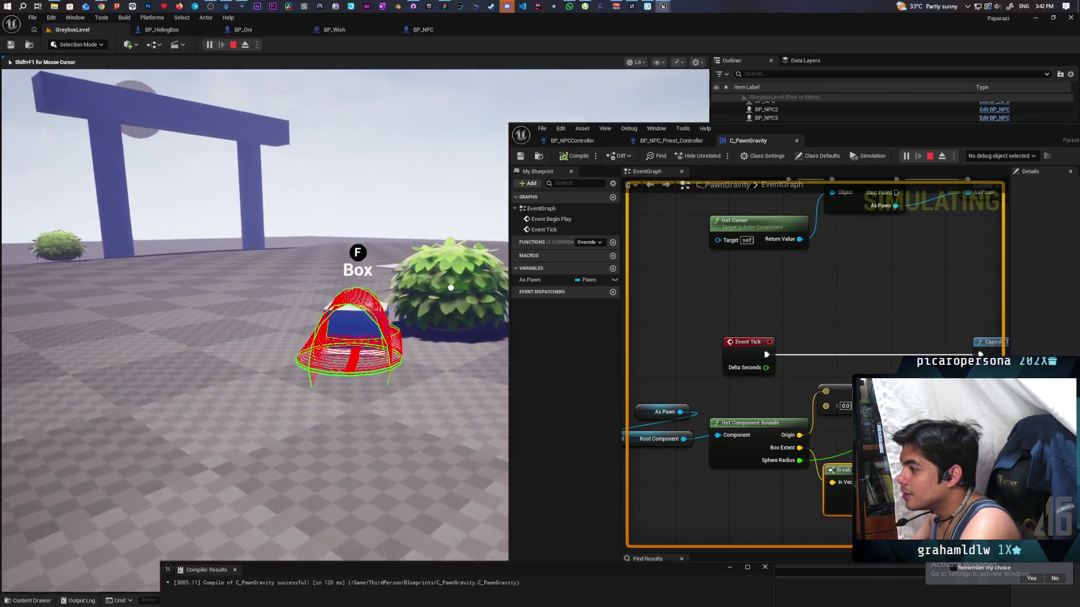
key(w)
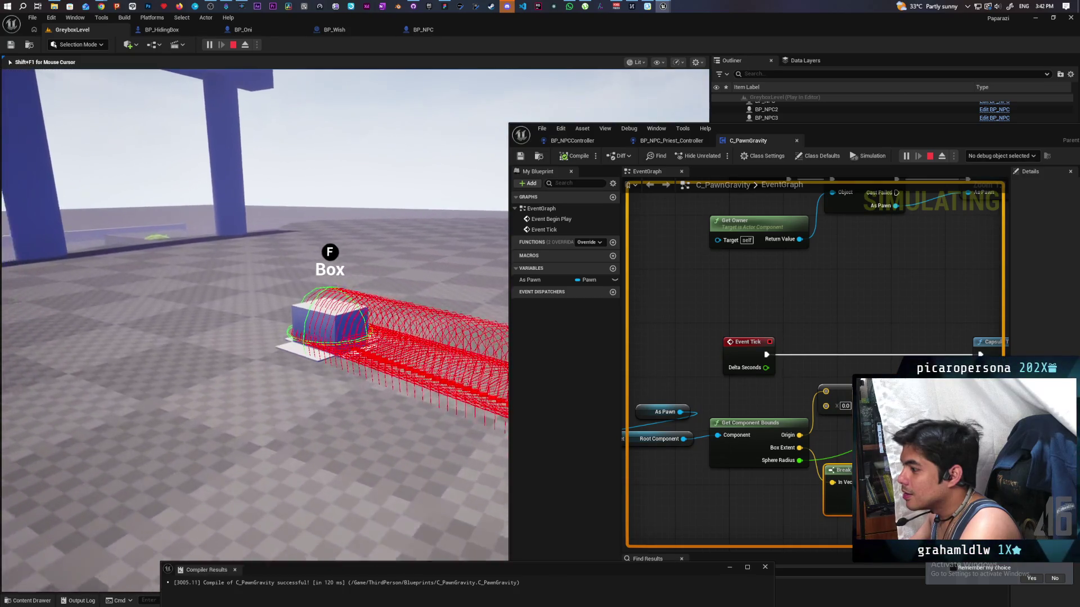
key(w)
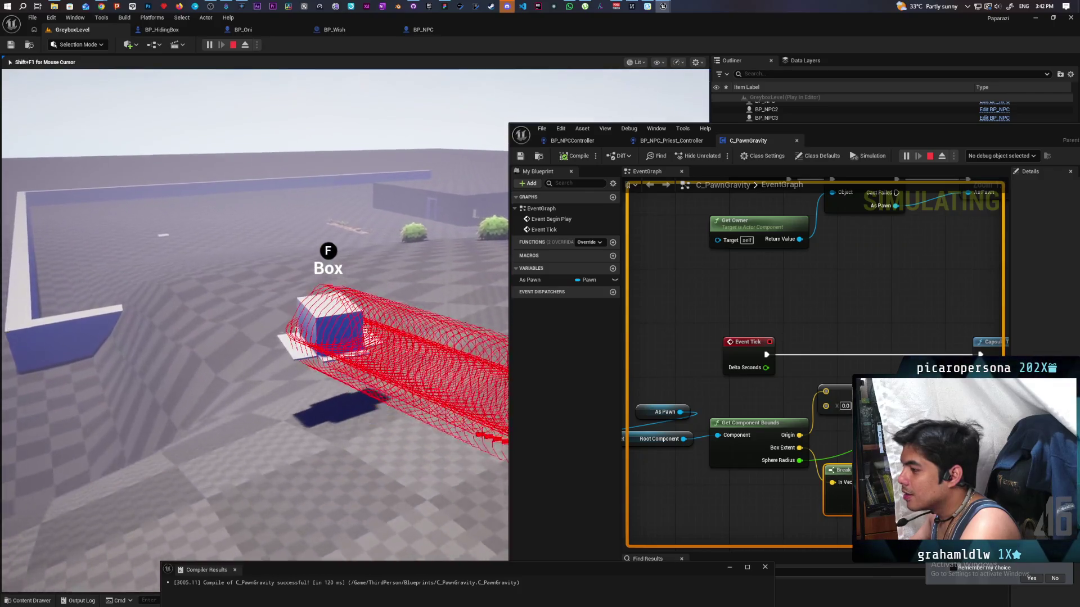
key(w)
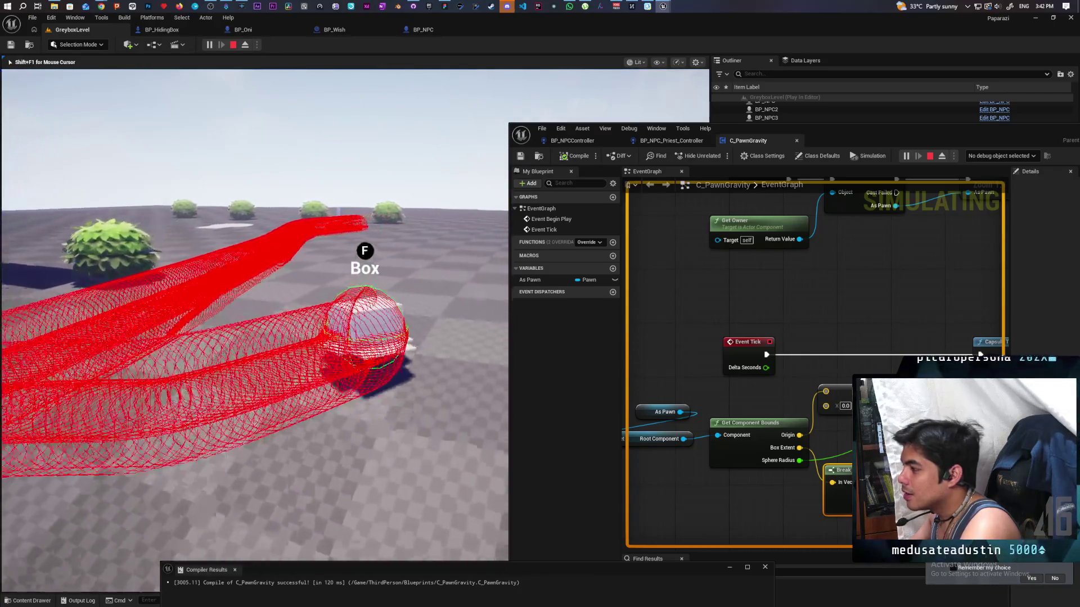
key(w)
key(w)
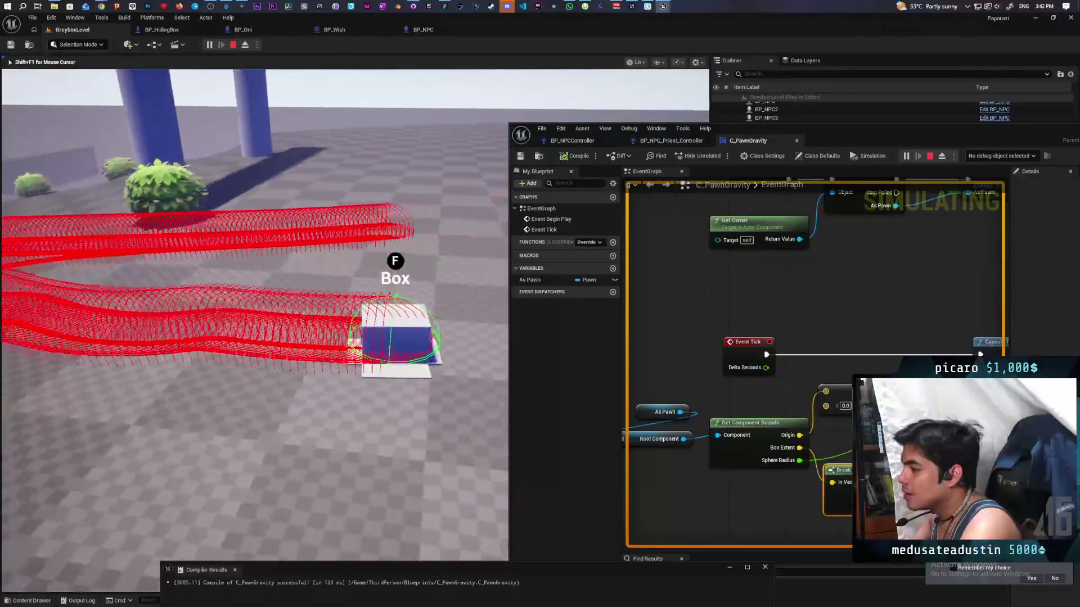
key(w)
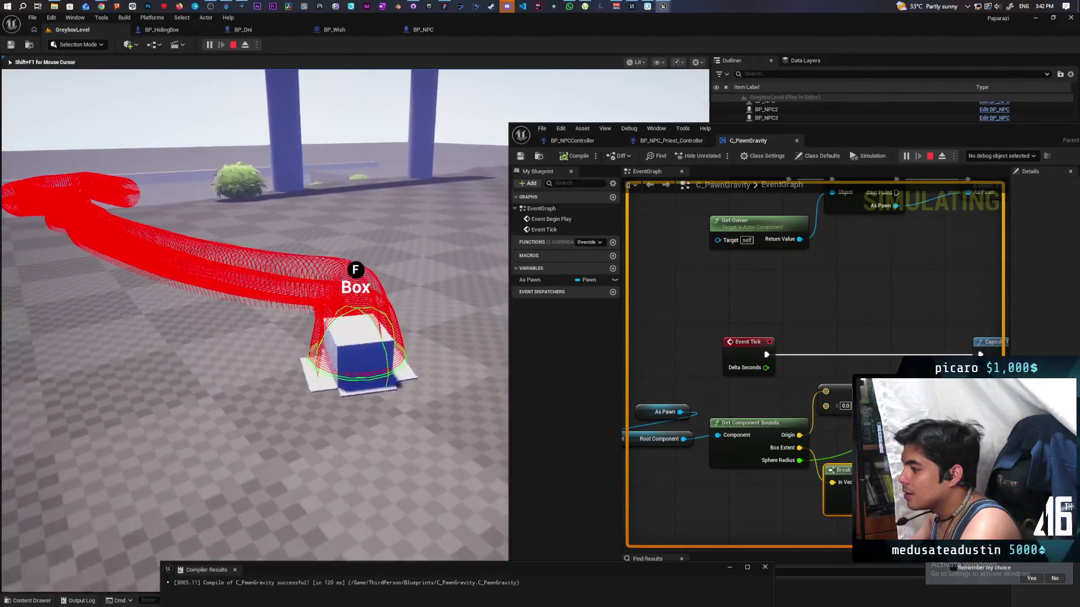
key(w)
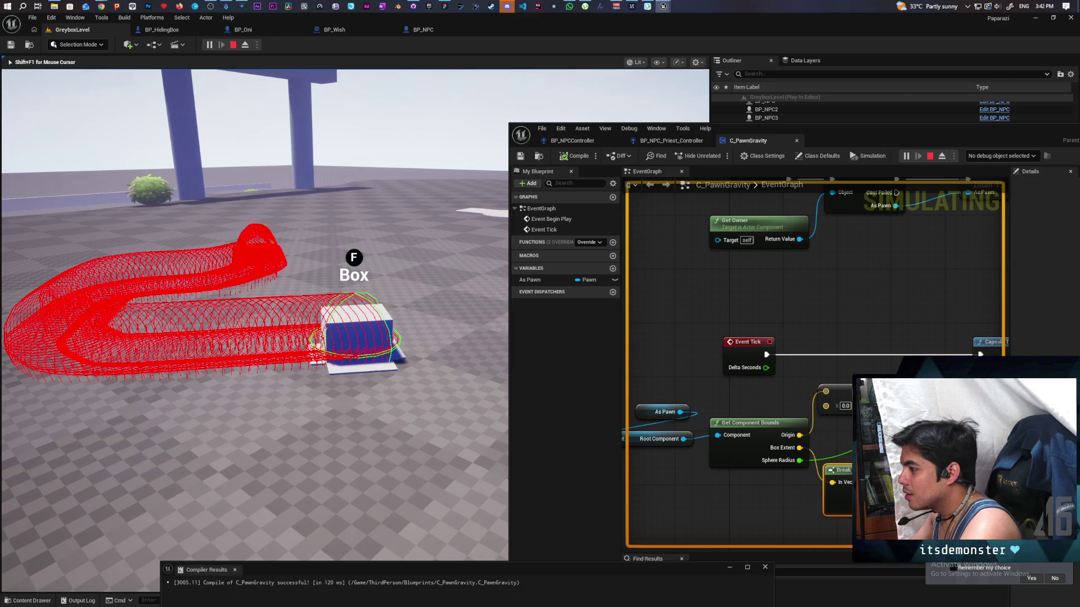
key(Escape)
mouse_move(826, 147)
mouse_down()
mouse_move(678, 154)
mouse_move(450, 114)
mouse_up()
Add a Branch after the capsule trace on its hit result, then drag in the As Pawn variable
scroll(402, 246, down, 3)
scroll(470, 236, up, 2)
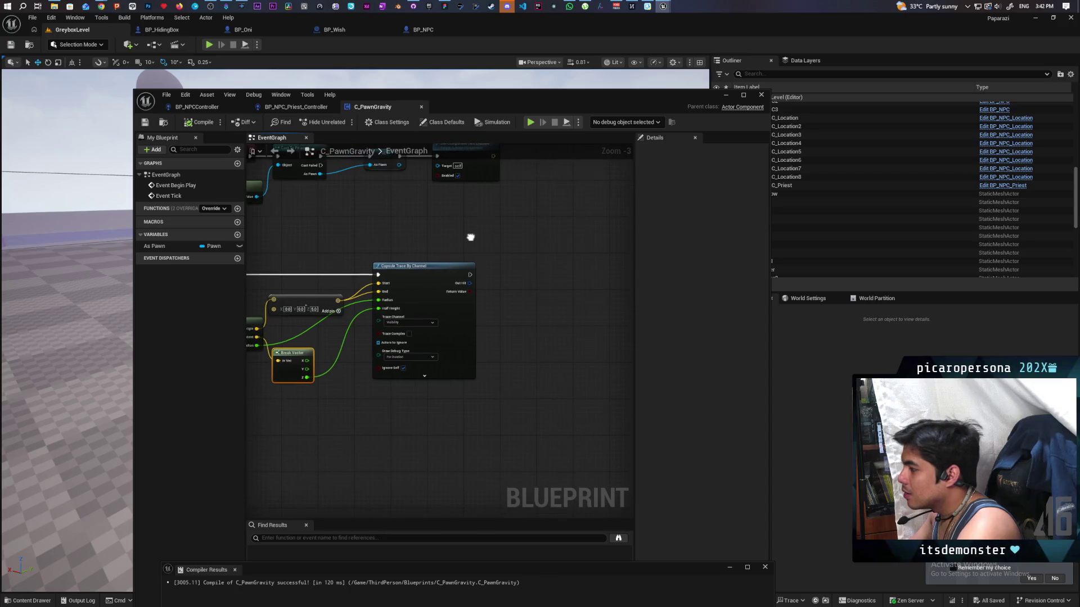
drag(515, 239, 474, 238)
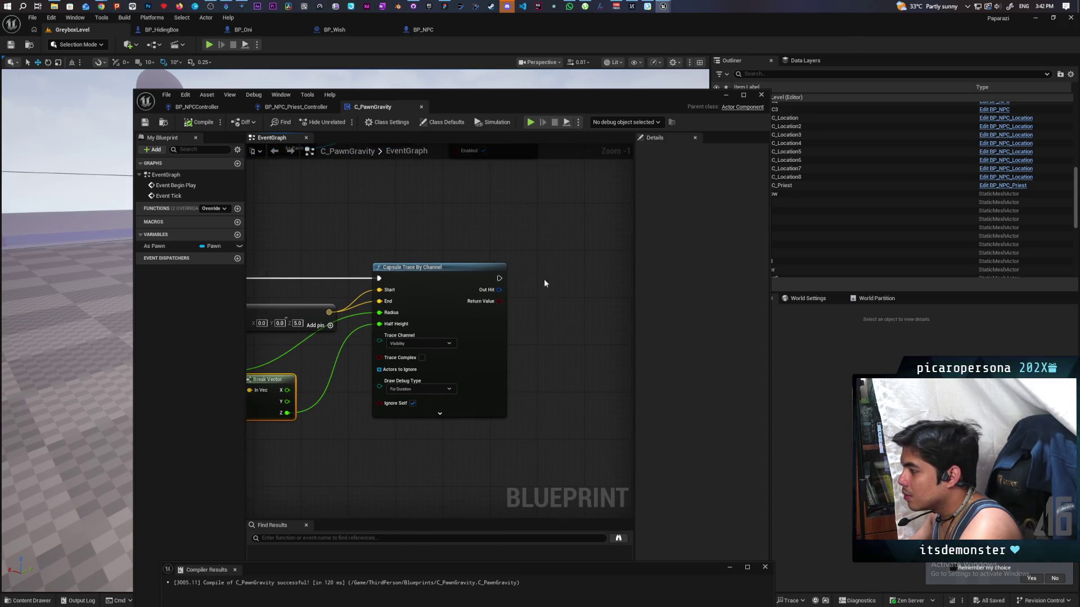
mouse_move(535, 296)
mouse_down()
mouse_move(473, 314)
mouse_move(519, 309)
mouse_move(535, 280)
mouse_up()
click(513, 294)
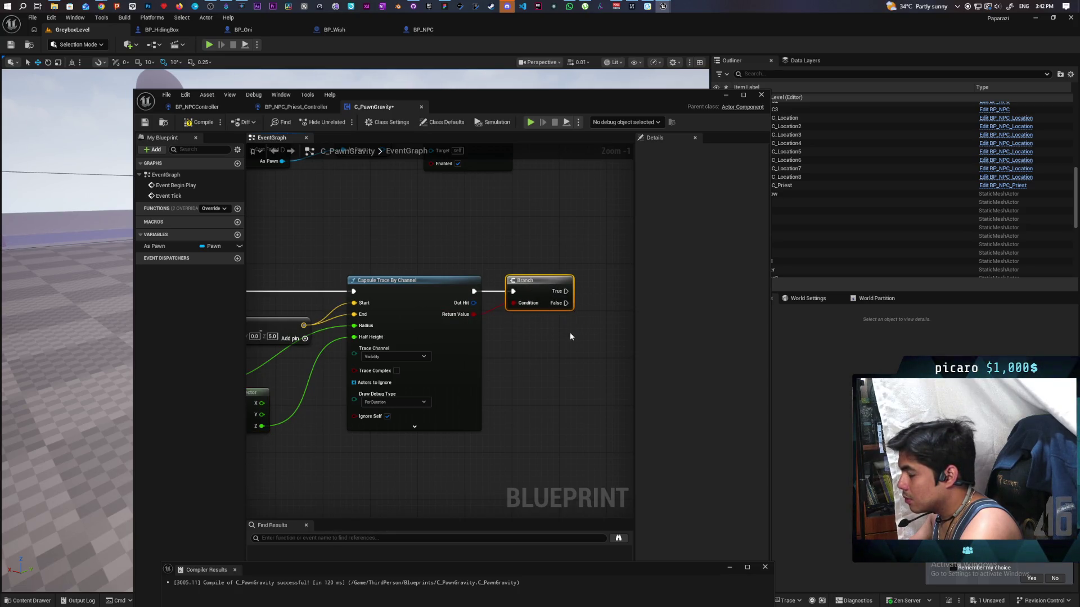
drag(569, 335, 484, 336)
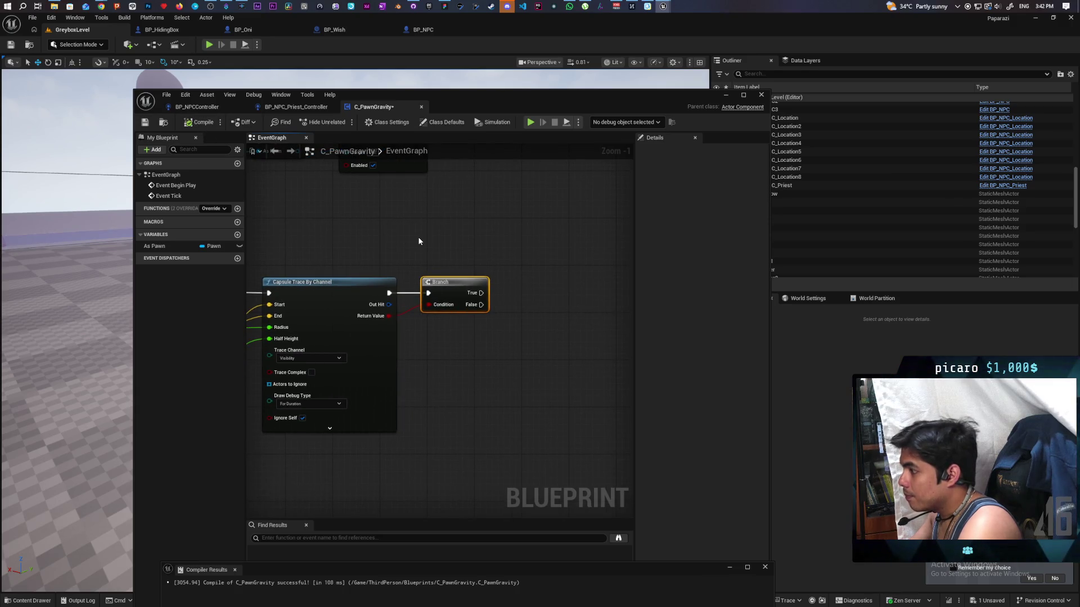
scroll(550, 237, down, 2)
mouse_move(422, 241)
mouse_down()
mouse_move(549, 236)
mouse_move(449, 234)
mouse_move(456, 243)
mouse_up()
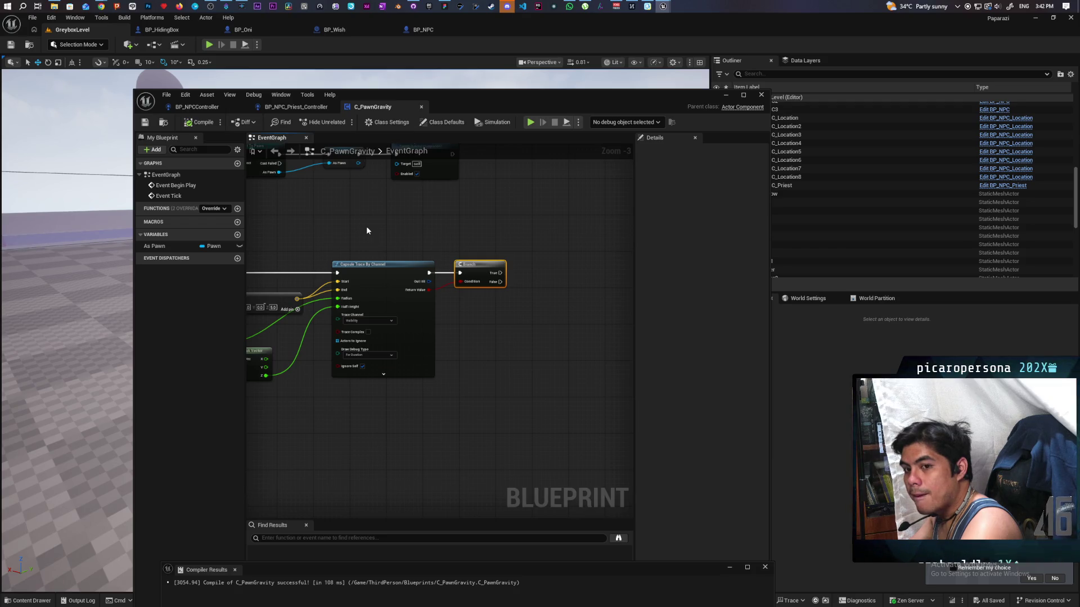
scroll(493, 308, up, 2)
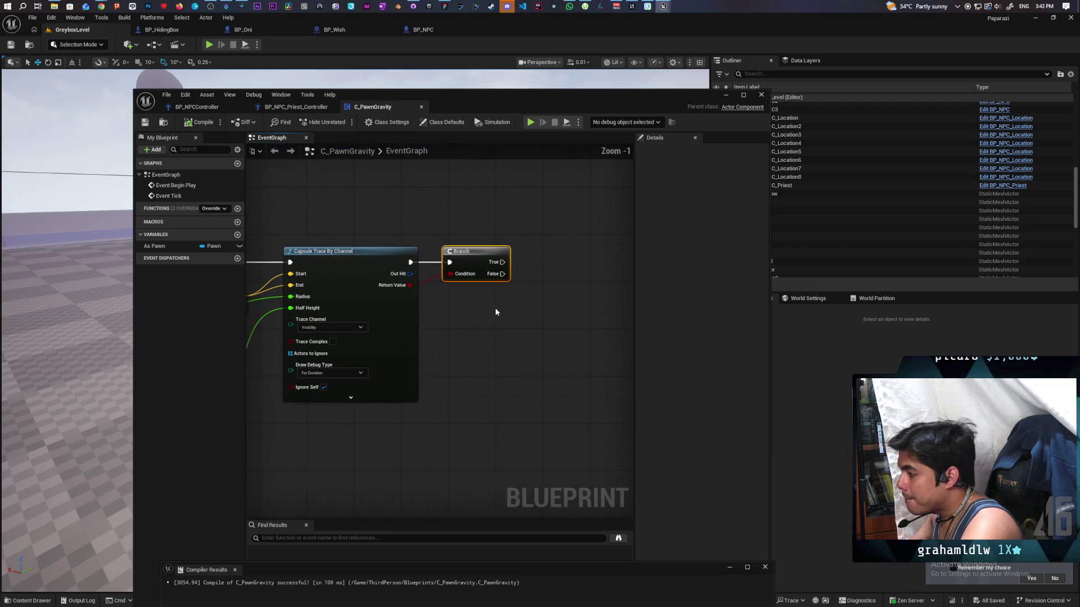
scroll(495, 312, down, 1)
drag(161, 245, 483, 205)
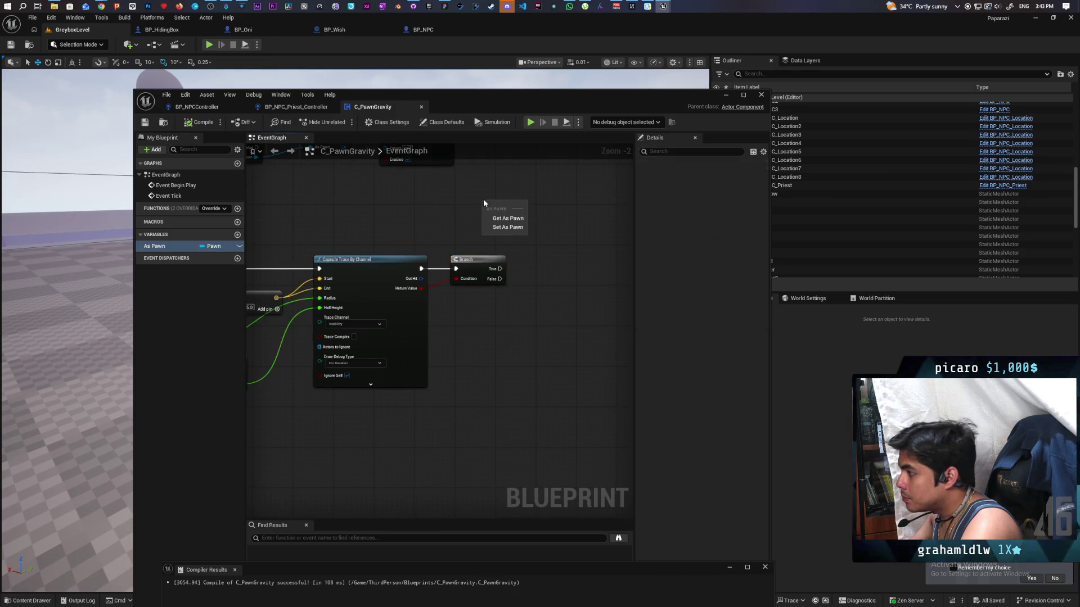
Place an As Pawn getter in the C_PawnGravity graph
click(516, 219)
click(321, 108)
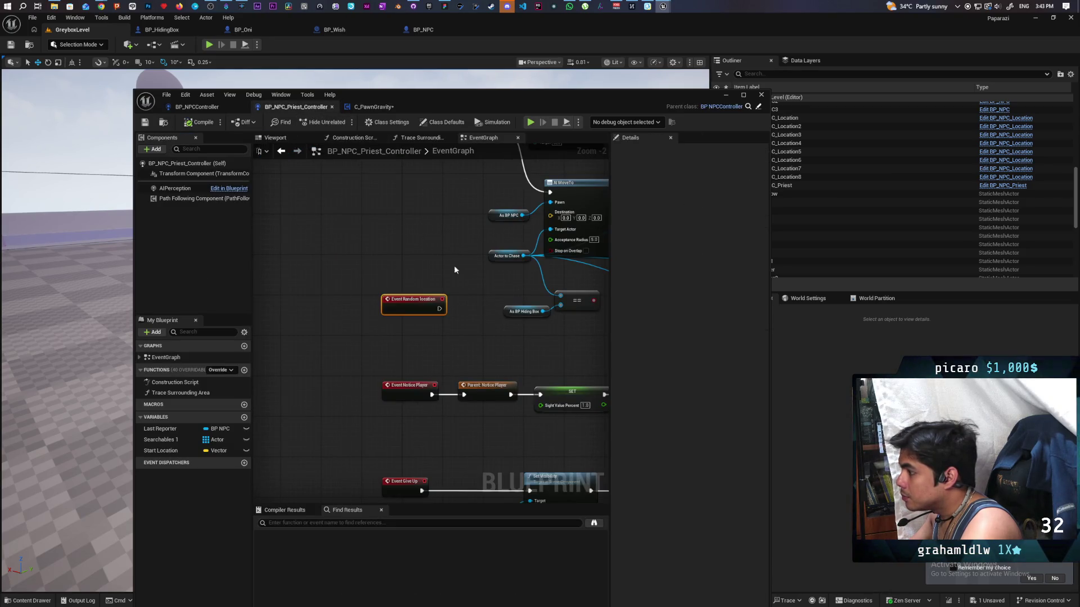
click(372, 107)
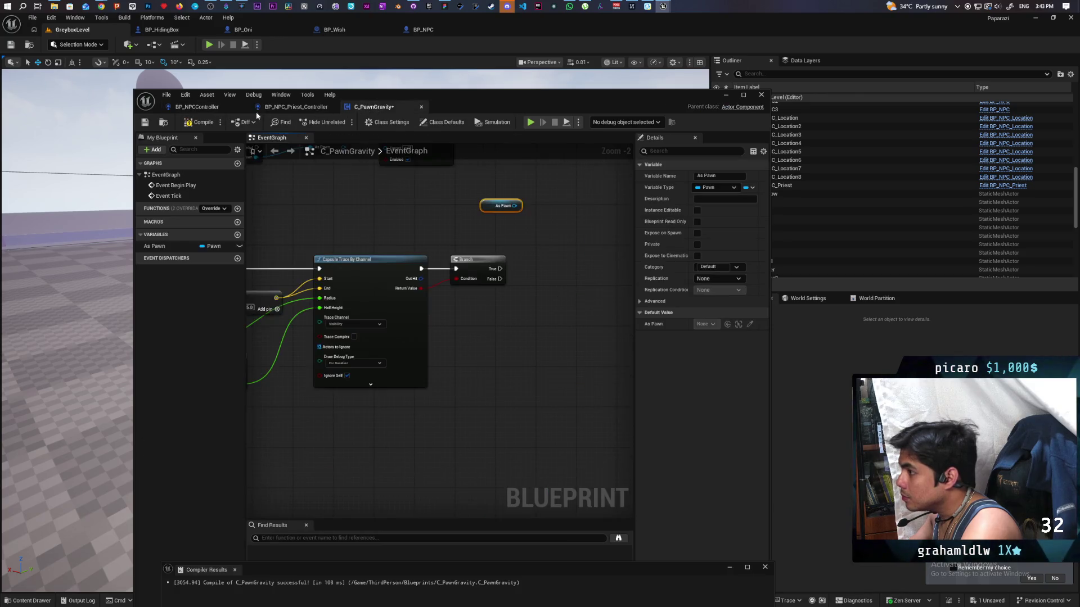
Inspect the BP_HidingBox graph, then search 'add input' from the As Pawn pin
click(163, 30)
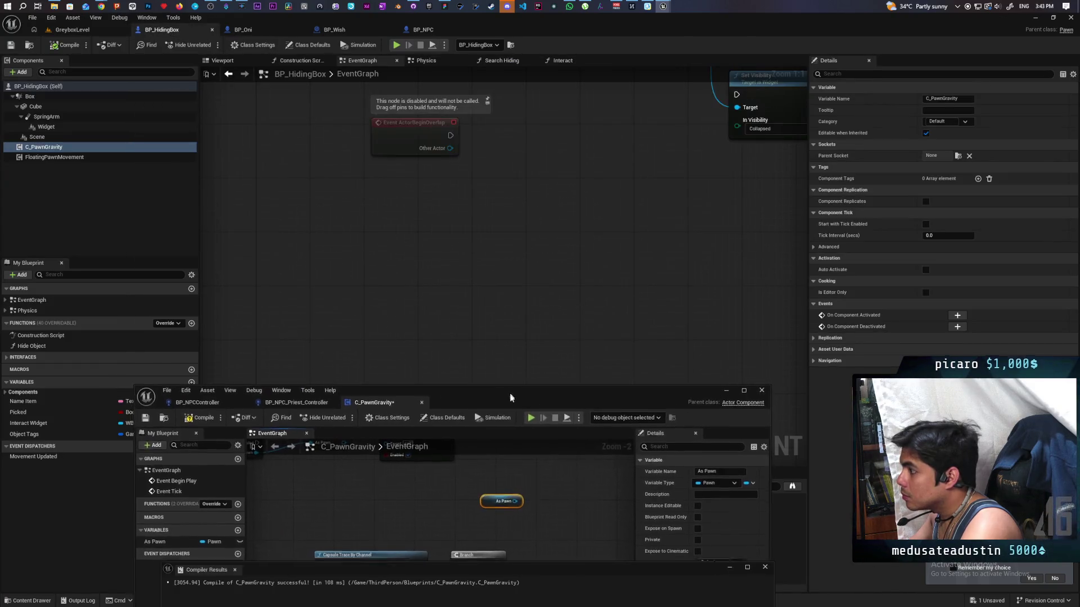
scroll(519, 240, up, 2)
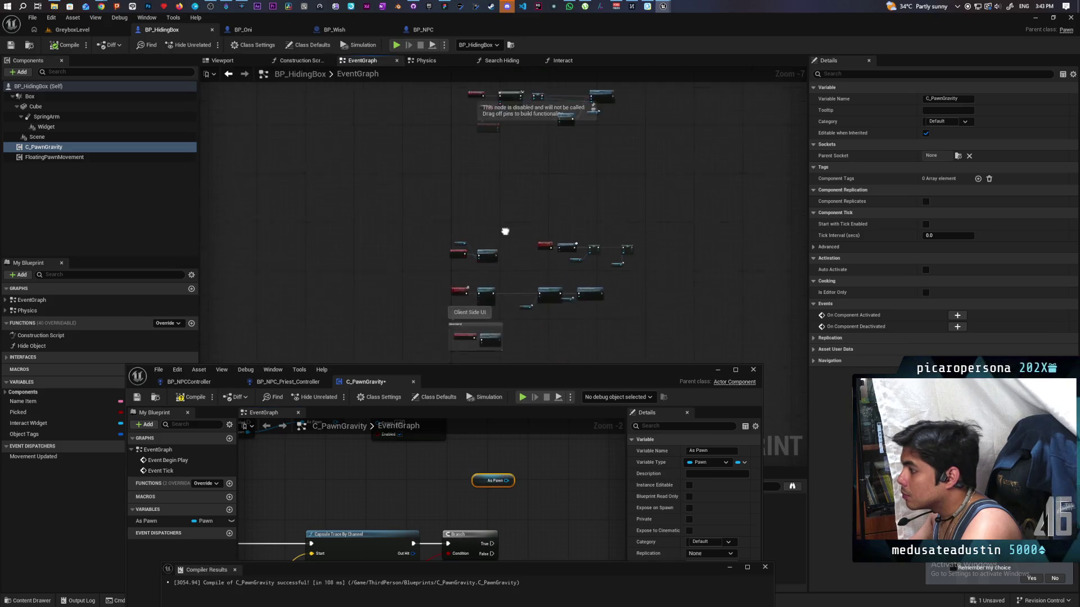
scroll(502, 214, down, 4)
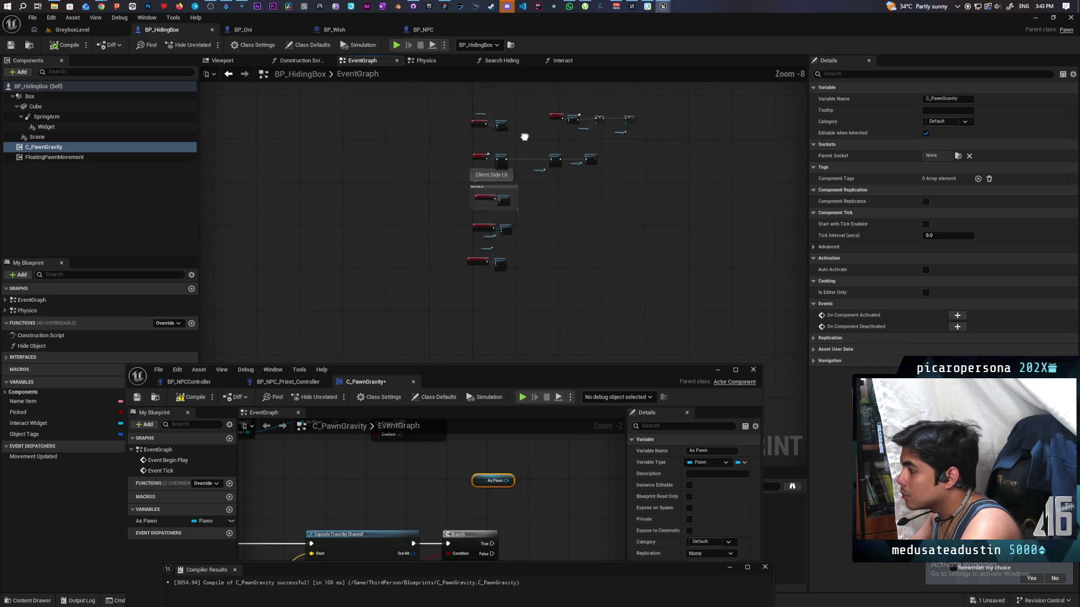
scroll(492, 128, up, 4)
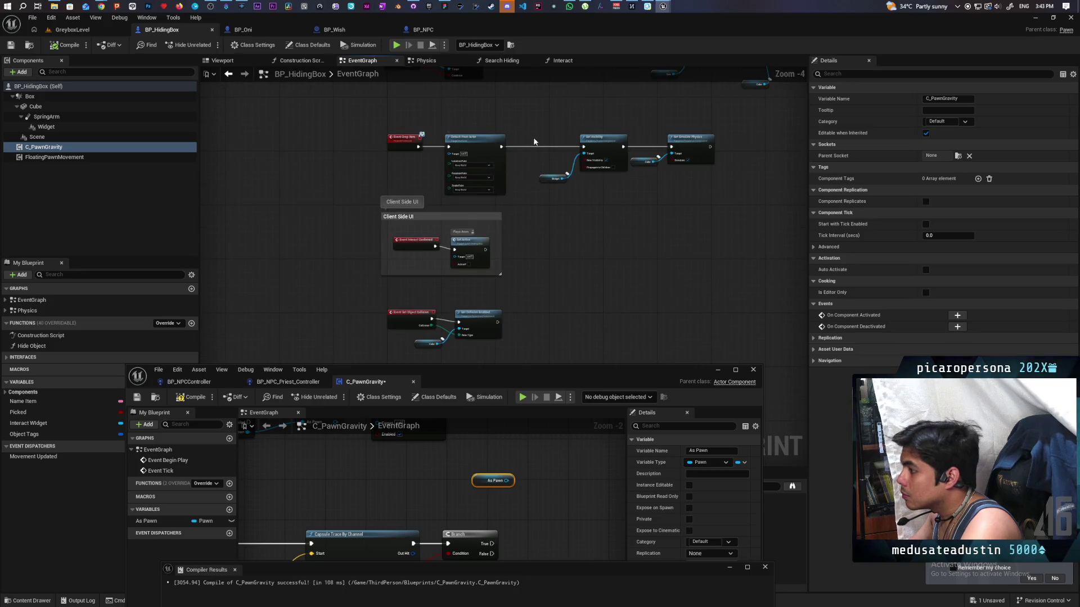
drag(534, 143, 517, 291)
drag(525, 373, 545, 132)
drag(525, 241, 568, 271)
text(add input)
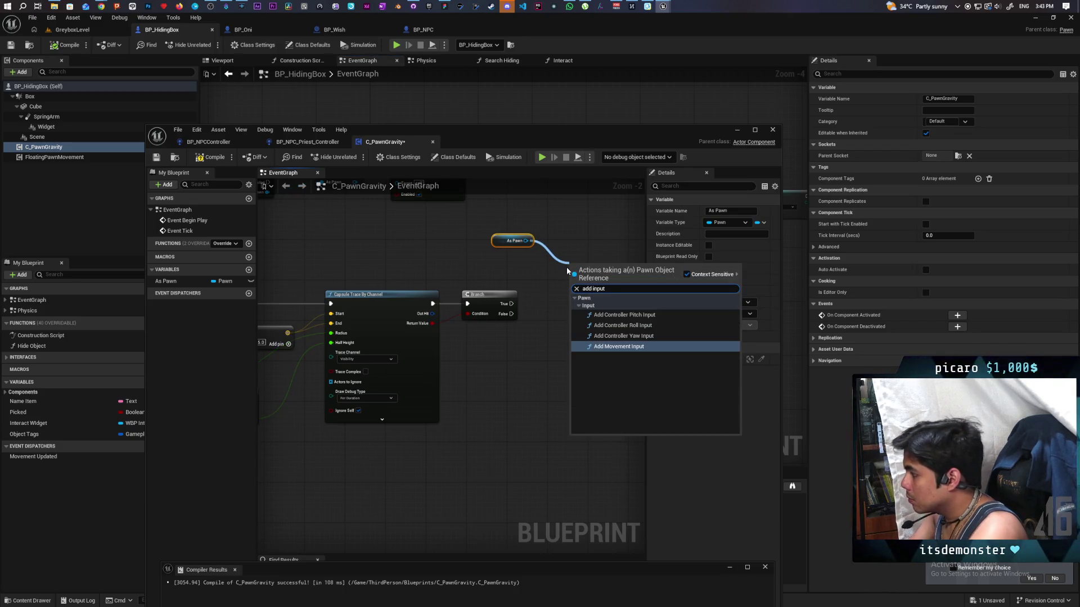
Place an Add Movement Input node targeting As Pawn and drive it from the Branch's True output
key(Return)
scroll(568, 271, up, 2)
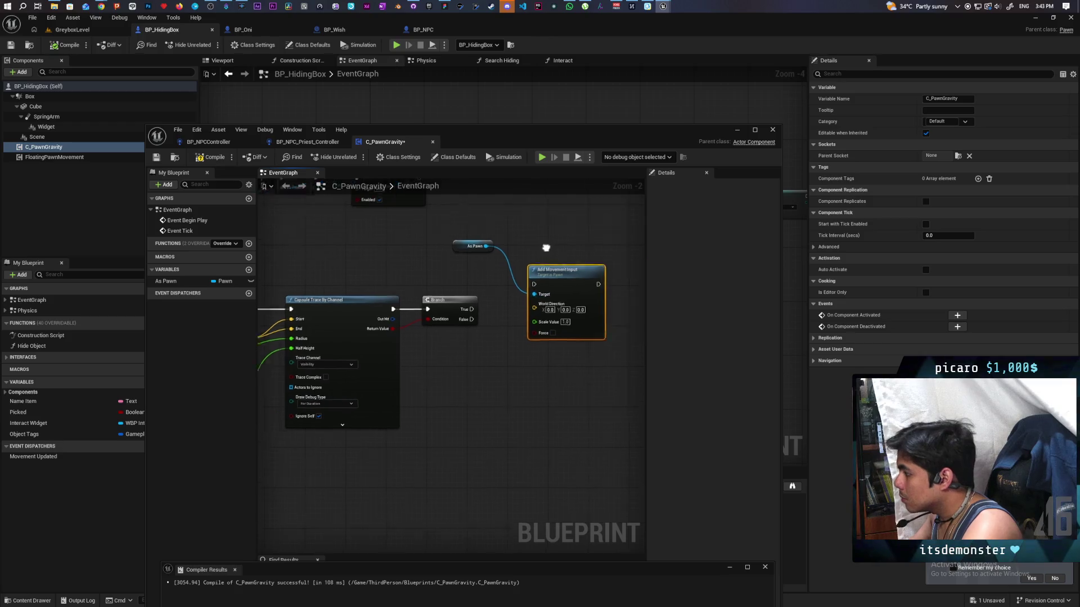
drag(504, 284, 567, 316)
drag(464, 303, 435, 293)
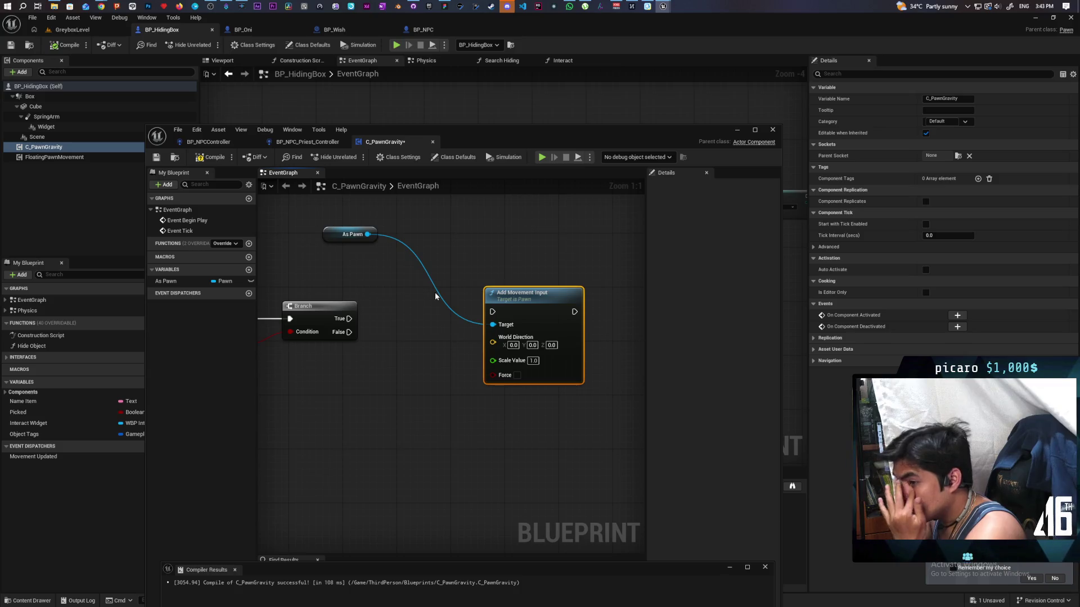
drag(403, 305, 451, 322)
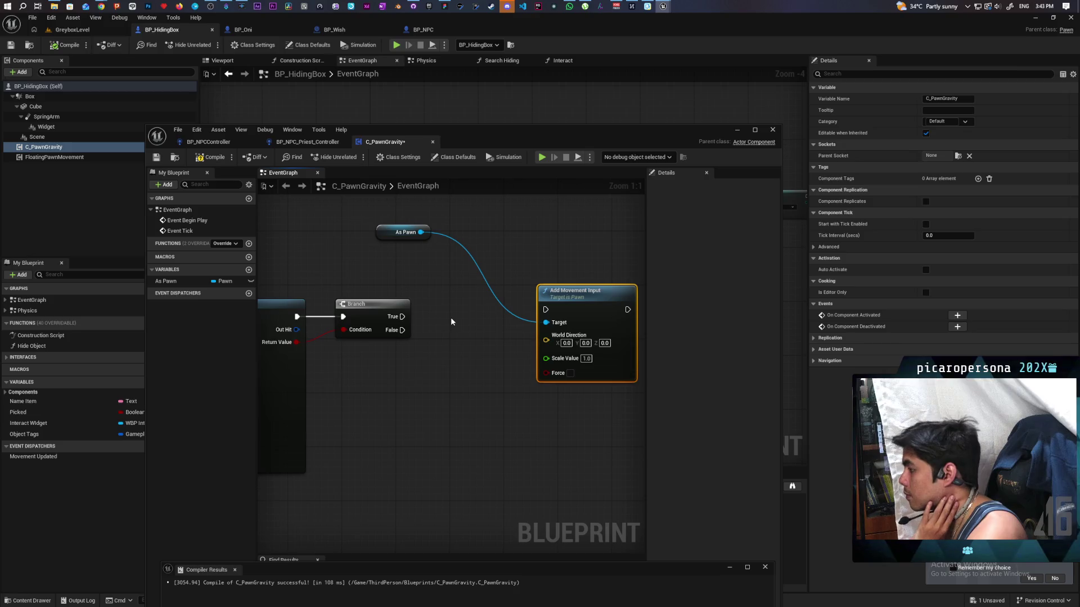
drag(451, 319, 434, 336)
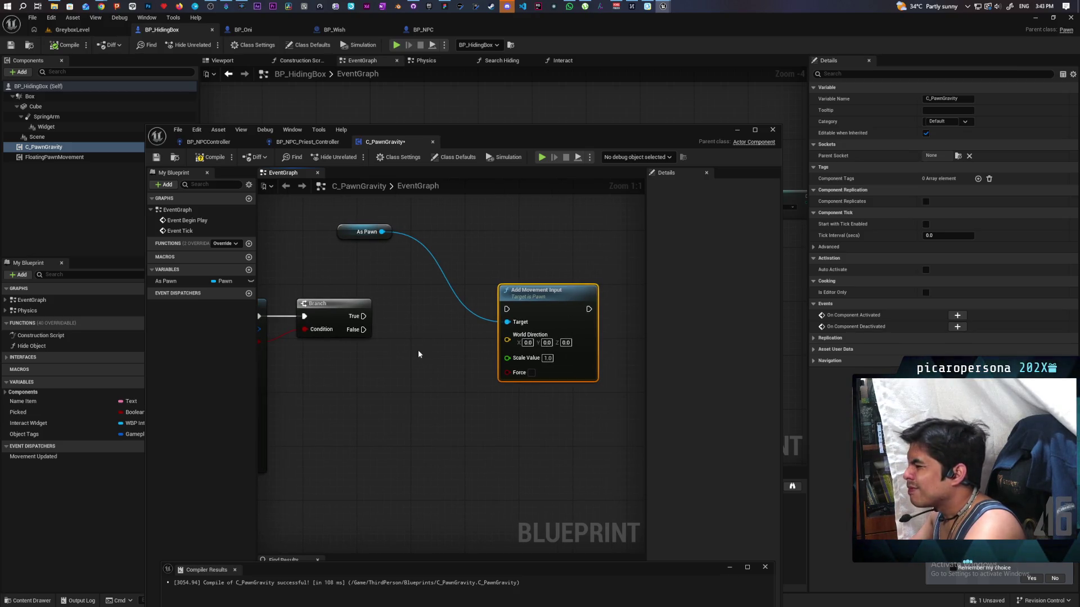
mouse_move(399, 352)
mouse_down()
mouse_move(458, 354)
mouse_move(404, 341)
mouse_up()
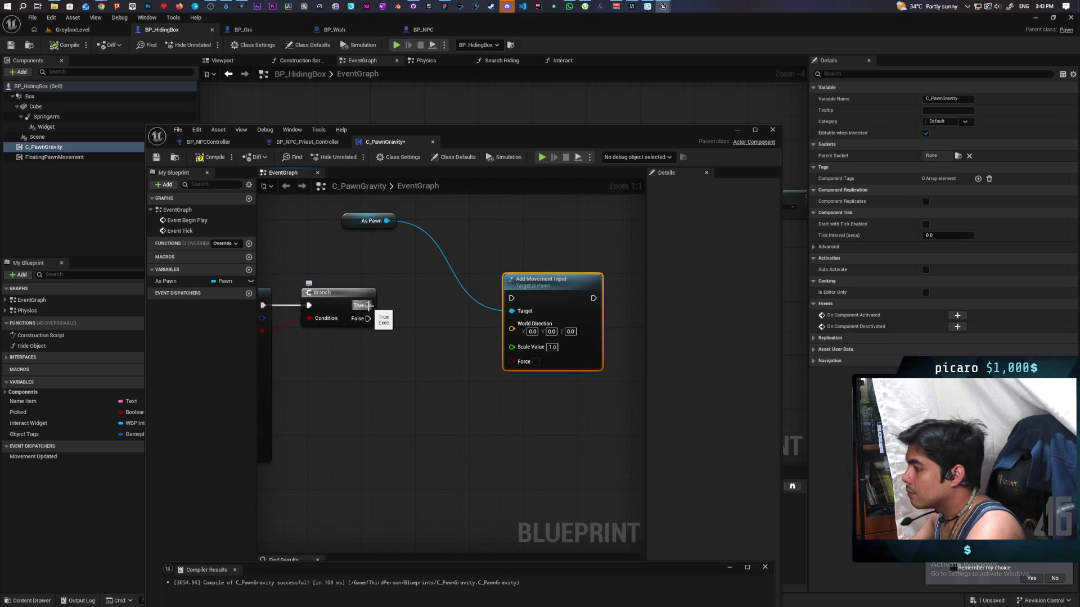
drag(366, 304, 546, 305)
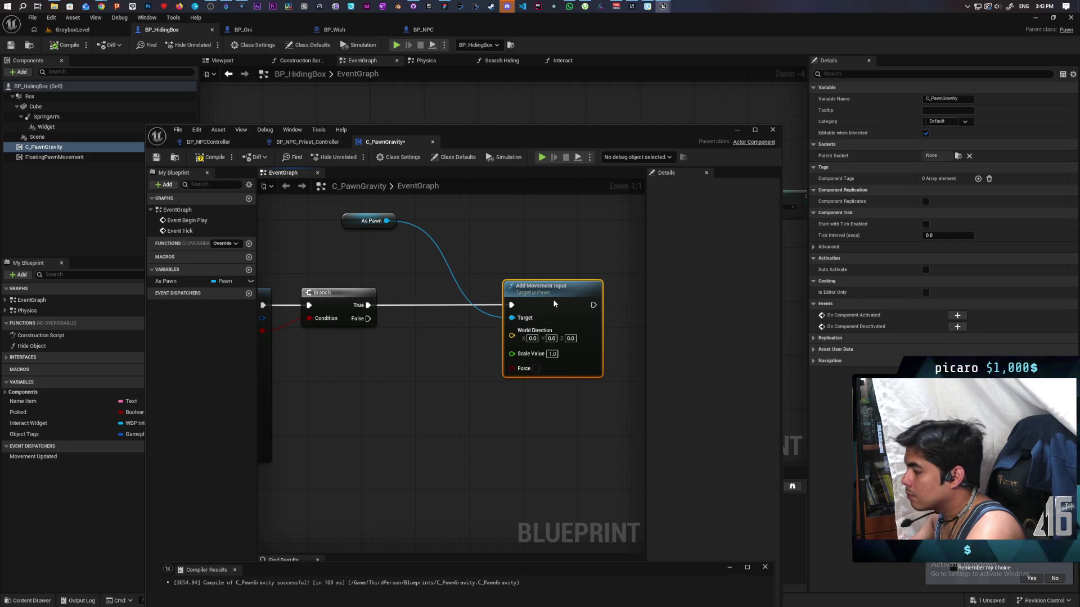
Compile and save C_PawnGravity, bringing World Direction into view
drag(310, 247, 348, 256)
click(211, 157)
click(157, 157)
drag(453, 254, 349, 269)
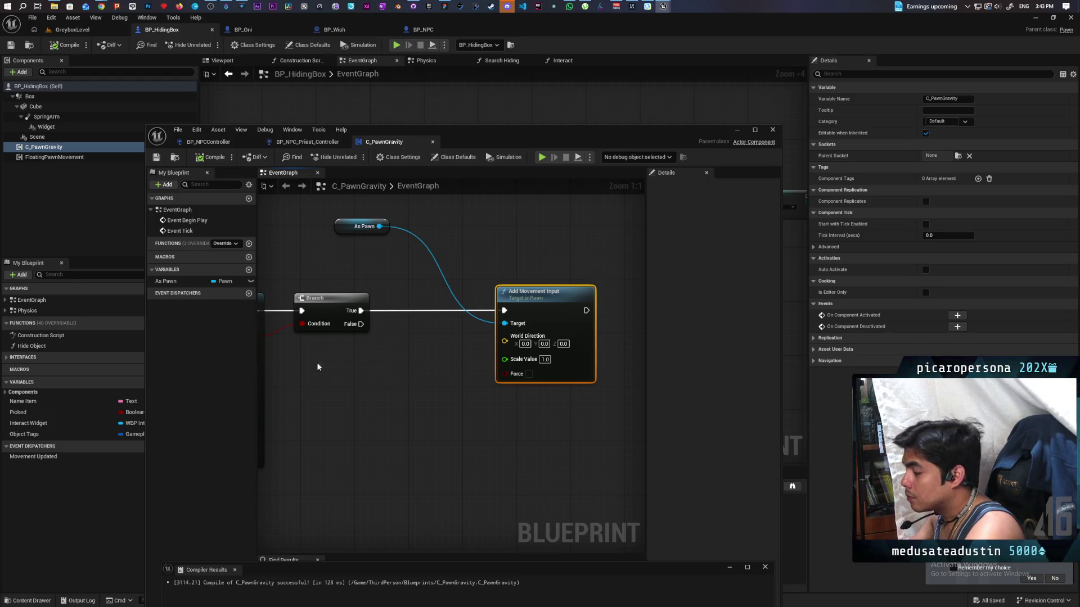
mouse_move(329, 368)
mouse_down()
mouse_move(357, 355)
mouse_move(325, 347)
mouse_up()
Split World Direction into X, Y, Z and promote Z to a new variable named Gravity
right_click(499, 326)
click(512, 353)
drag(499, 346, 420, 353)
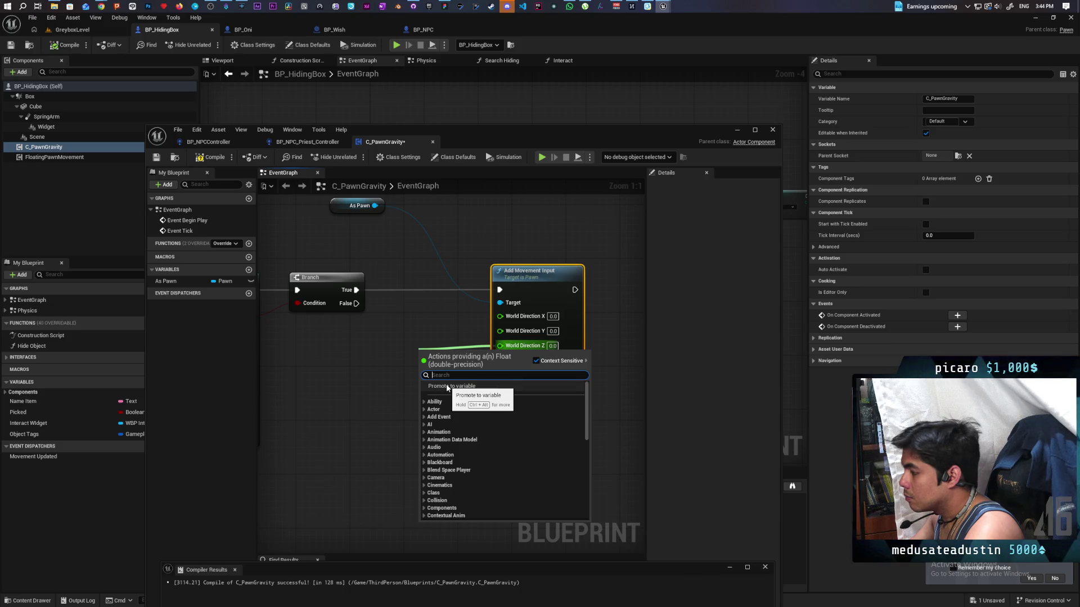
click(447, 386)
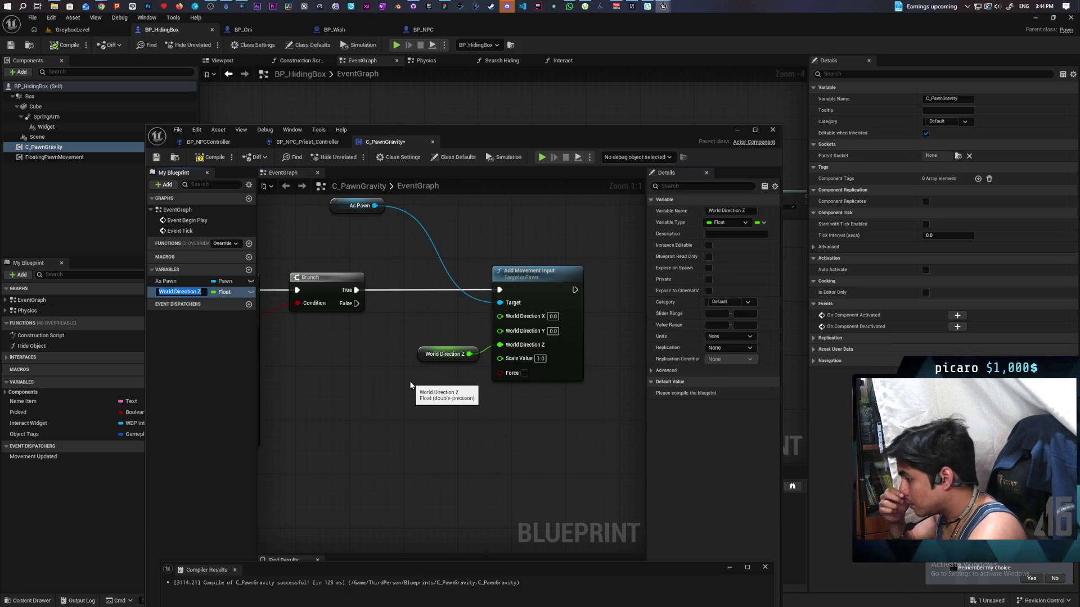
text(Gravi)
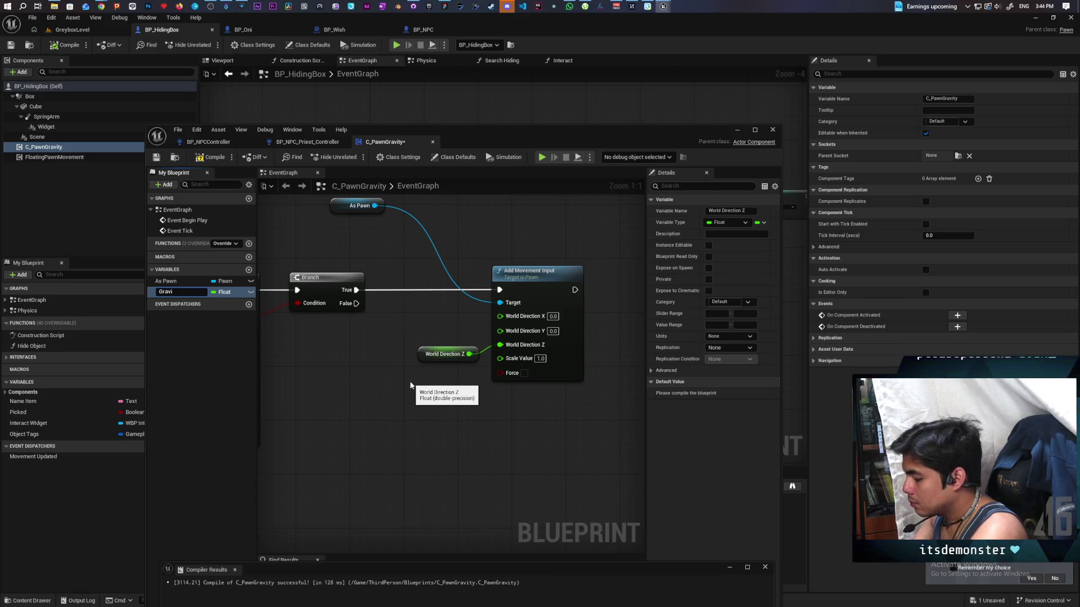
text(ty)
key(Return)
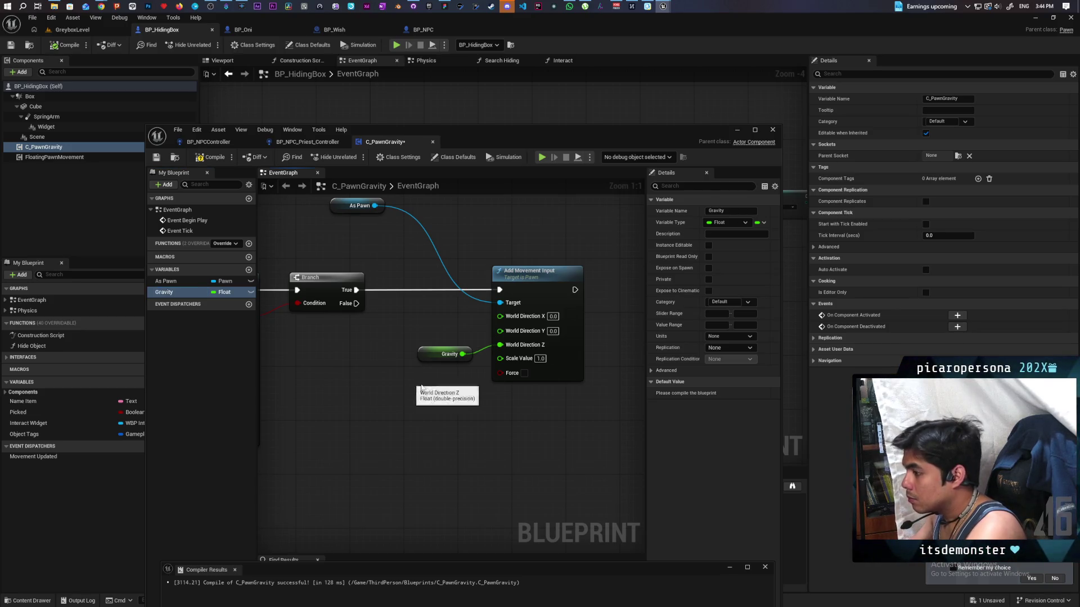
Place the Gravity getter beside Add Movement Input, set Gravity off Branch False, and compile
mouse_move(101, 7)
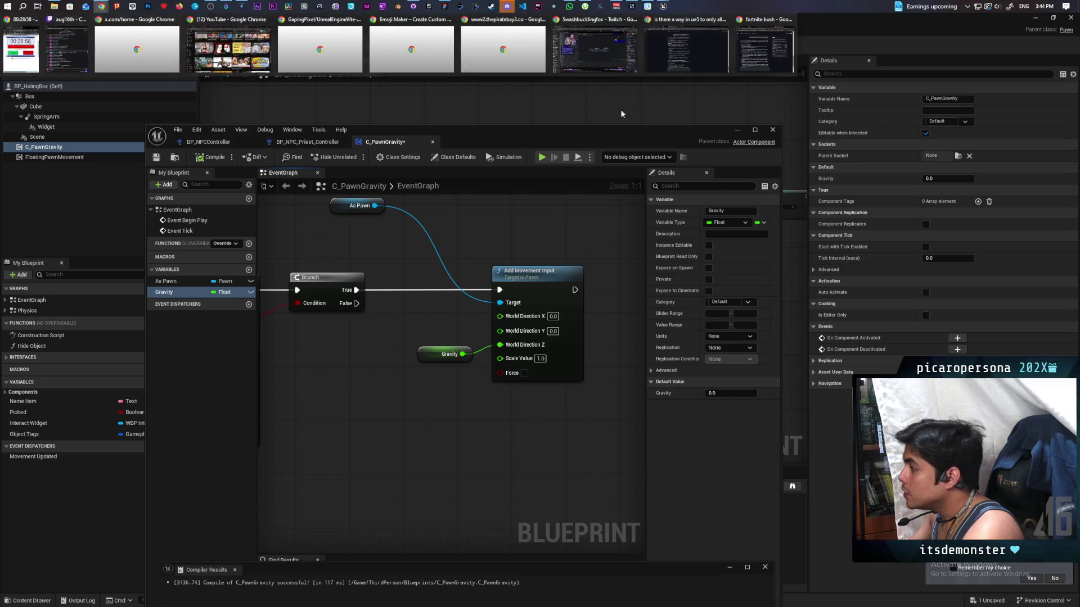
mouse_move(667, 52)
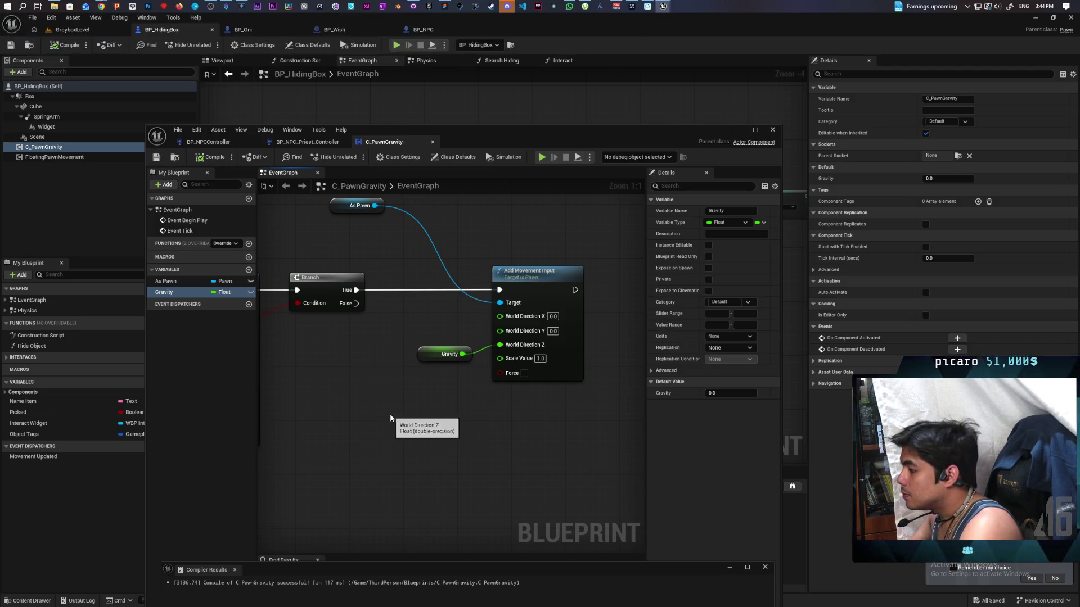
scroll(466, 397, down, 3)
scroll(460, 396, up, 2)
drag(460, 375, 473, 403)
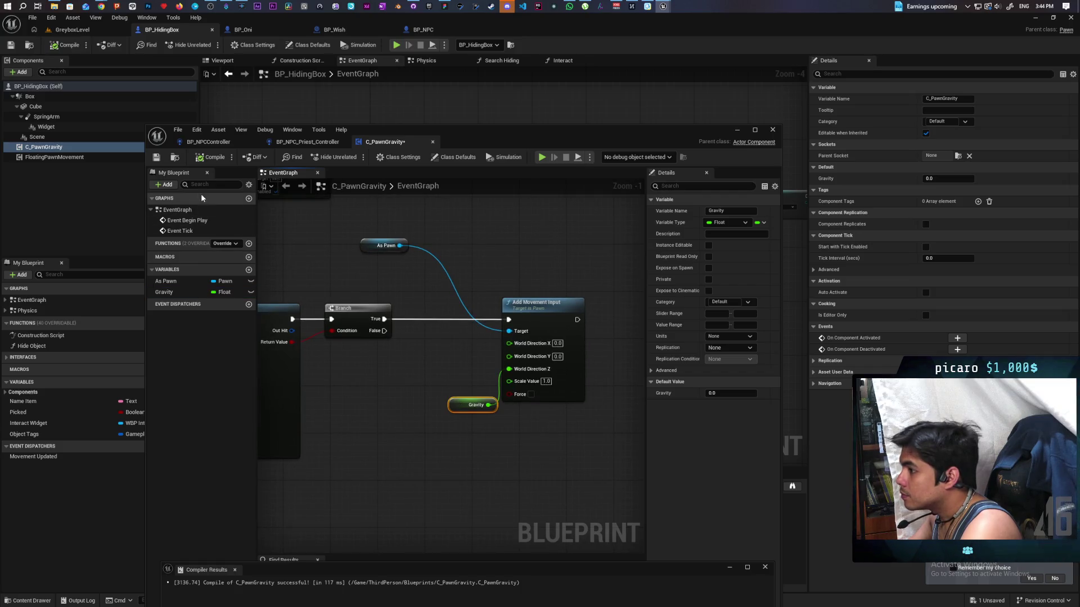
mouse_move(163, 291)
mouse_down()
mouse_move(408, 344)
mouse_move(419, 361)
mouse_up()
click(199, 157)
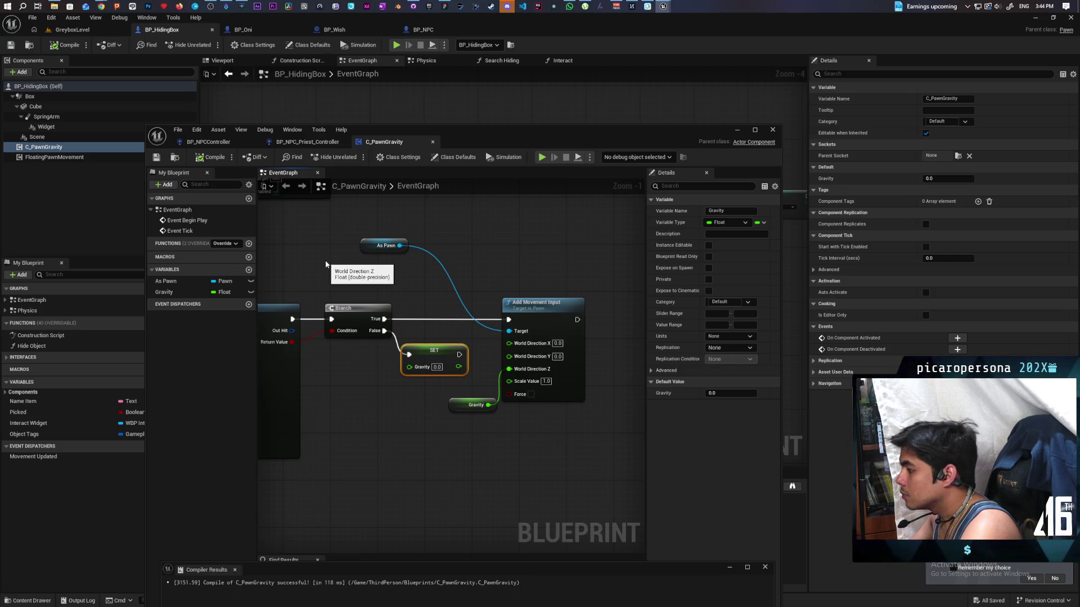
On the True path, set Gravity to Gravity plus an added value, and tidy the nodes
scroll(397, 298, up, 1)
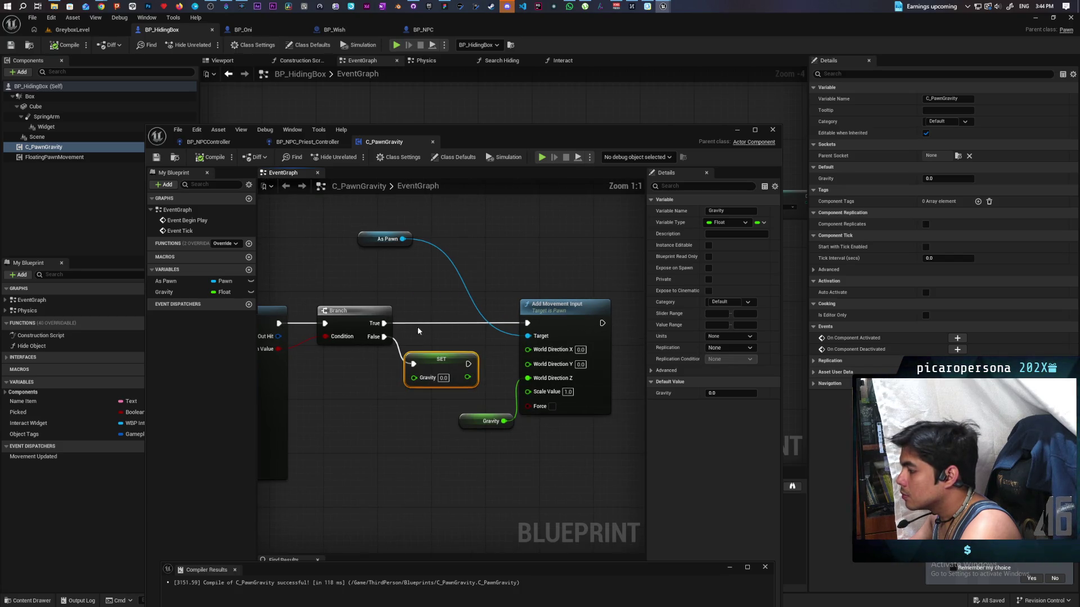
drag(435, 364, 435, 379)
mouse_move(164, 292)
mouse_down()
mouse_move(393, 308)
mouse_move(367, 275)
mouse_move(410, 292)
mouse_move(437, 280)
mouse_up()
click(365, 281)
text(+)
key(Return)
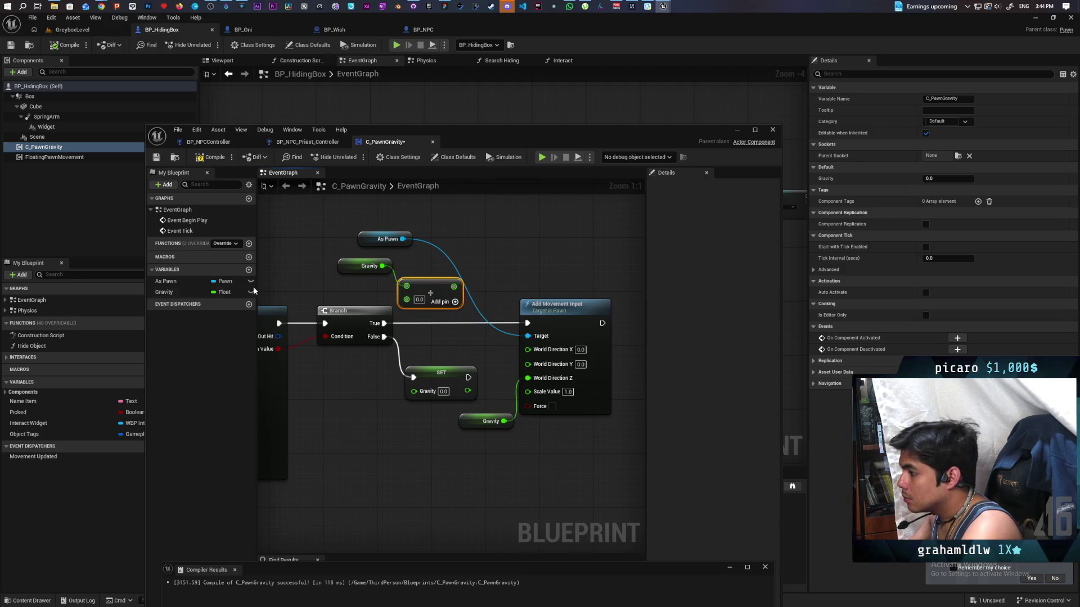
mouse_move(164, 294)
mouse_down()
mouse_move(404, 328)
mouse_move(458, 325)
mouse_up()
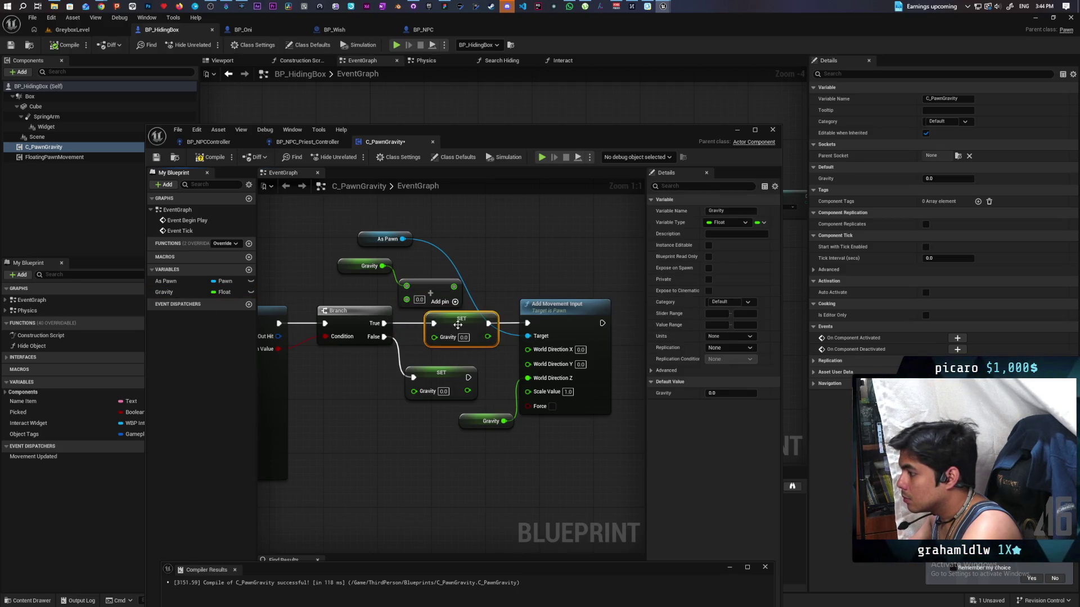
mouse_move(453, 286)
mouse_down()
mouse_move(434, 337)
mouse_move(402, 281)
mouse_move(367, 277)
mouse_up()
drag(362, 233, 450, 234)
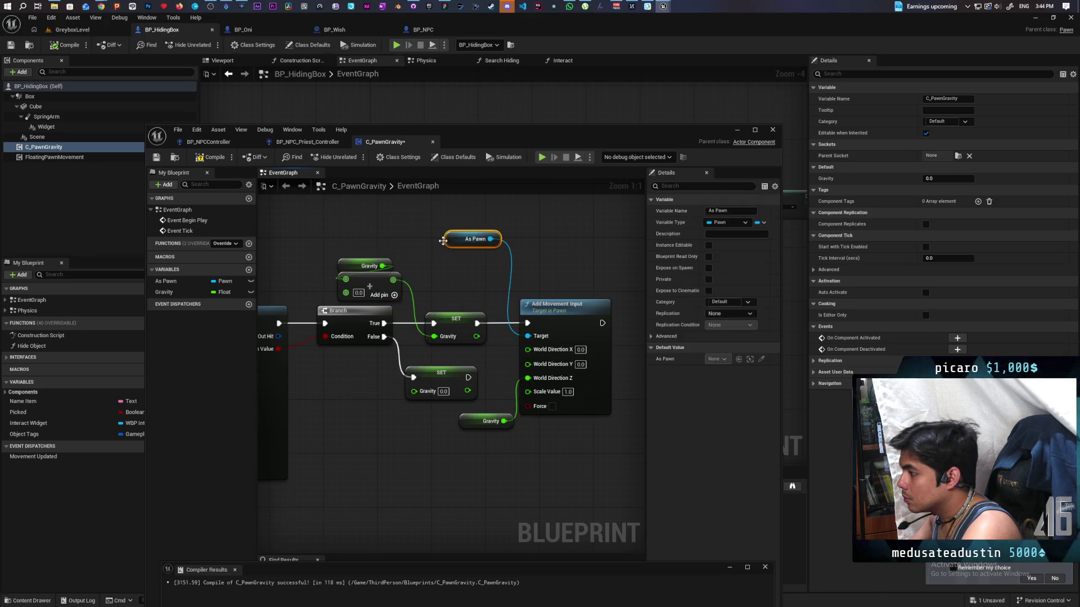
drag(366, 265, 366, 239)
mouse_move(360, 288)
mouse_down()
mouse_move(361, 267)
mouse_move(536, 290)
mouse_up()
Add an Add node fed by Event Tick's Delta Seconds, entering -9
scroll(537, 291, down, 2)
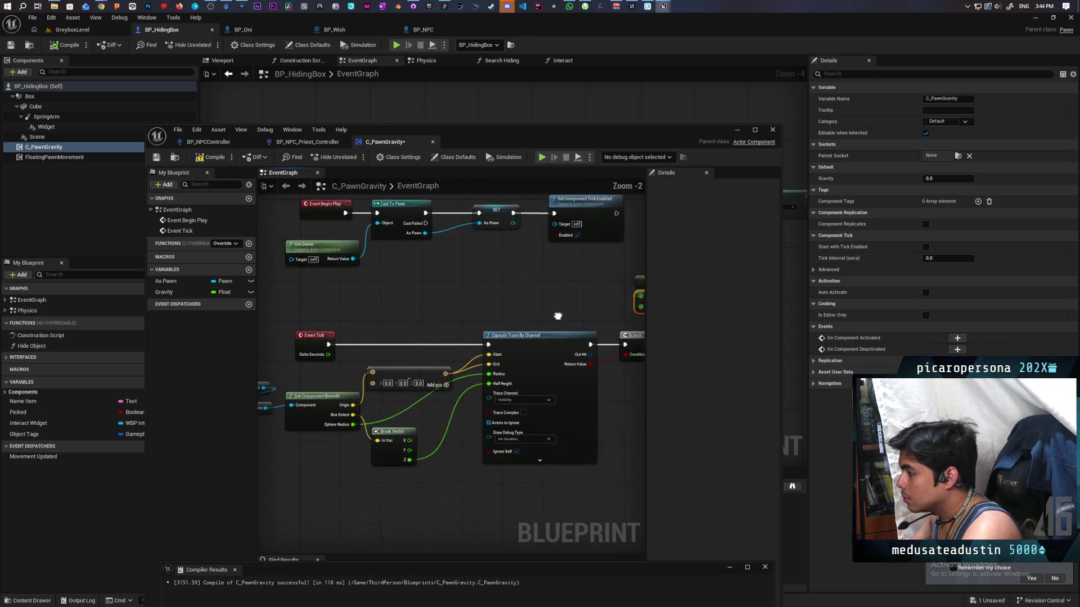
mouse_move(328, 355)
mouse_down()
mouse_move(522, 321)
mouse_move(499, 338)
mouse_up()
text(add)
key(Return)
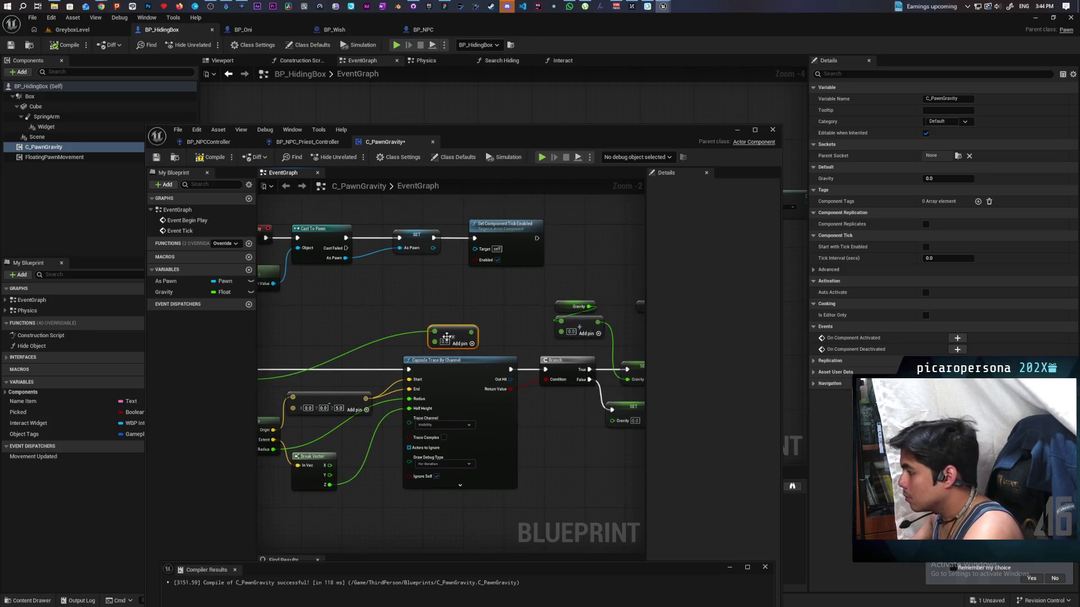
text(-9.8)
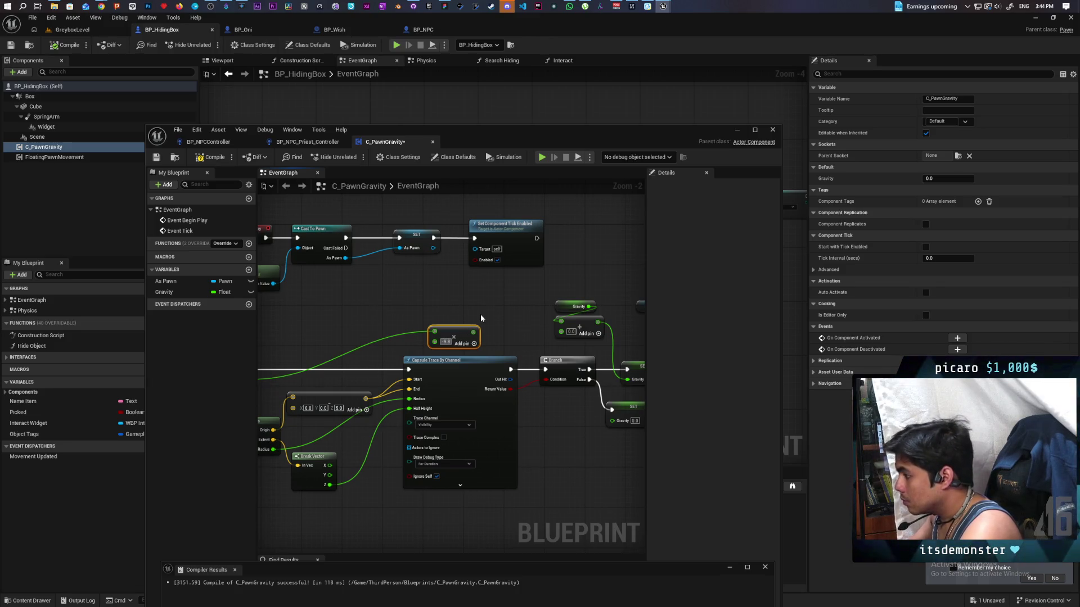
click(481, 316)
scroll(457, 349, up, 2)
drag(606, 345, 464, 339)
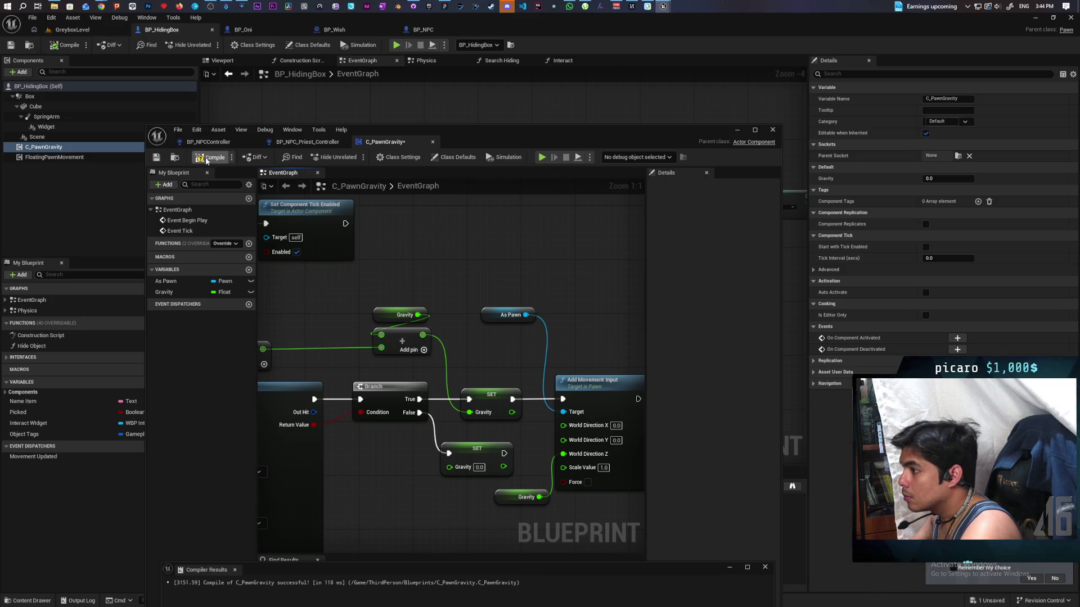
Move the C_PawnGravity editor aside and return to the GreyboxLevel level view
click(214, 142)
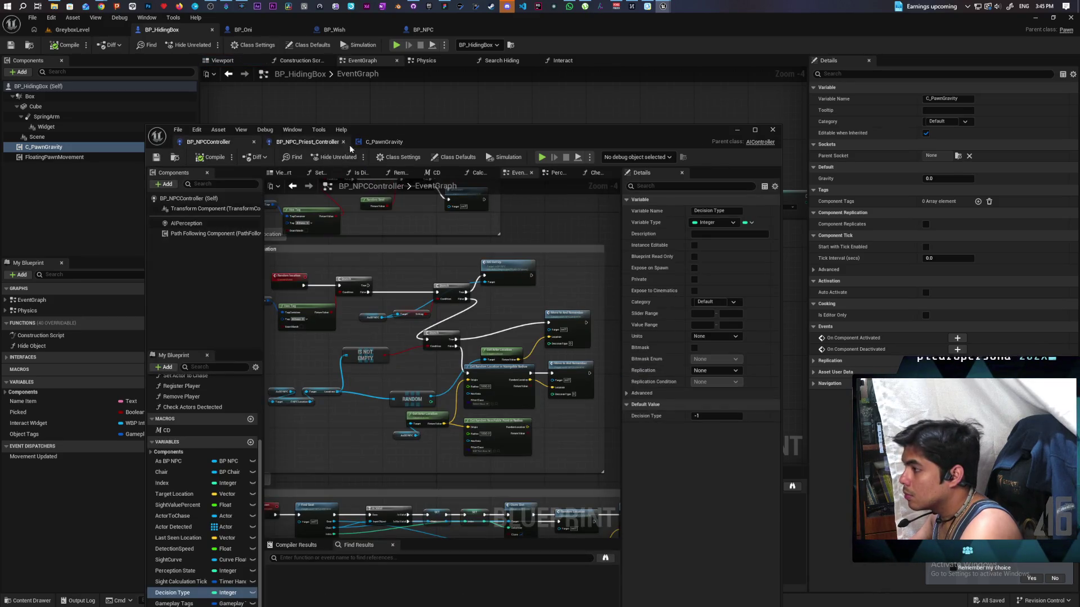
click(384, 141)
drag(649, 139, 911, 95)
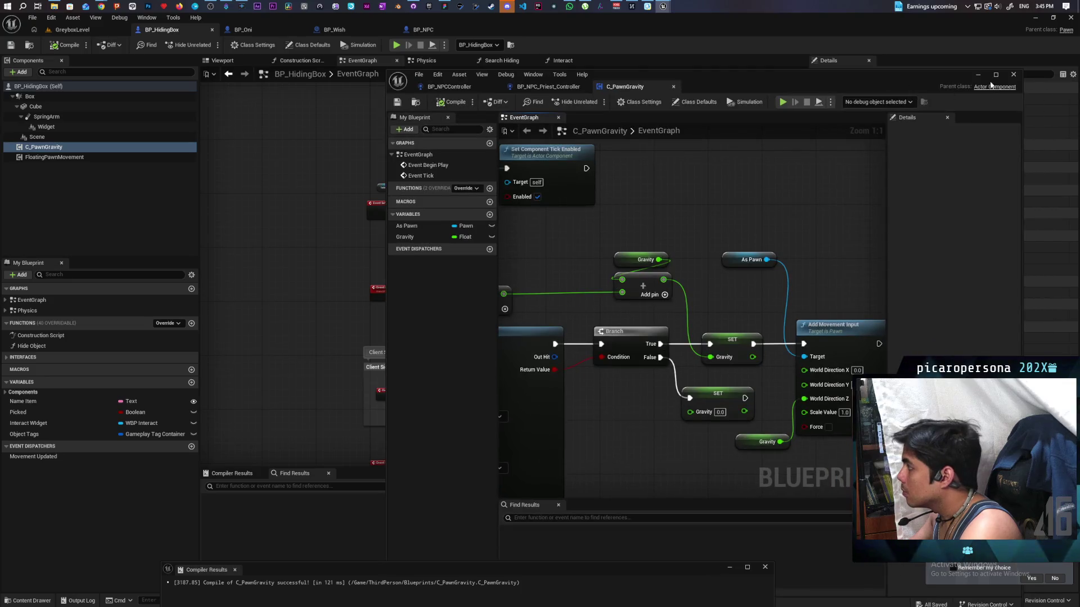
click(563, 112)
click(72, 30)
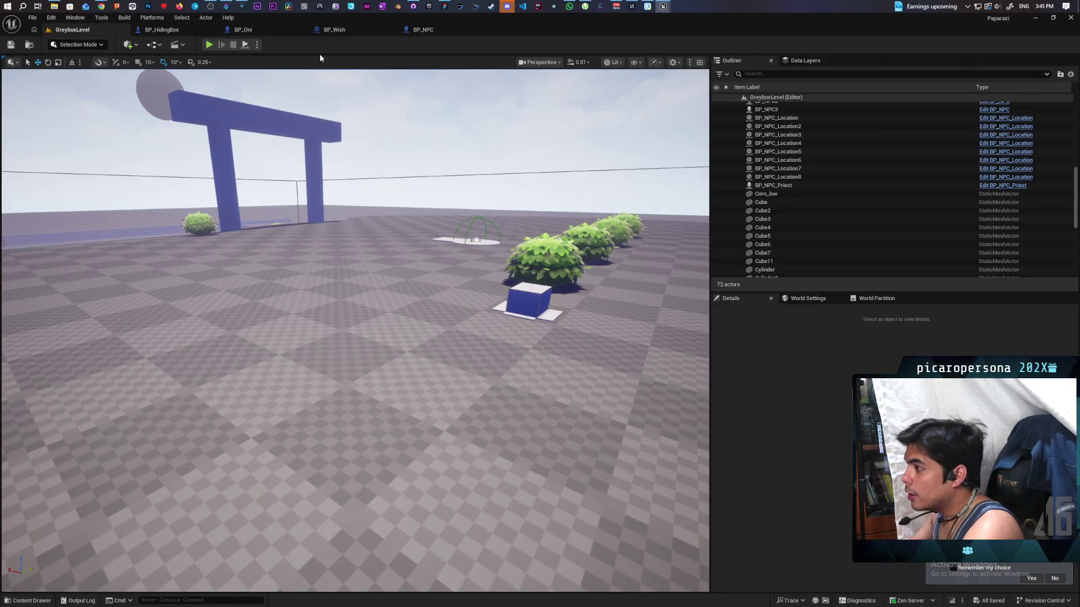
Play the level, walk to the box and press F to hide, then stop with Esc
click(211, 44)
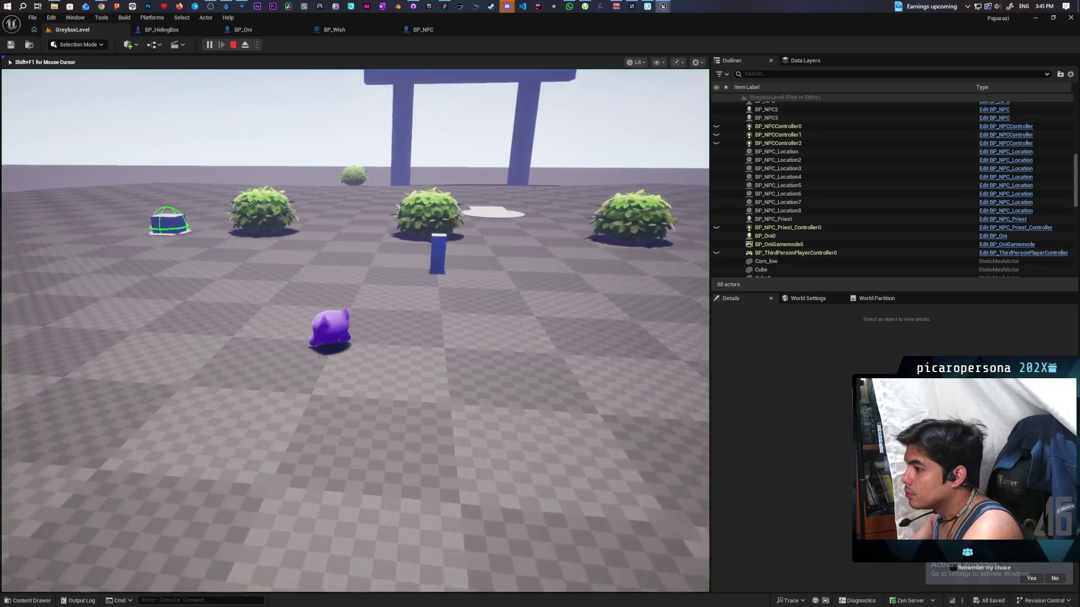
key(w)
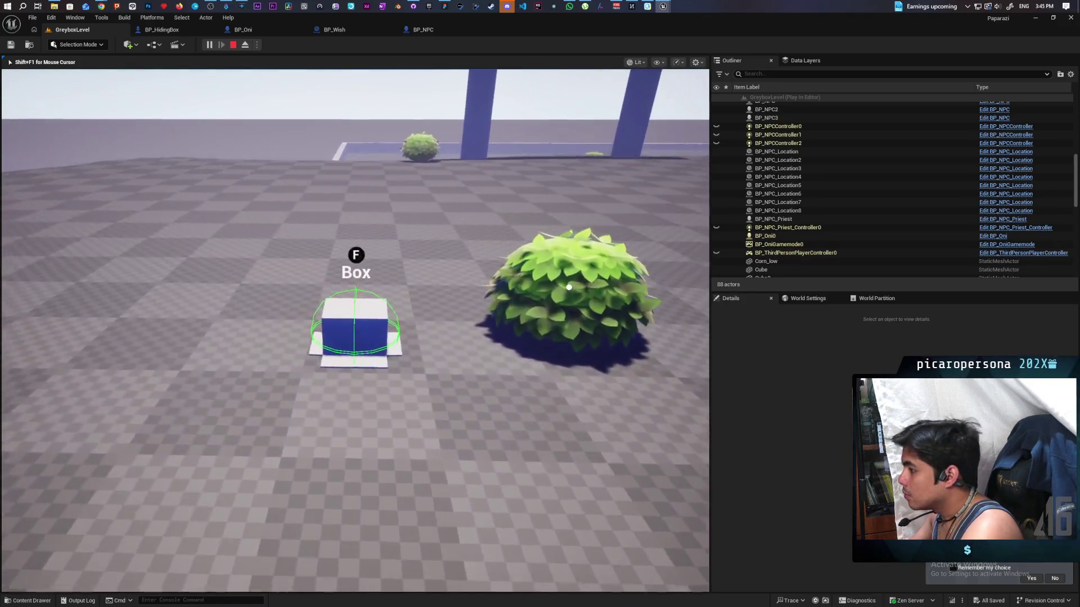
key(f)
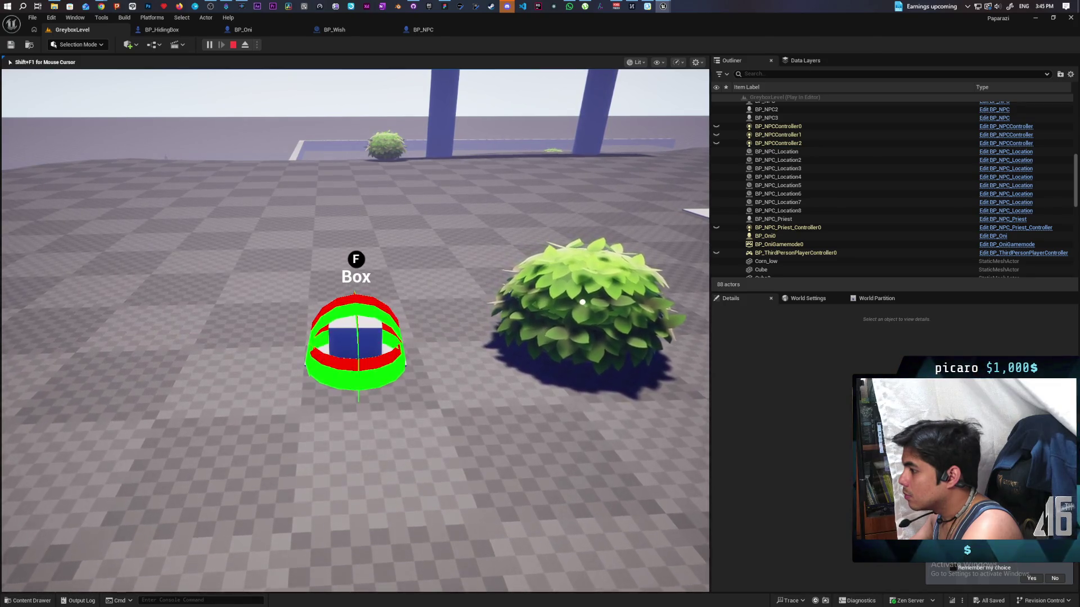
mouse_move(355, 331)
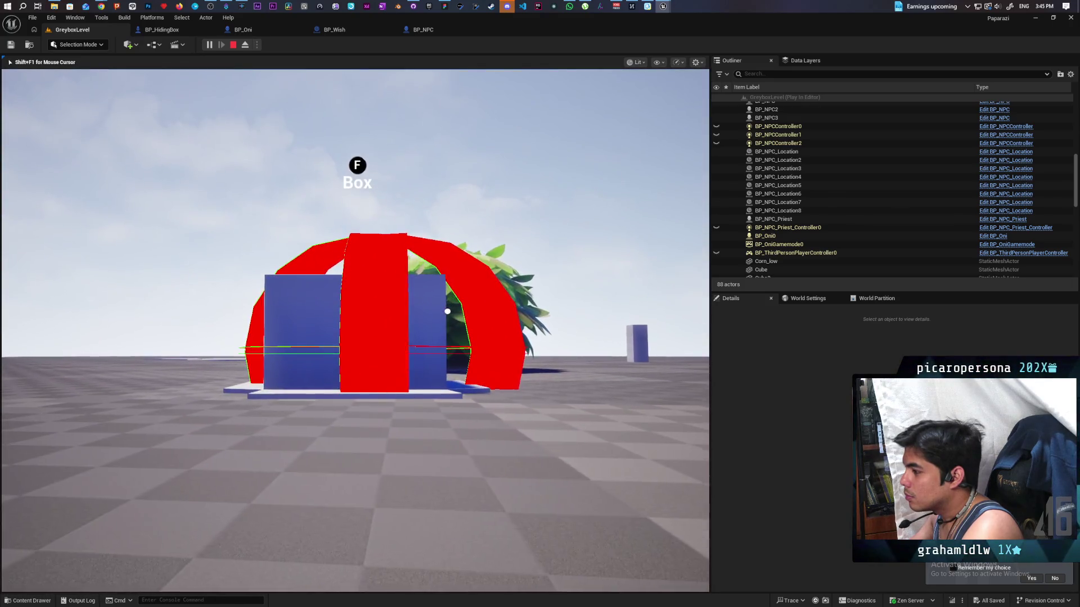
key(w)
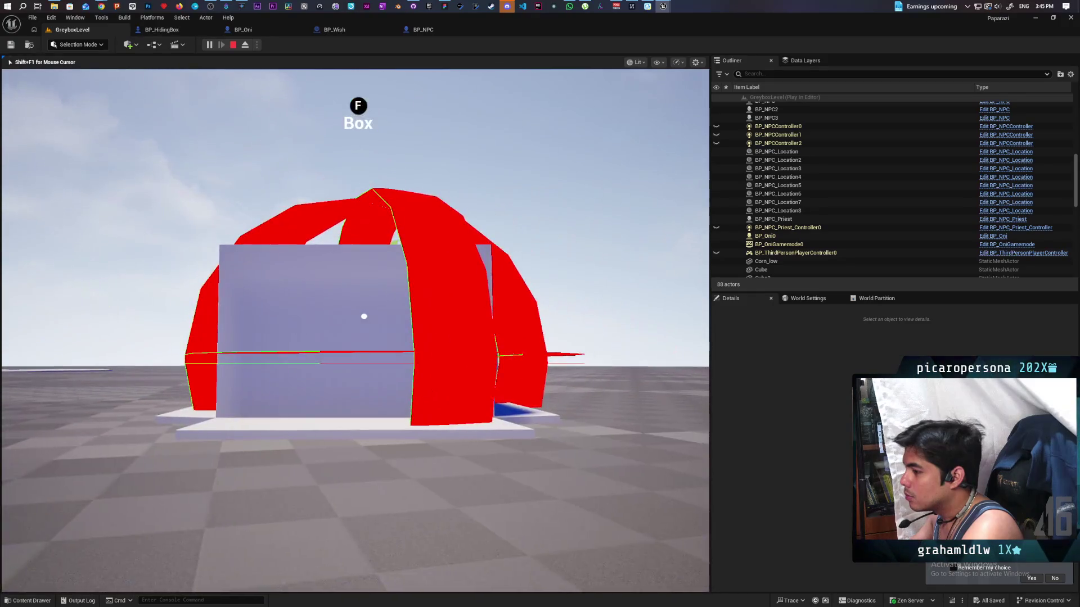
key(s)
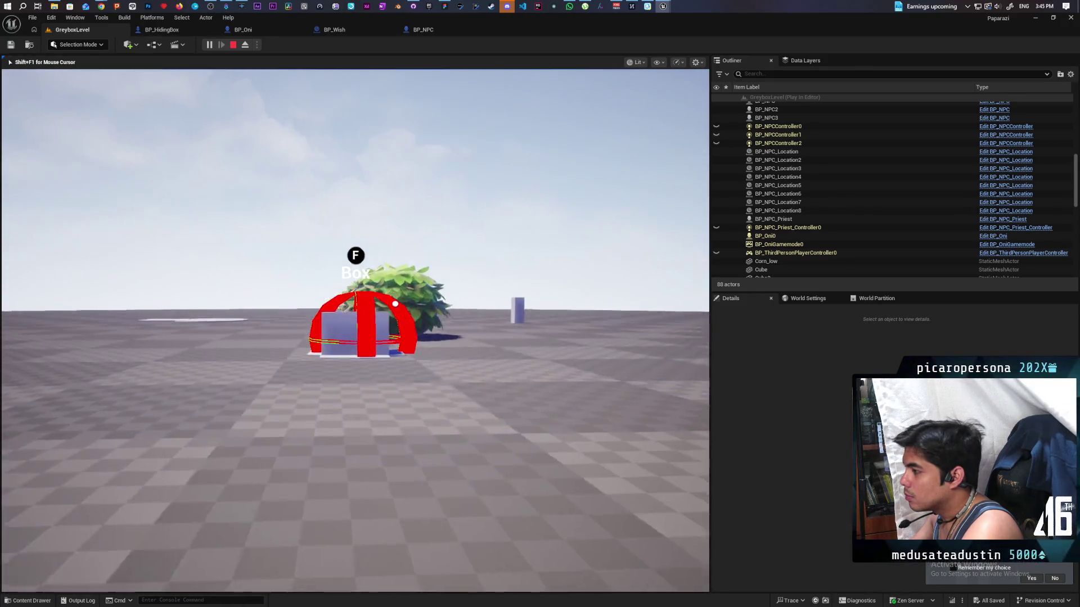
mouse_move(565, 297)
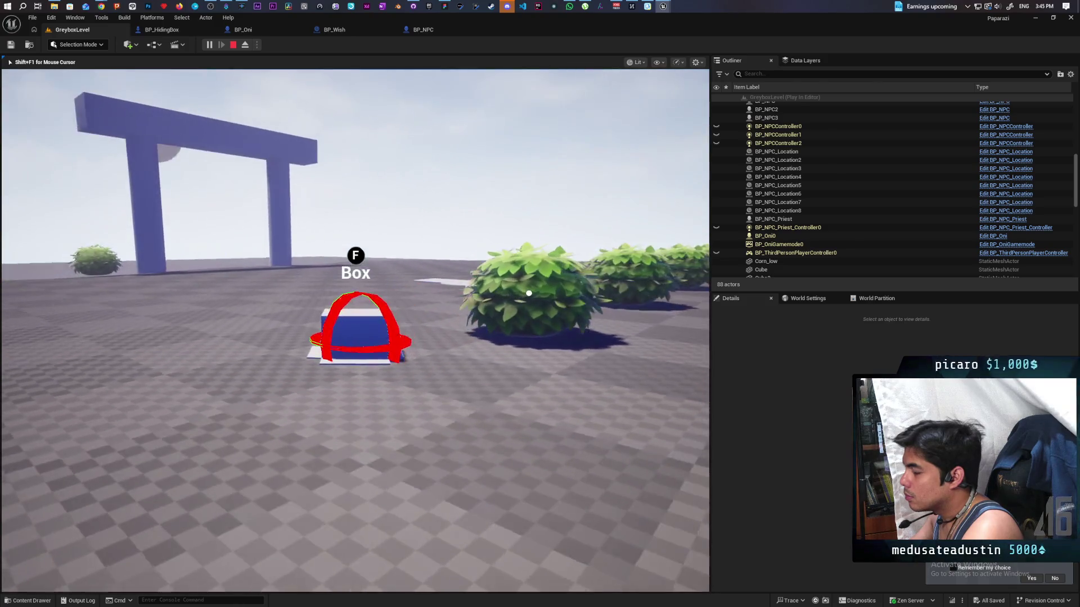
key(Escape)
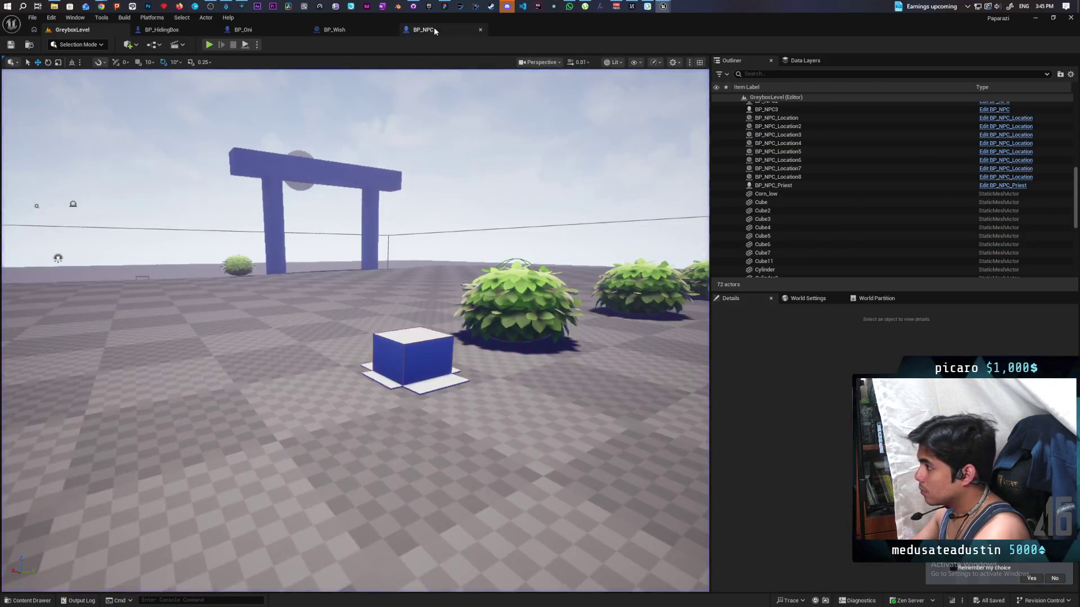
click(433, 28)
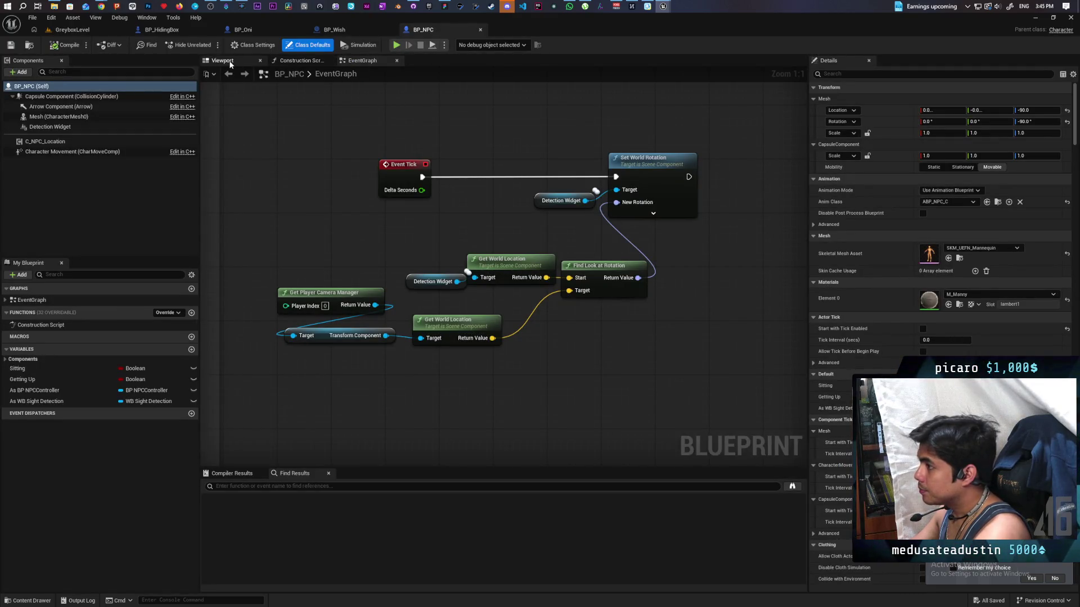
click(68, 30)
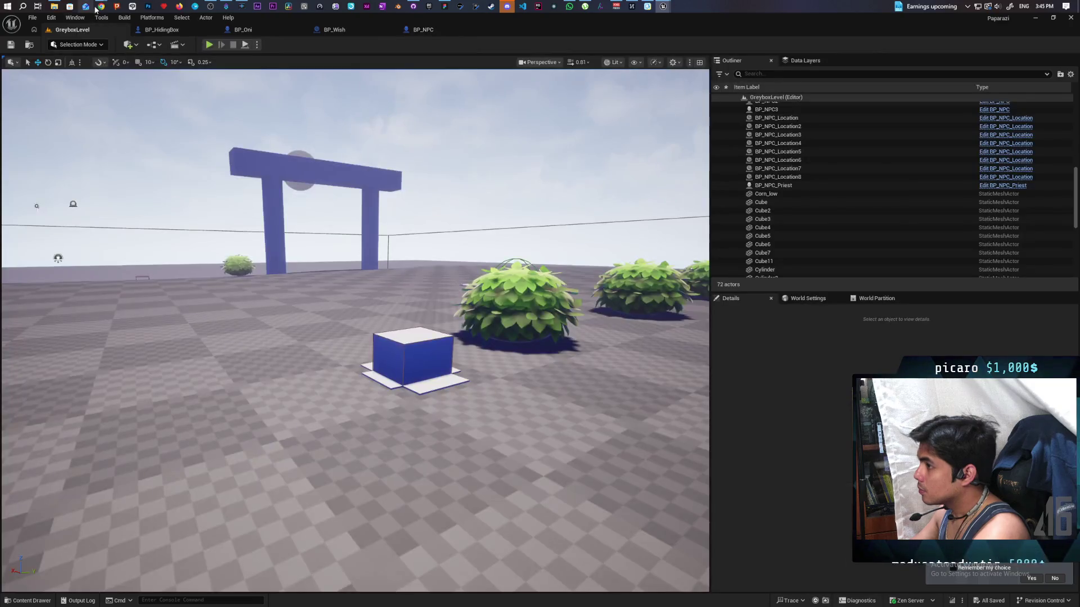
Connect the reset-gravity SET node's exec to Add Movement Input and compile
mouse_move(102, 6)
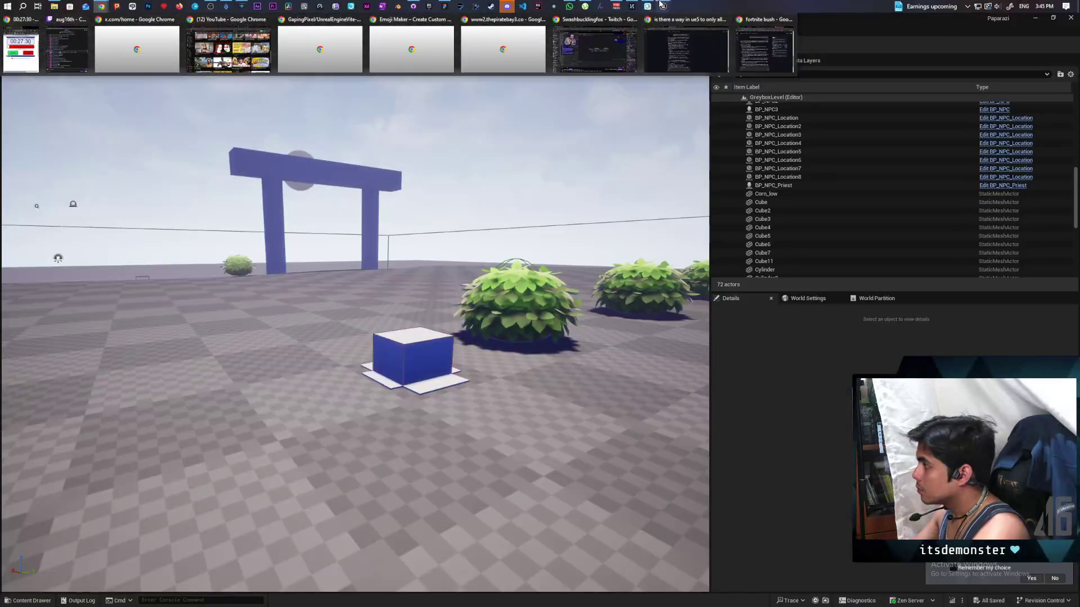
click(721, 38)
drag(714, 271, 613, 215)
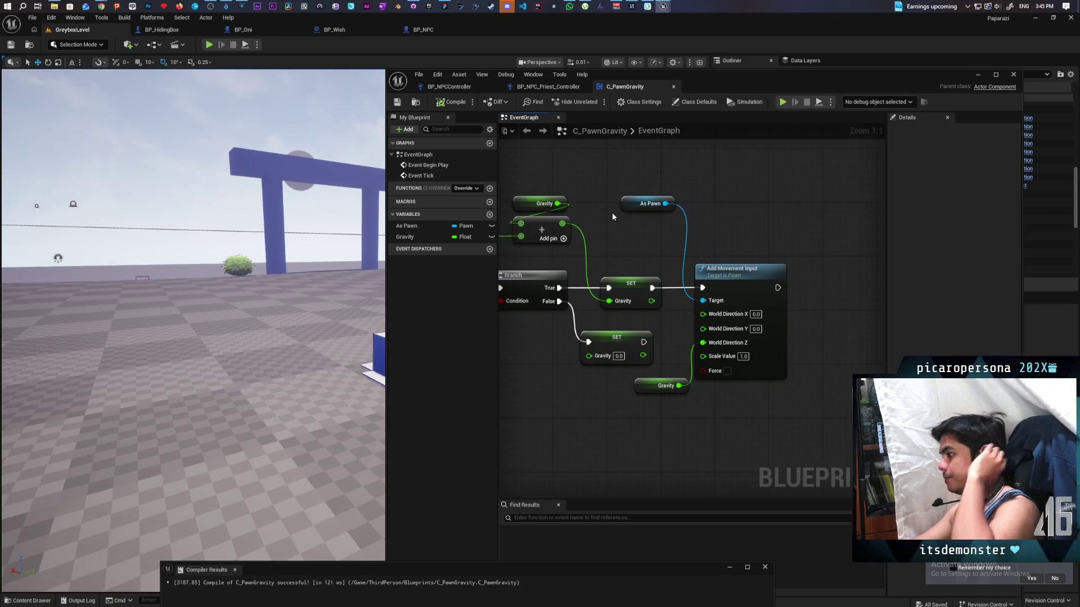
drag(612, 212, 632, 173)
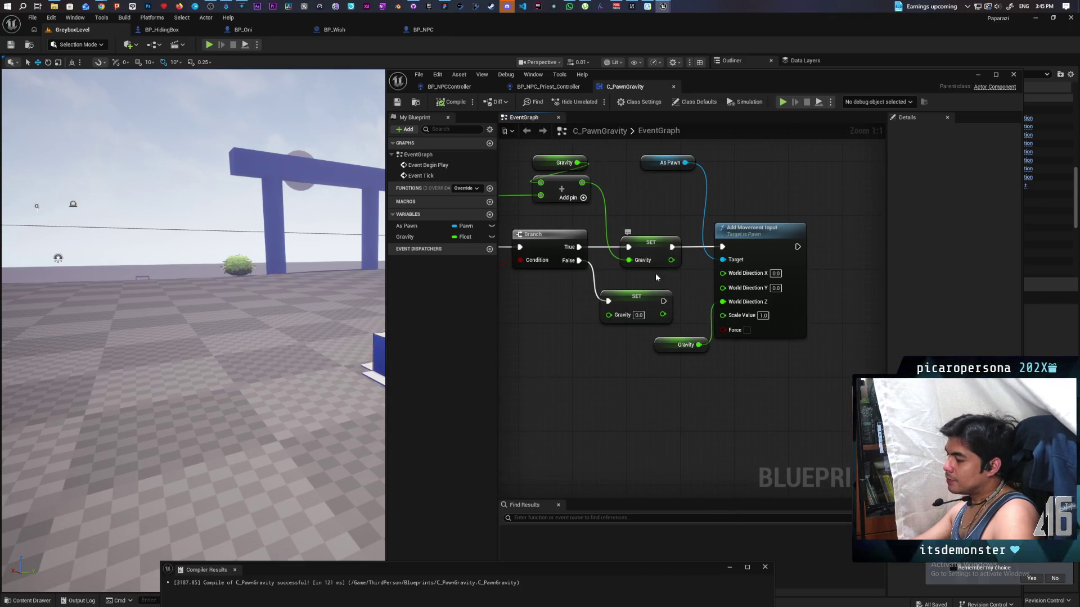
drag(664, 301, 726, 249)
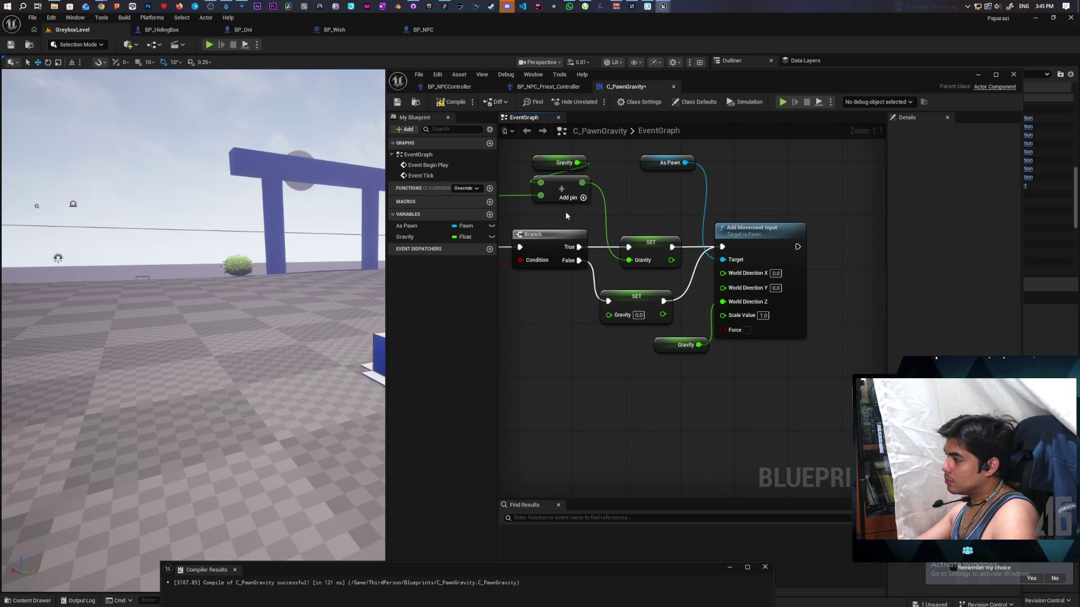
mouse_move(513, 175)
mouse_down()
mouse_move(548, 205)
mouse_move(621, 225)
mouse_move(621, 211)
mouse_up()
click(450, 103)
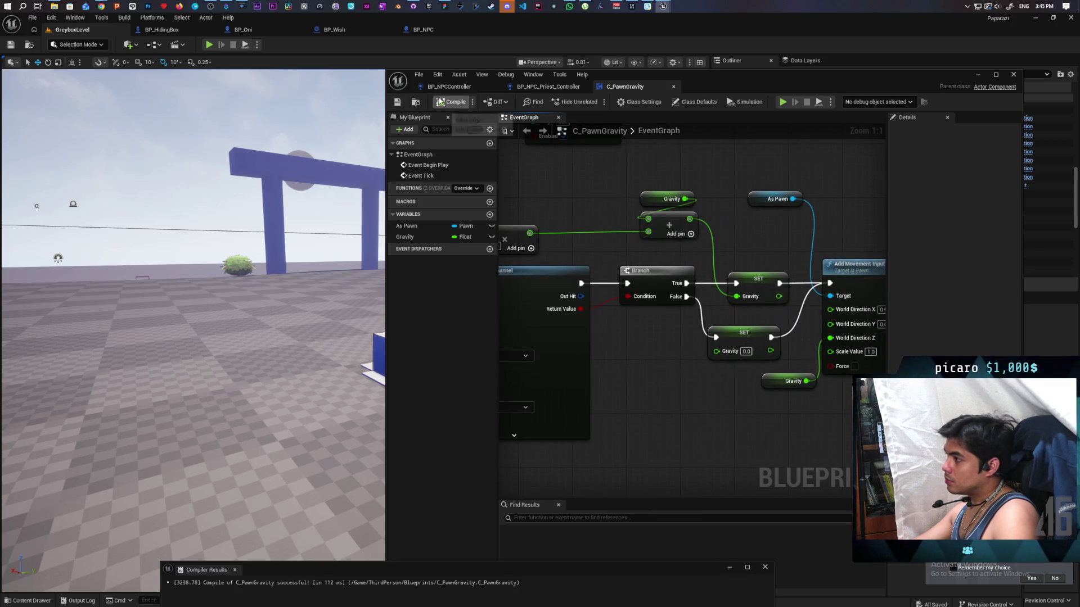
Swap the Branch True/False wires between the two SET Gravity nodes and save with Ctrl+S
drag(638, 347, 579, 349)
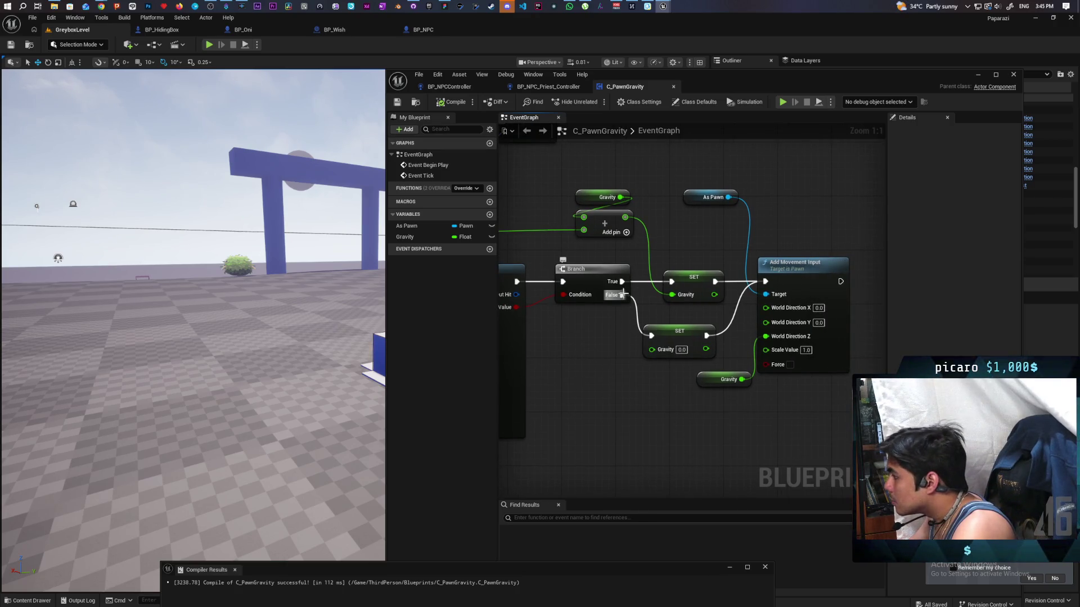
mouse_move(622, 294)
mouse_down()
mouse_move(671, 282)
mouse_move(652, 336)
mouse_up()
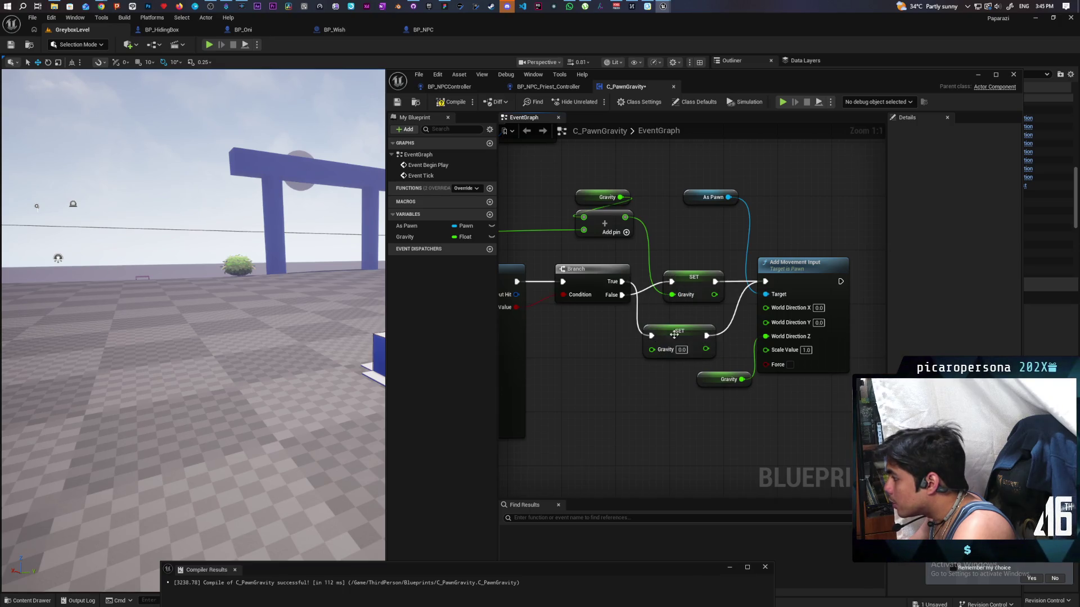
drag(691, 283, 683, 270)
mouse_move(666, 313)
mouse_down()
mouse_move(756, 308)
mouse_move(599, 331)
mouse_move(639, 332)
mouse_move(646, 313)
mouse_move(664, 326)
mouse_move(730, 327)
mouse_up()
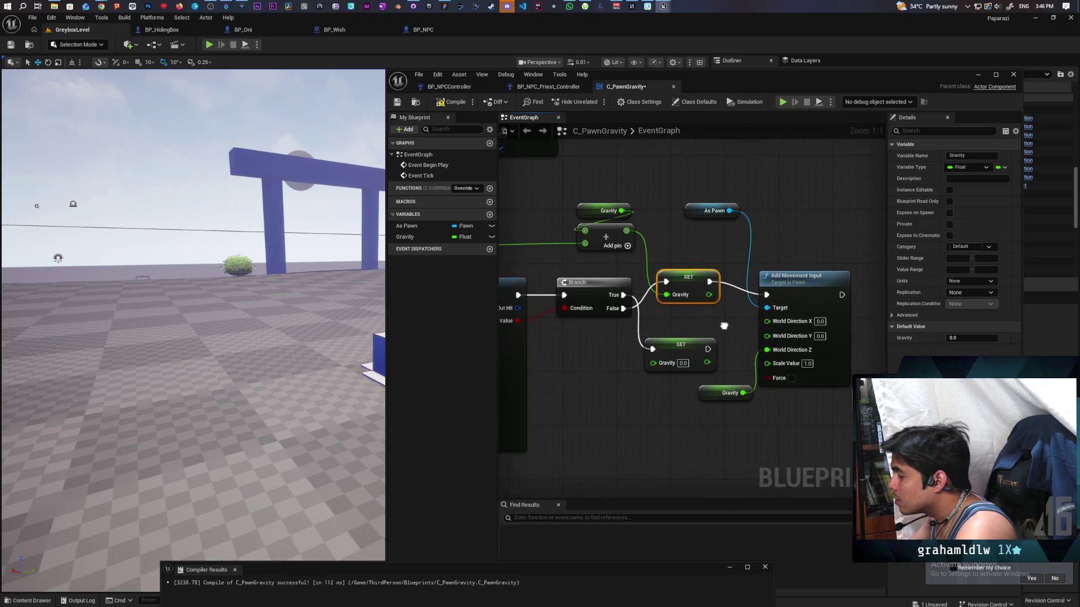
key(ctrl+s)
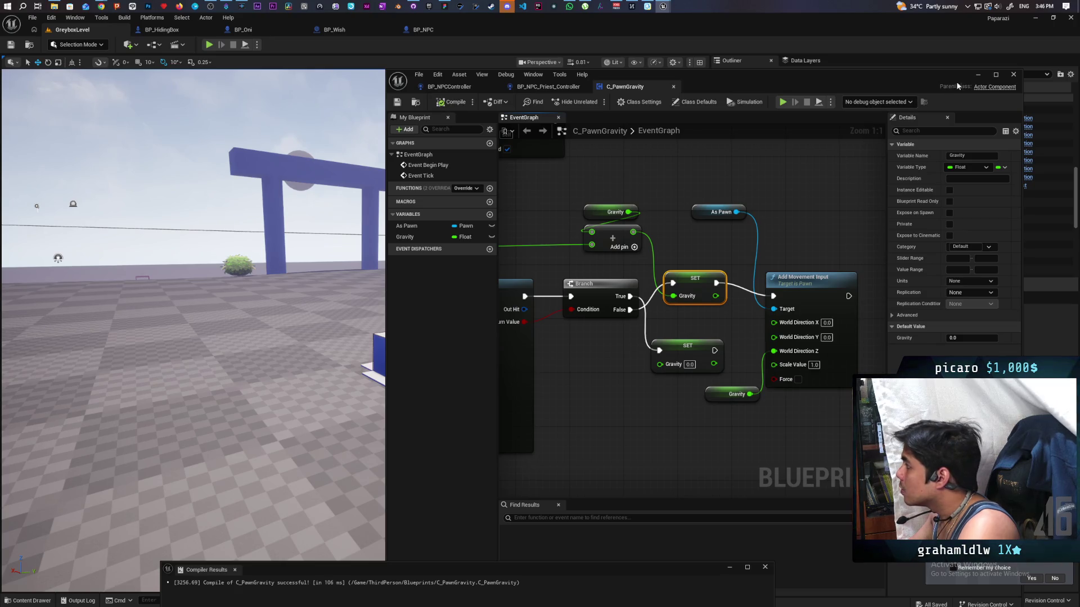
click(977, 76)
Play again, walk the character to the box to see the trace, then stop with Esc
click(209, 45)
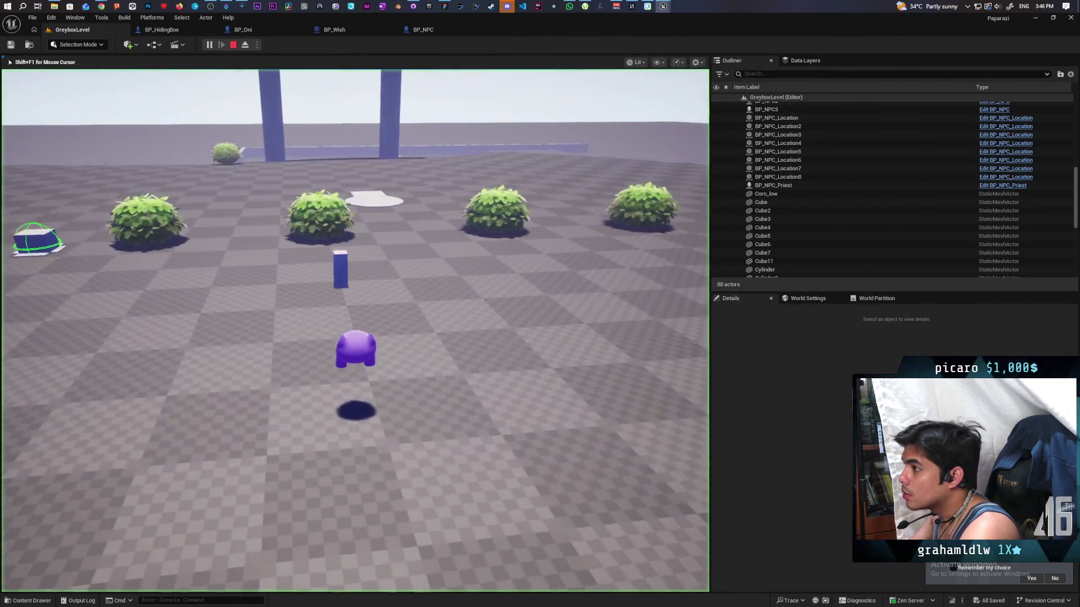
key(w)
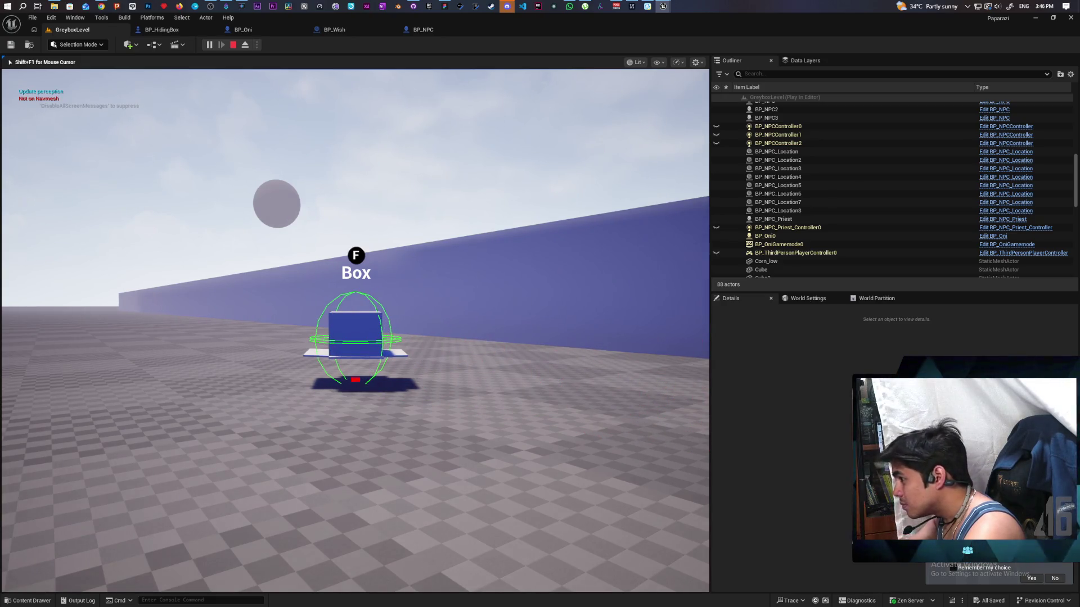
key(Escape)
click(431, 31)
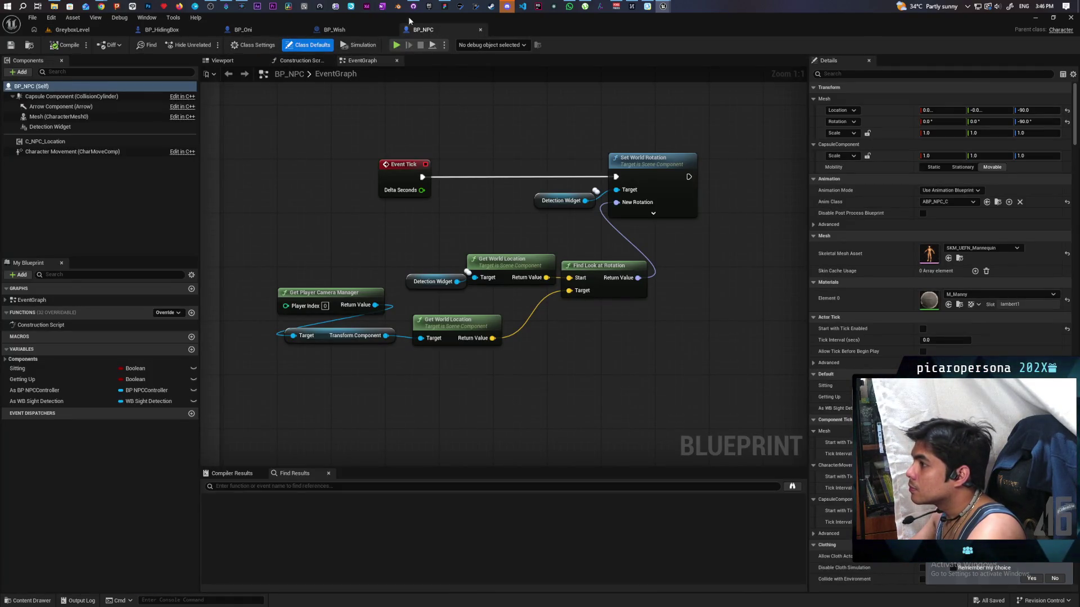
click(72, 30)
Bring the graph back up and pan to the capsule trace's offset vector node
mouse_move(101, 7)
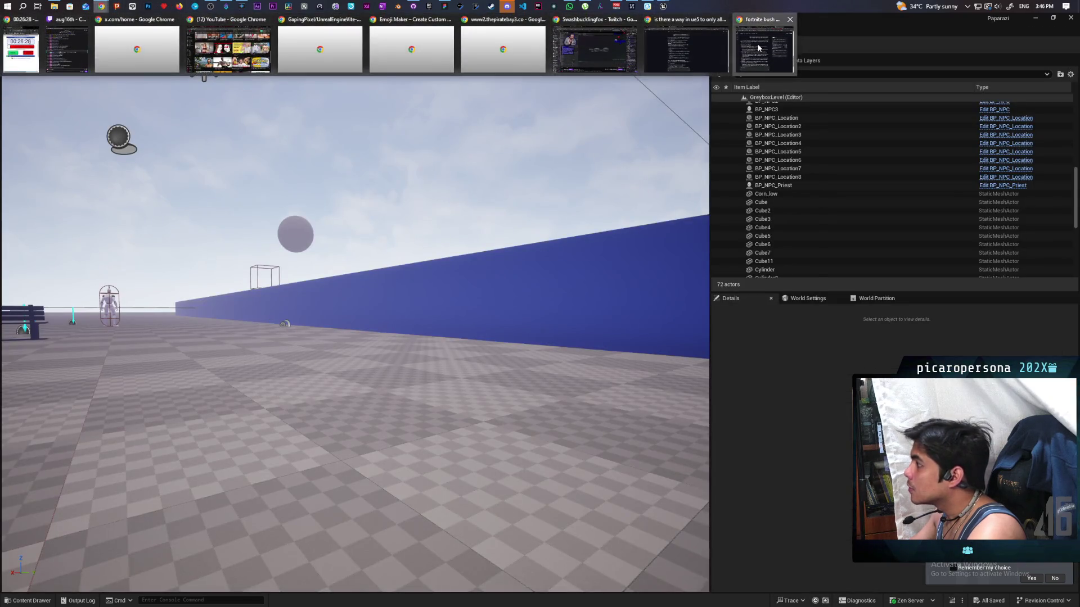
click(703, 45)
click(806, 120)
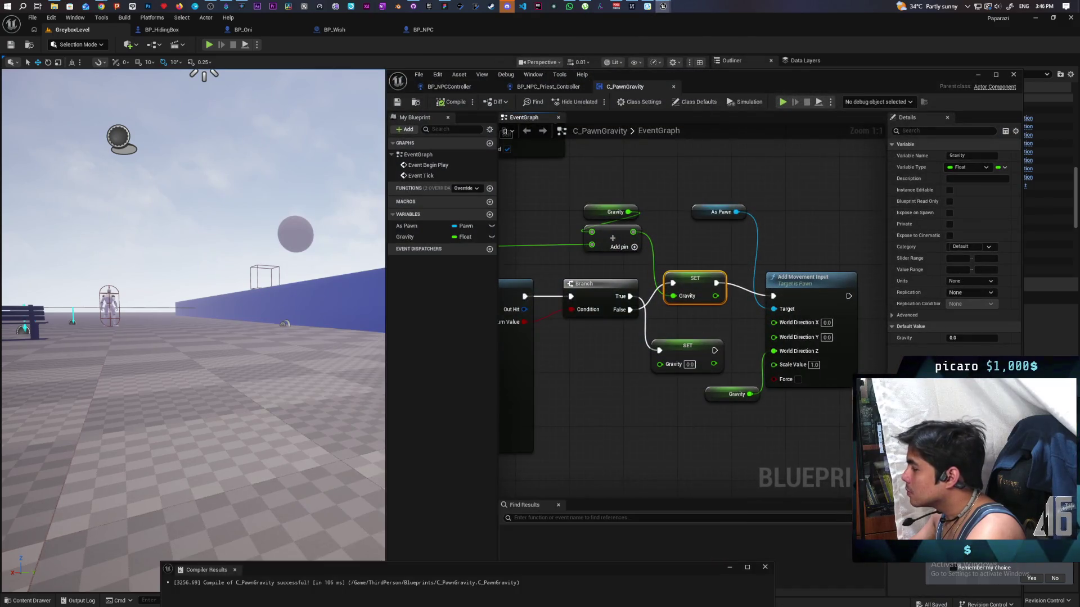
drag(511, 298, 877, 232)
click(667, 251)
drag(668, 254, 653, 255)
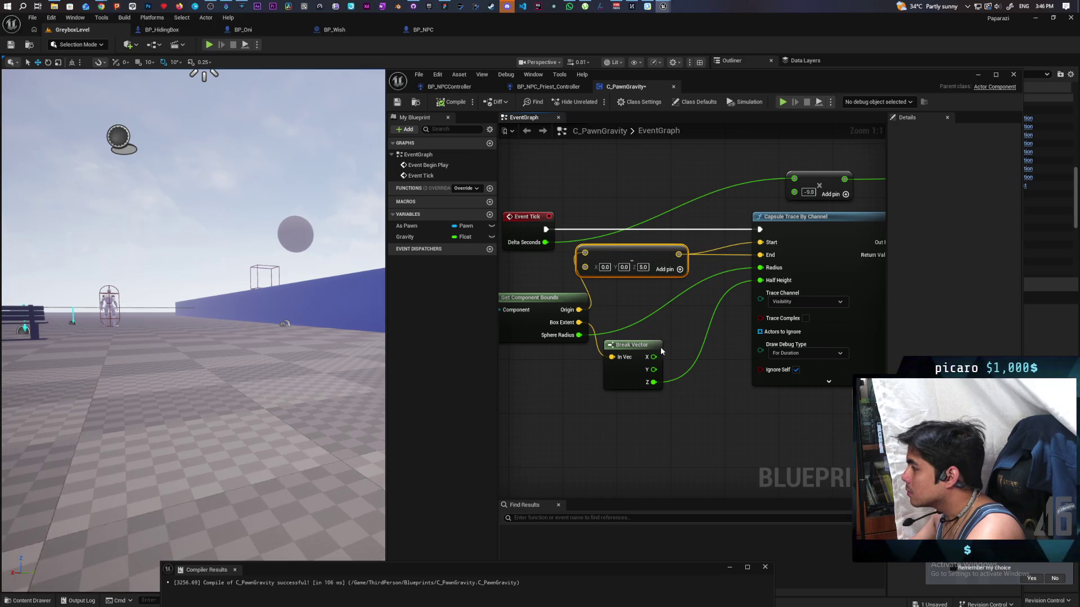
Divide Break Vector Z by 2.0 and wire the result into the capsule trace's Half Height
drag(654, 382, 703, 385)
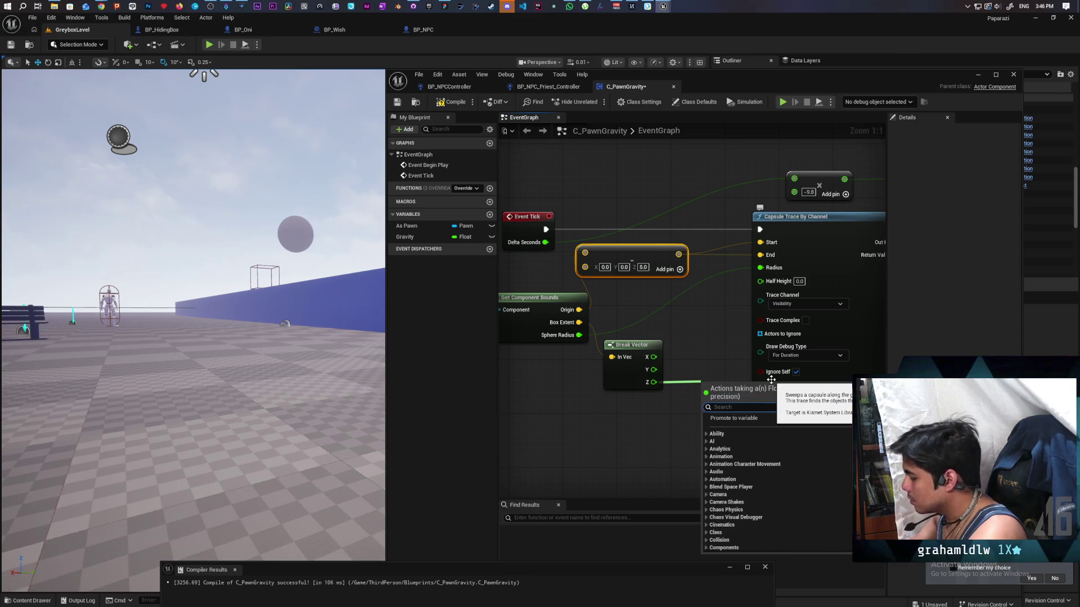
text(/)
key(Return)
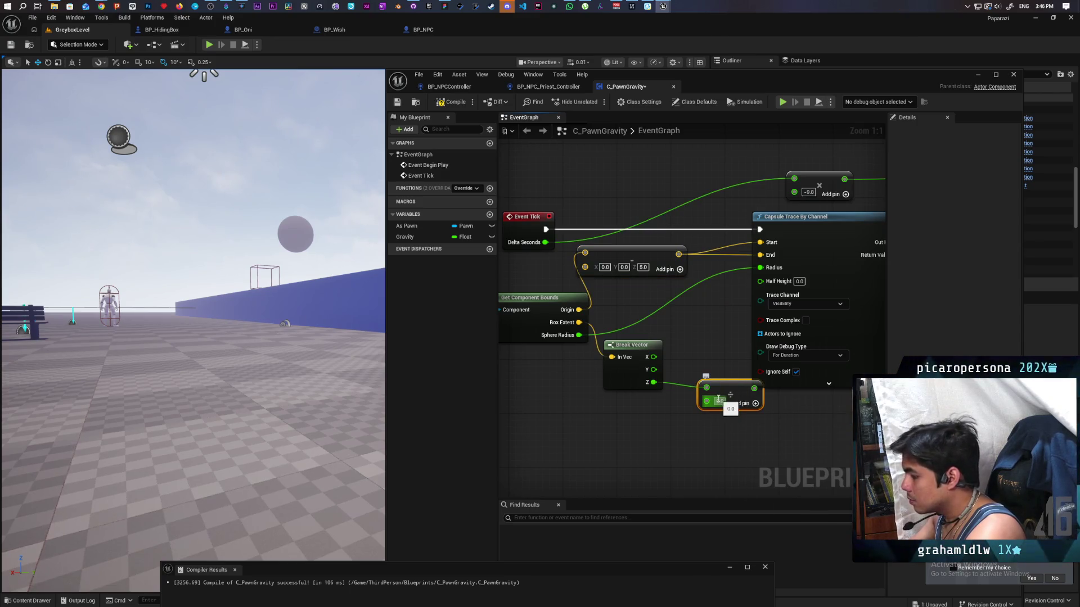
mouse_move(731, 388)
mouse_down()
mouse_move(681, 415)
mouse_move(720, 366)
mouse_move(760, 280)
mouse_up()
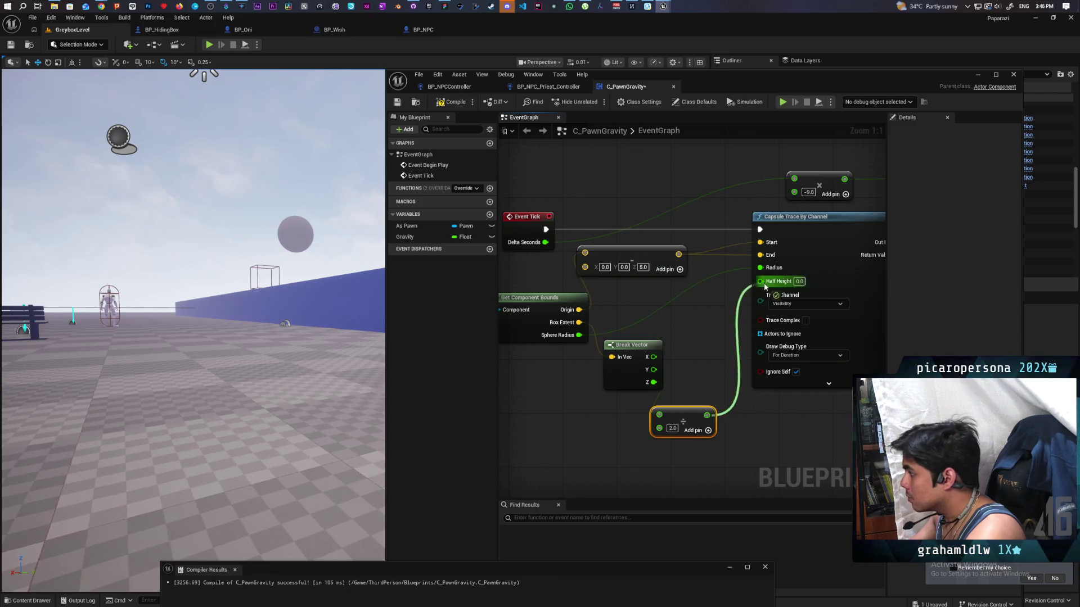
click(450, 87)
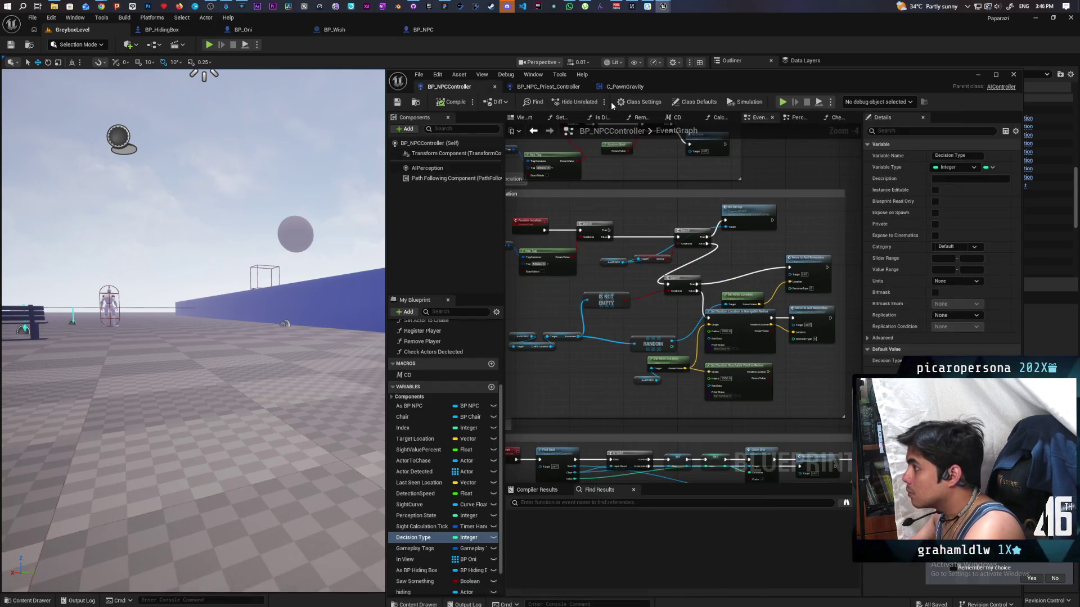
click(979, 76)
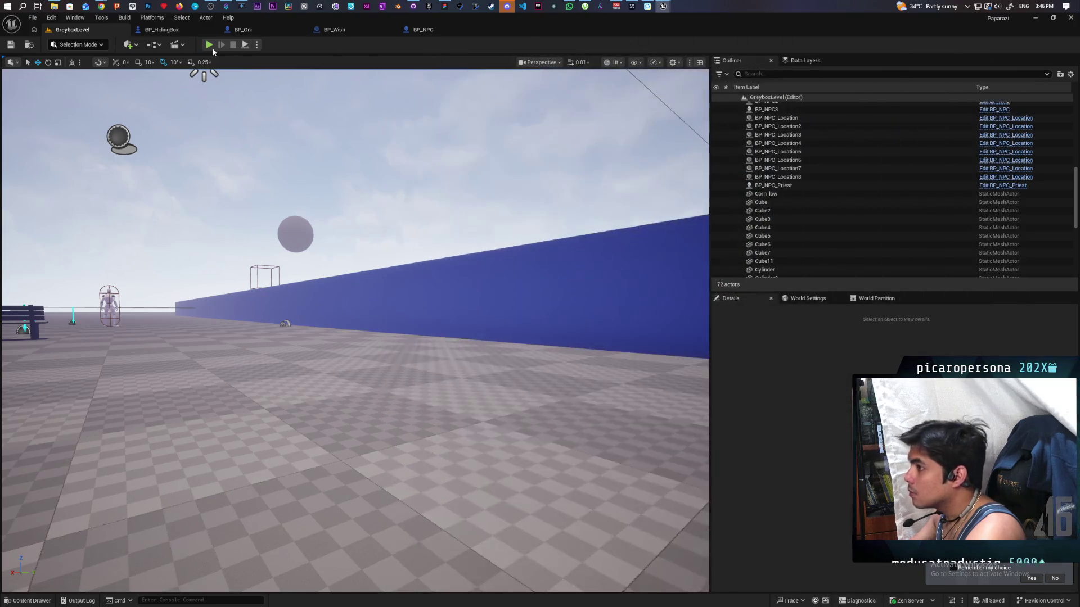
Play with Alt+P, walk to the box to view the capsule trace, stop, then open BP_NPC
key(alt+p)
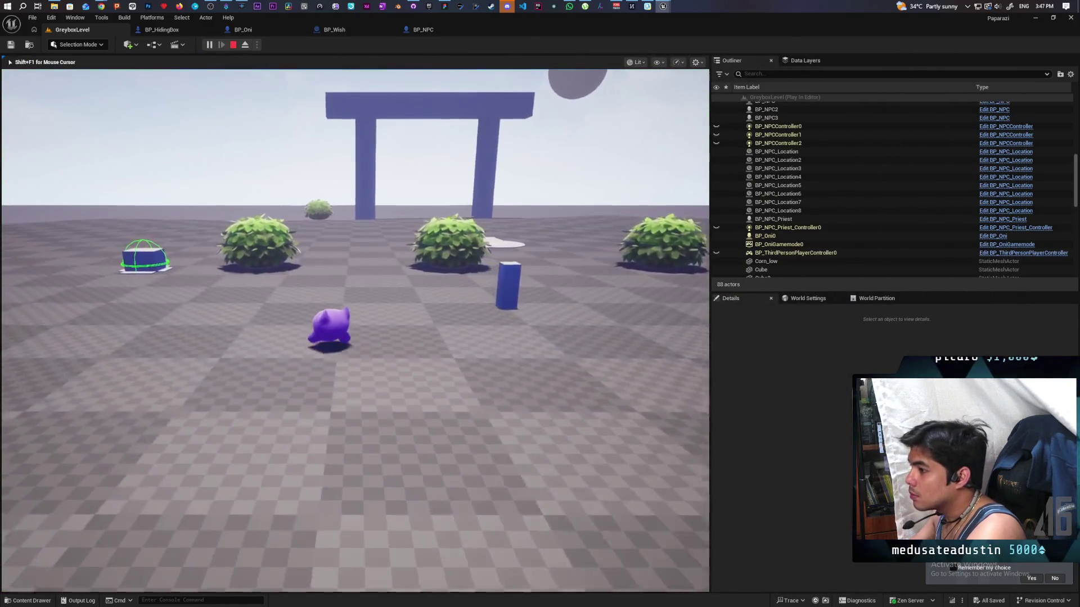
key(w)
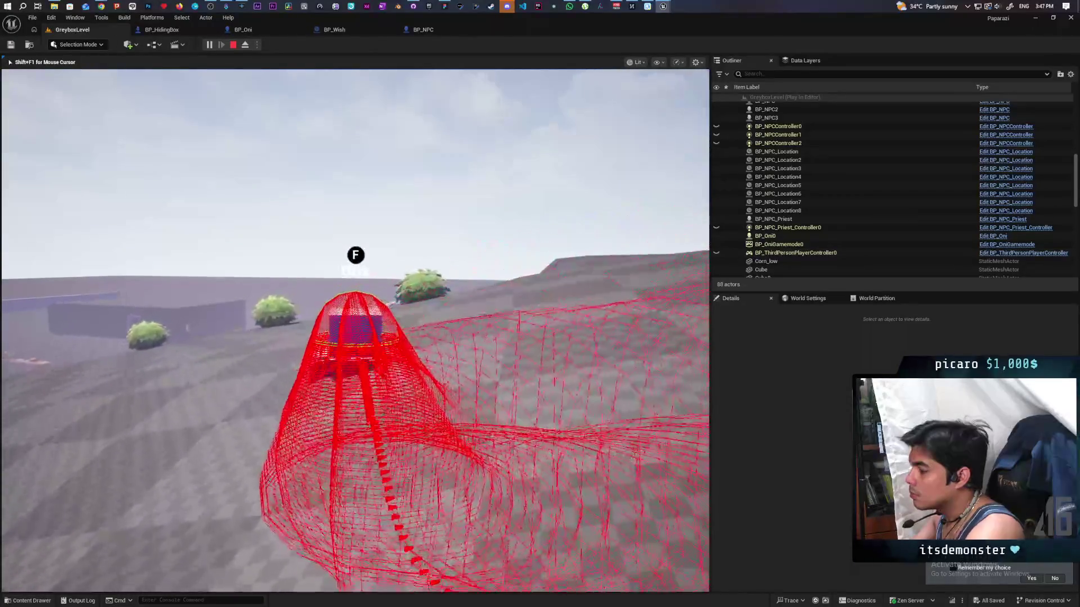
key(Escape)
click(432, 31)
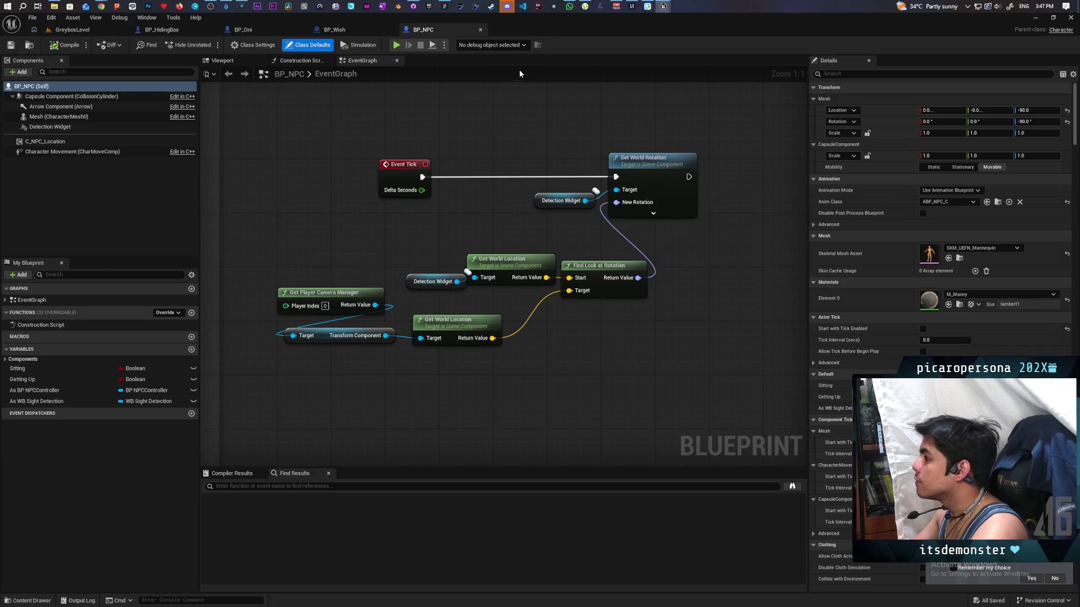
Restore the floating blueprint editor, switch to the C_PawnGravity graph, and right-click empty space
mouse_move(101, 6)
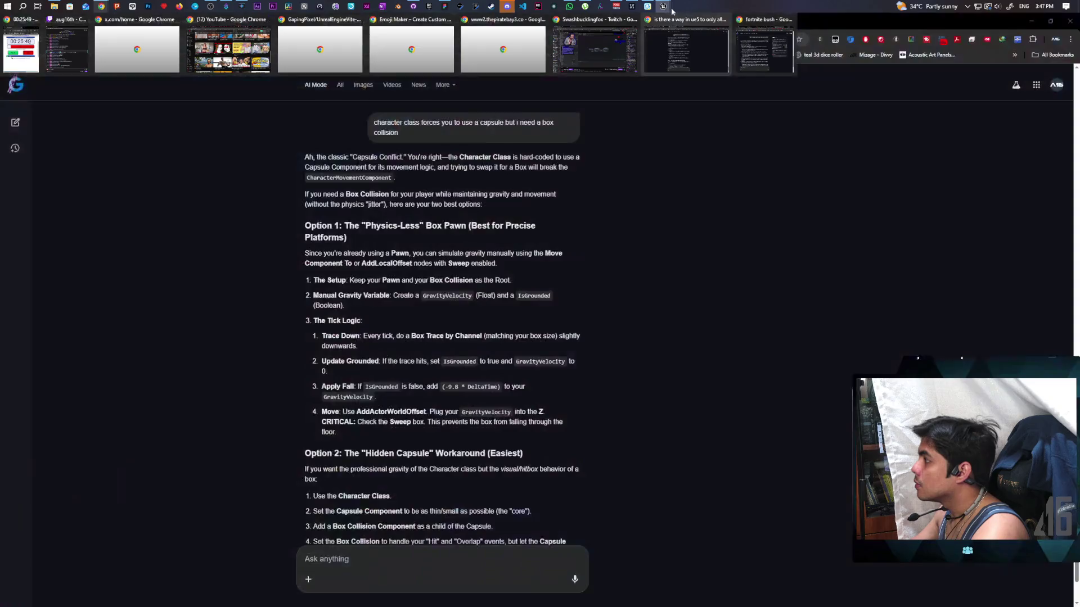
mouse_move(663, 6)
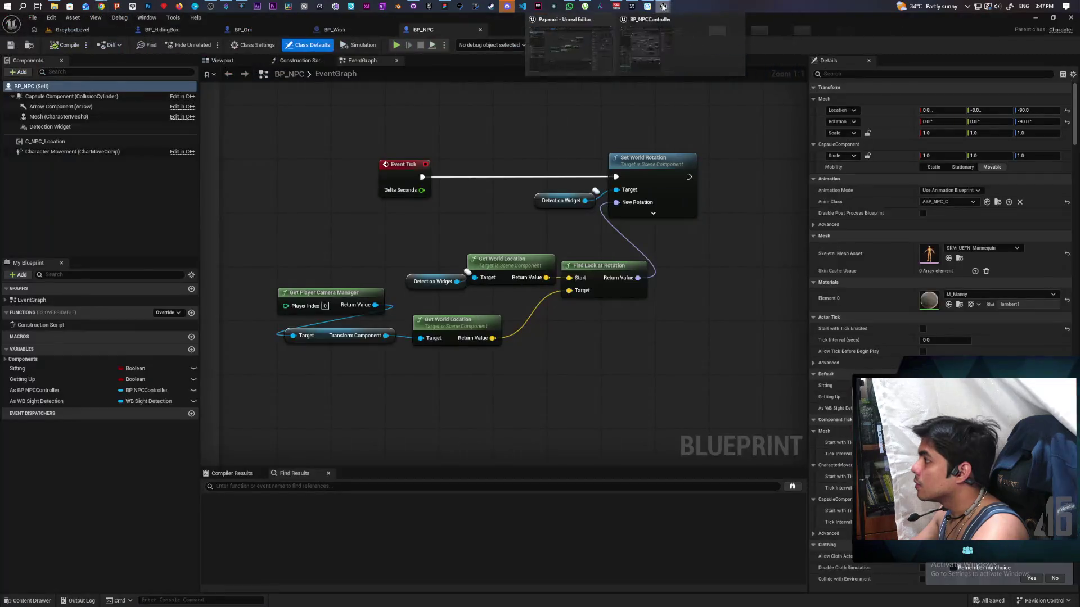
click(706, 34)
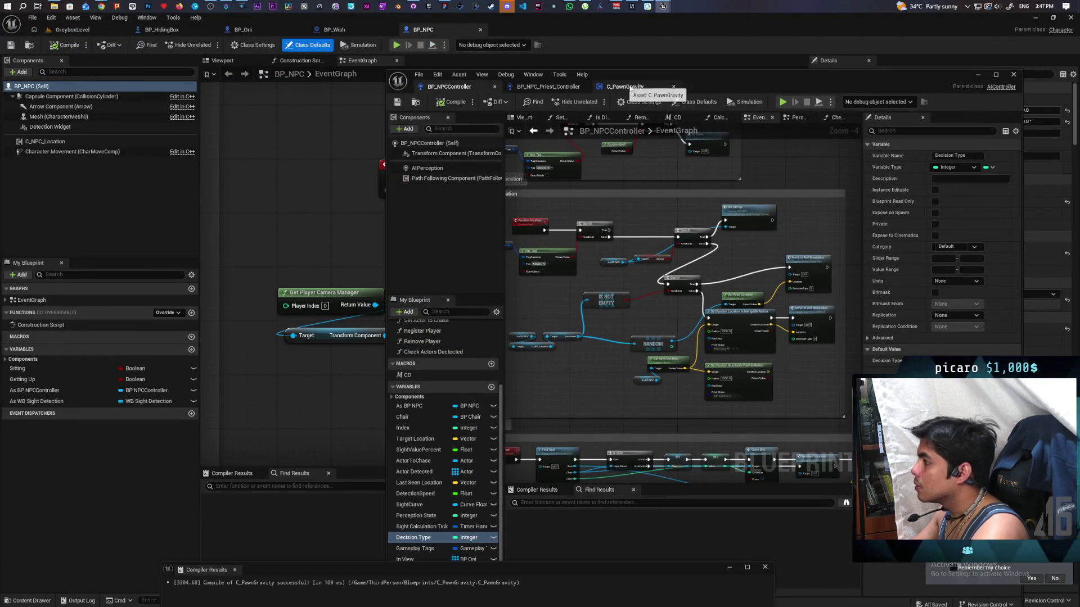
click(628, 88)
scroll(622, 177, down, 3)
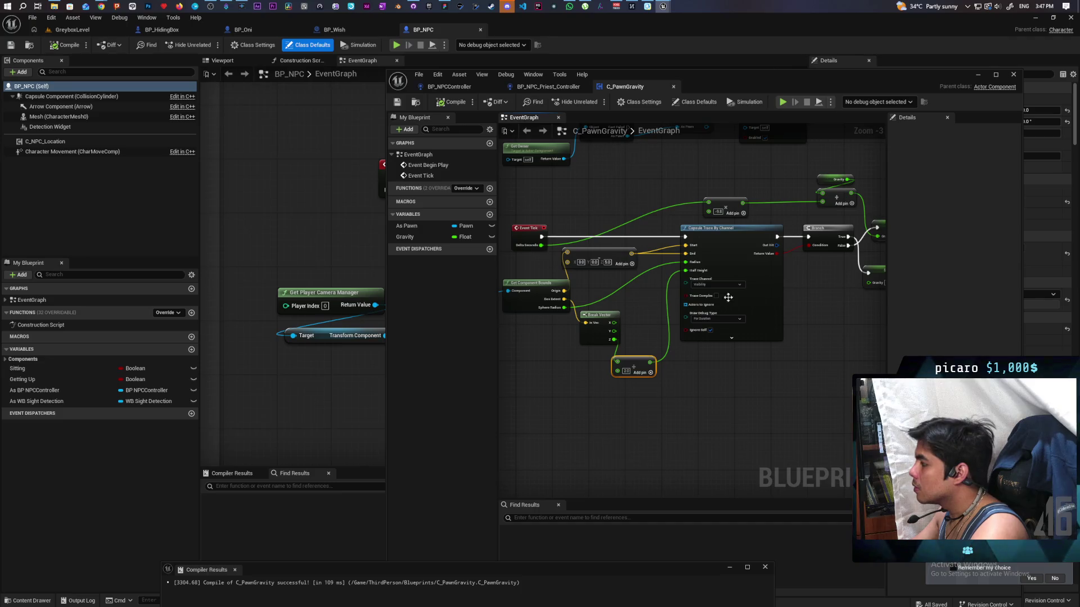
right_click(723, 382)
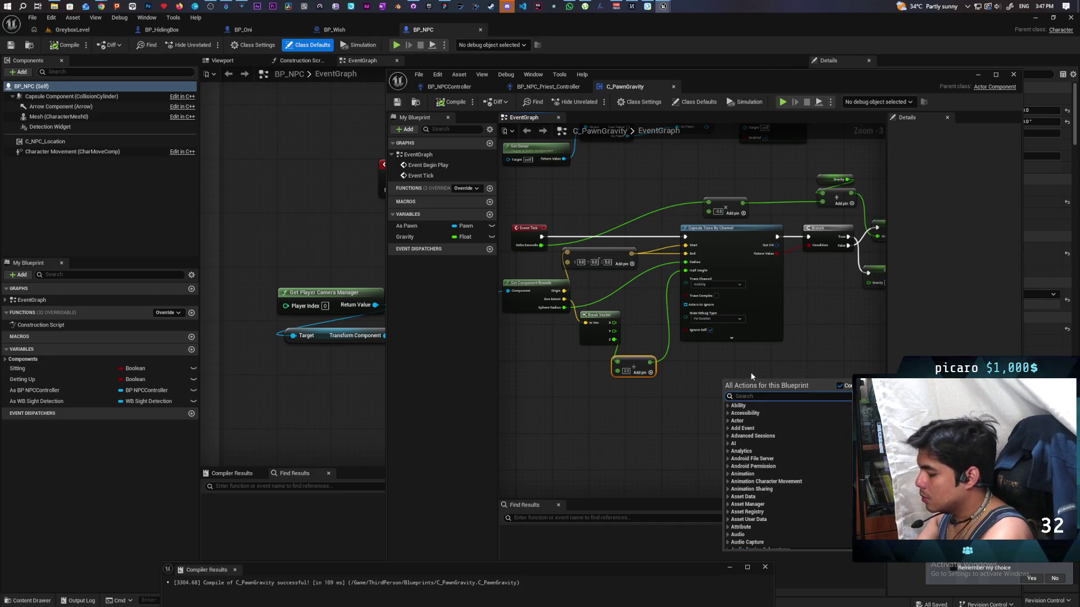
Add a Box Trace By Channel node wired to the tick execution, Start and End
text(box trace)
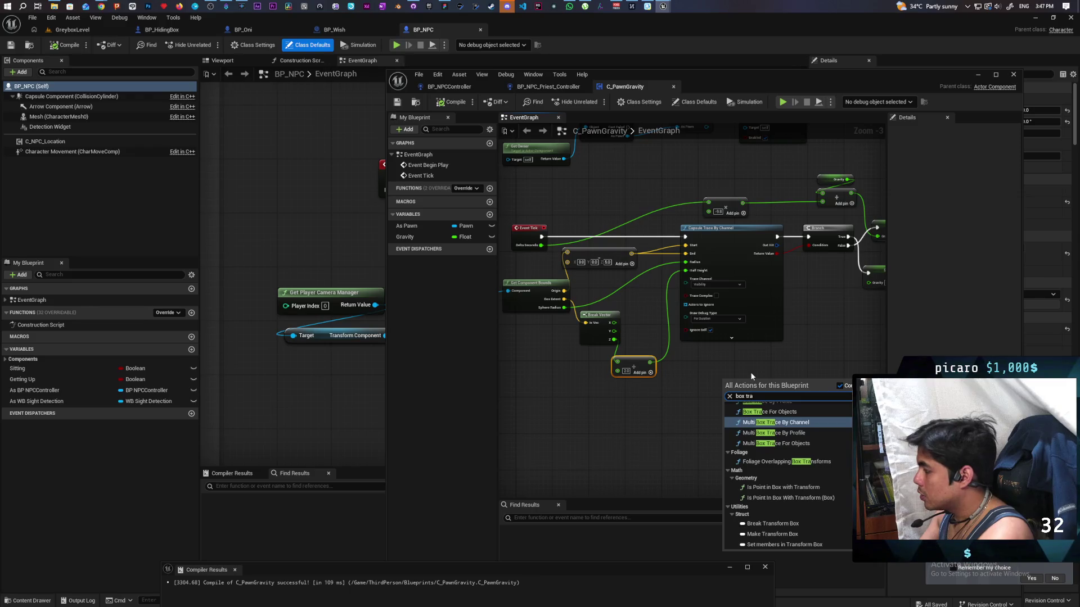
click(832, 414)
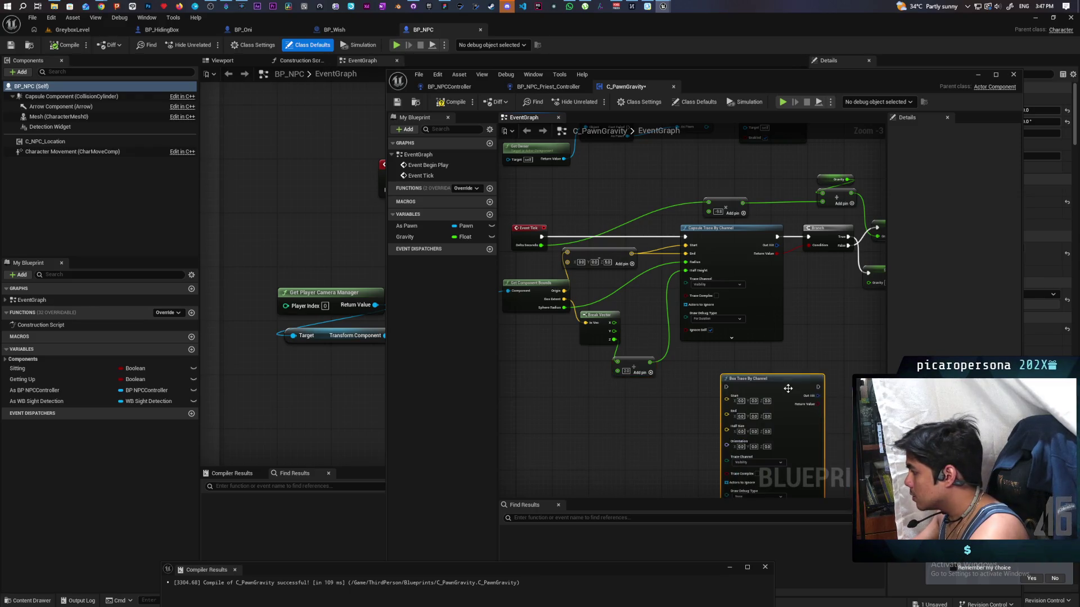
scroll(714, 275, up, 2)
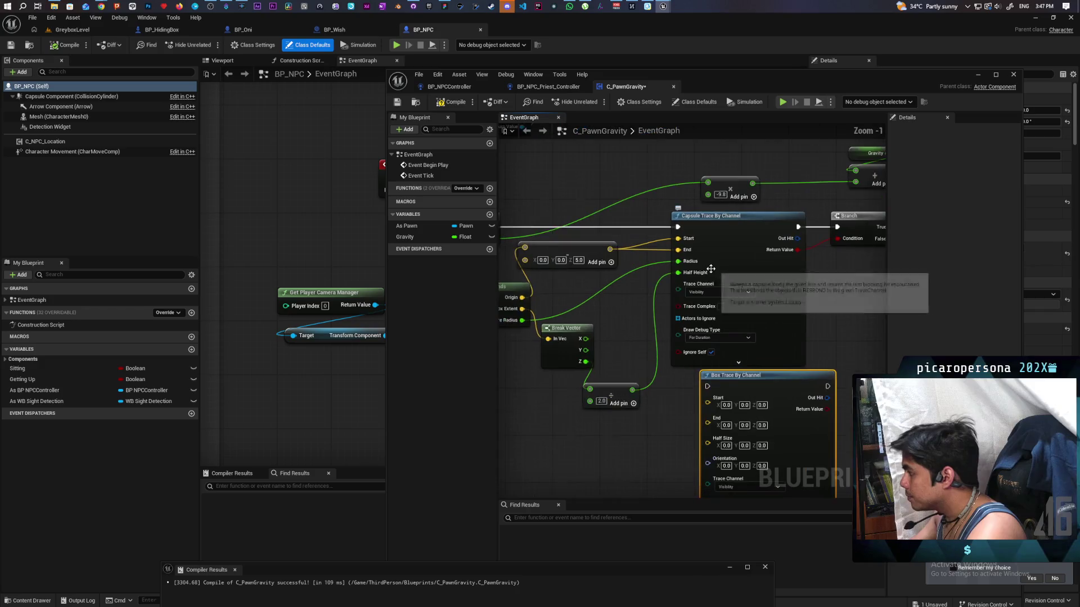
drag(678, 226, 707, 387)
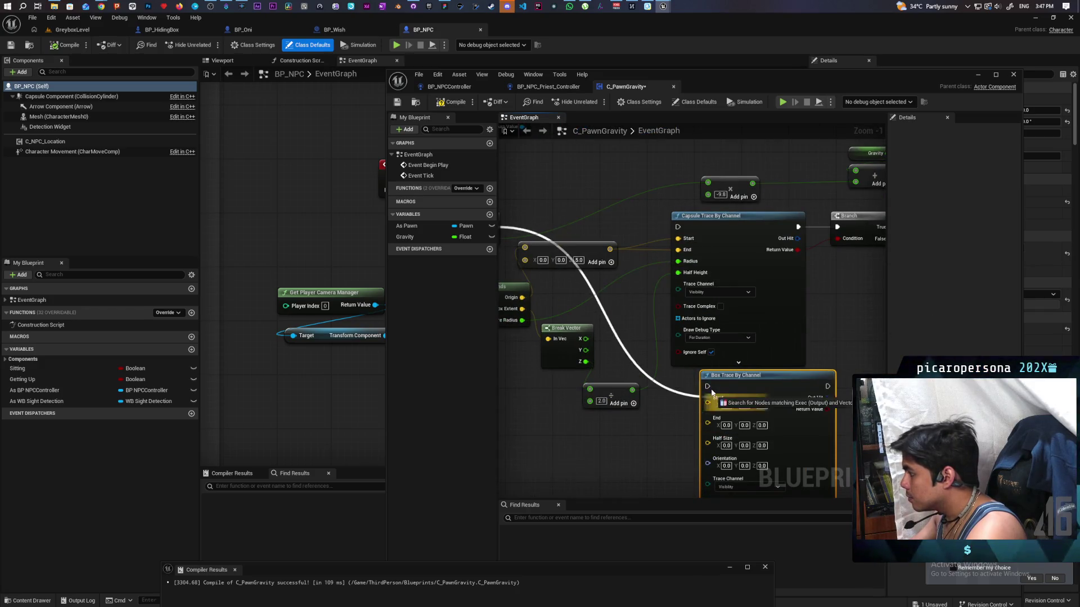
drag(678, 238, 708, 398)
mouse_move(678, 259)
mouse_down()
mouse_move(687, 404)
mouse_move(708, 409)
mouse_up()
mouse_move(668, 444)
mouse_down()
mouse_move(666, 334)
mouse_move(696, 391)
mouse_up()
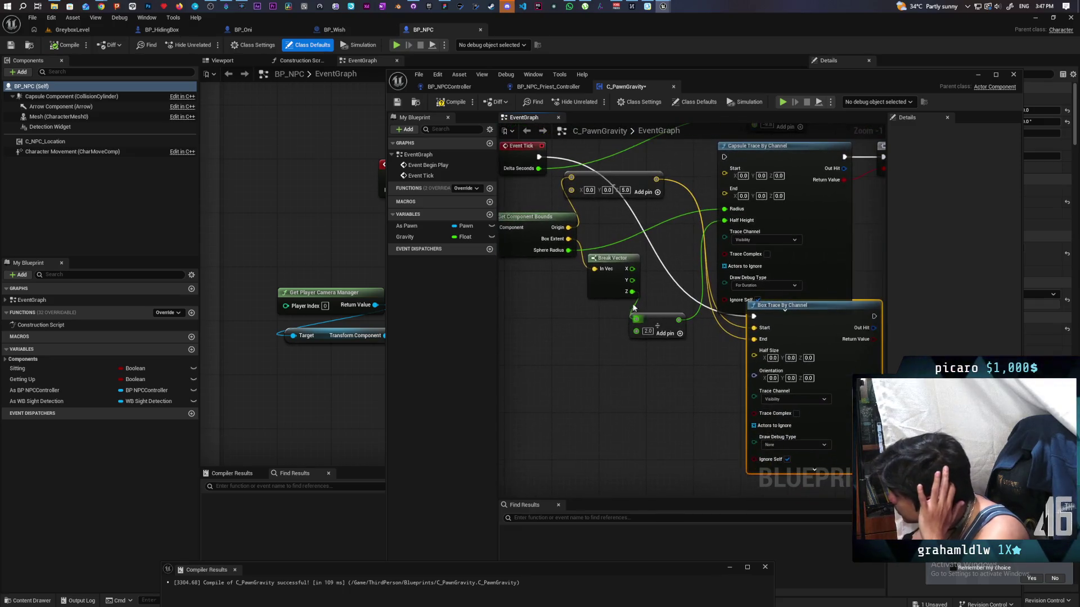
Feed Box Extent into the box trace's Half Size
drag(567, 239, 754, 356)
drag(708, 387, 673, 395)
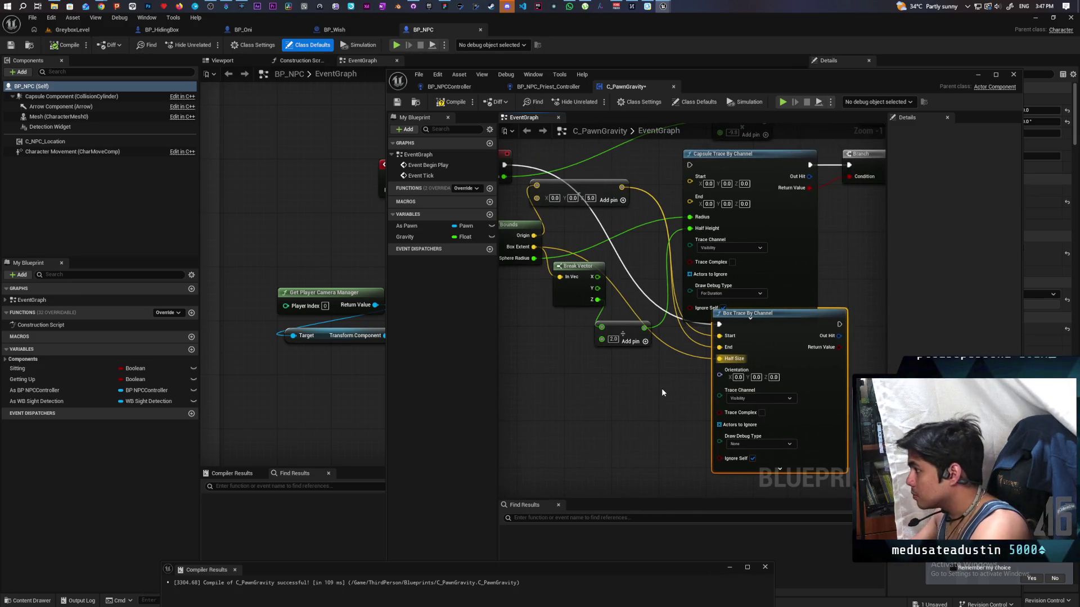
scroll(661, 388, down, 1)
mouse_move(661, 388)
mouse_down()
mouse_move(693, 397)
mouse_move(701, 386)
mouse_move(650, 377)
mouse_move(663, 376)
mouse_up()
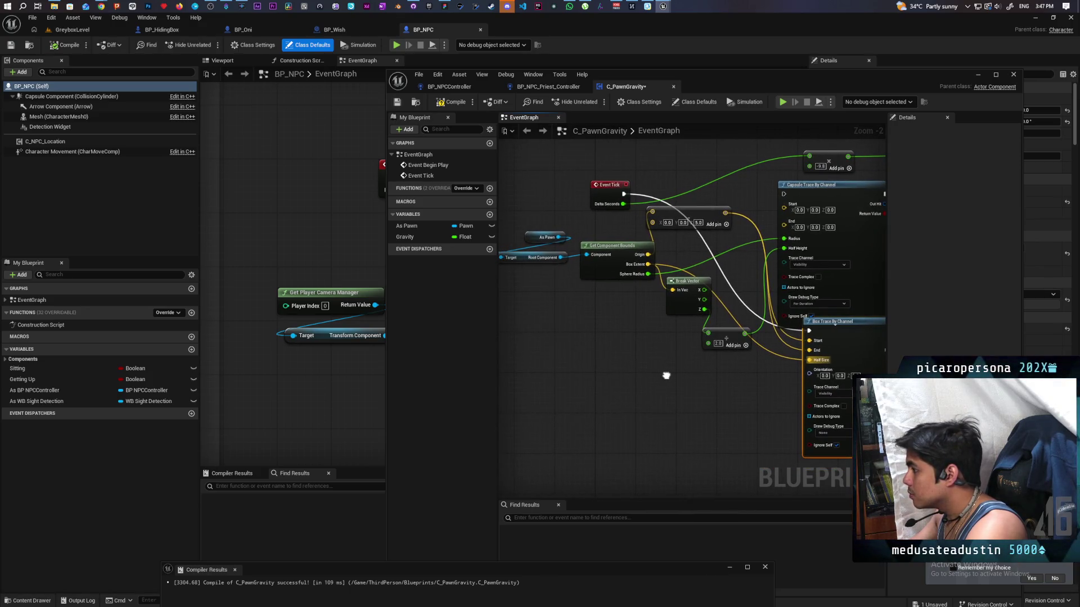
drag(559, 257, 654, 354)
Use the root's Get World Rotation as the box Orientation and set Draw Debug Type to For Duration
text(get world rot)
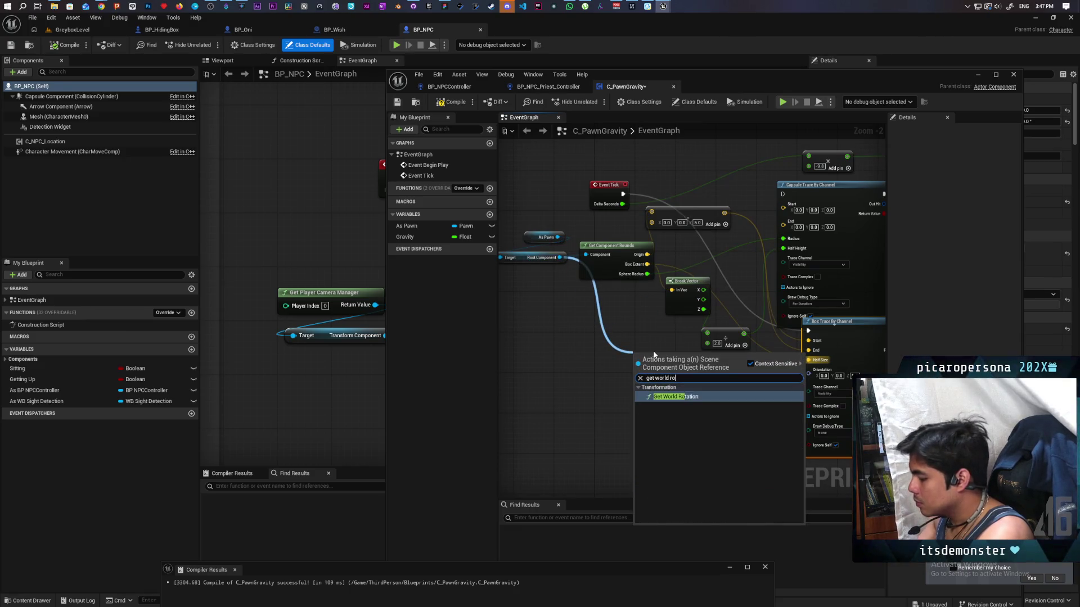
key(Return)
mouse_move(693, 371)
mouse_down()
mouse_move(742, 387)
mouse_move(787, 382)
mouse_move(833, 404)
mouse_up()
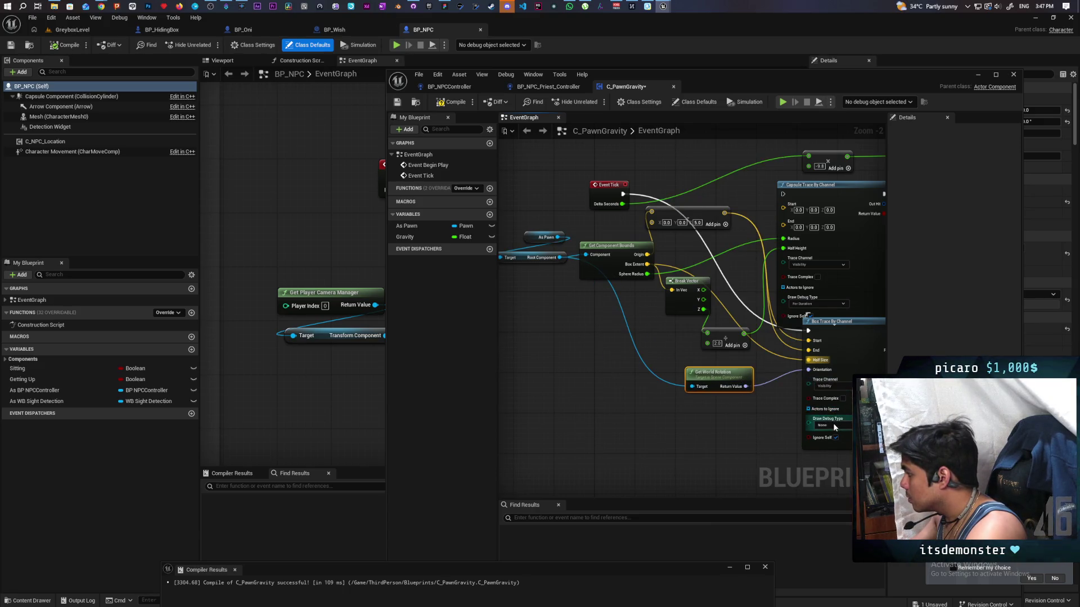
click(841, 449)
mouse_move(841, 449)
mouse_down()
mouse_move(709, 451)
mouse_move(752, 356)
mouse_move(720, 374)
mouse_up()
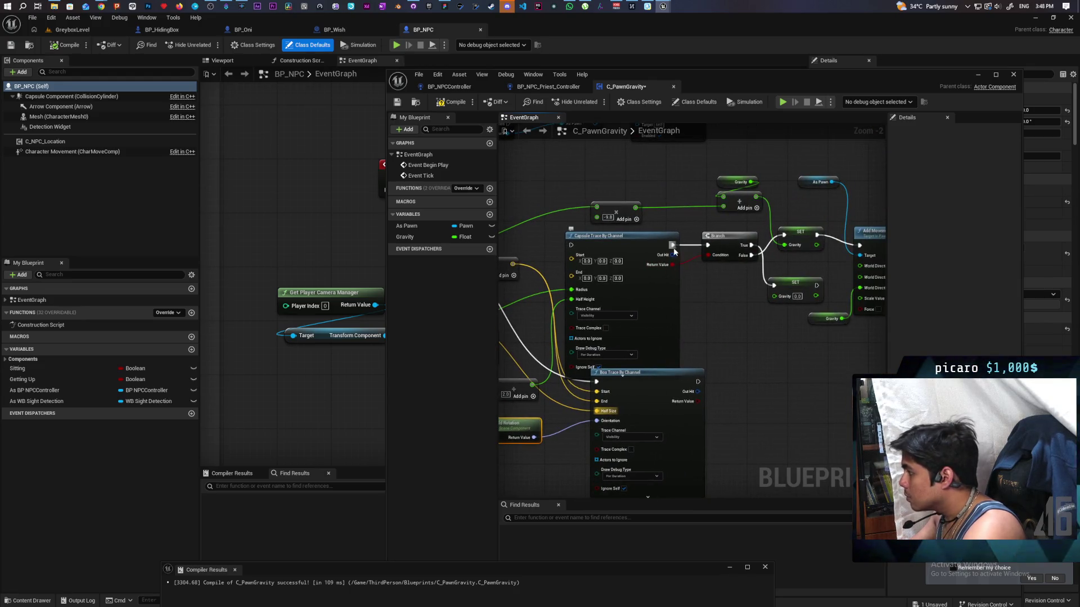
Run the Branch after the box trace, checking its hit result, and save with Ctrl+S
drag(672, 245, 703, 382)
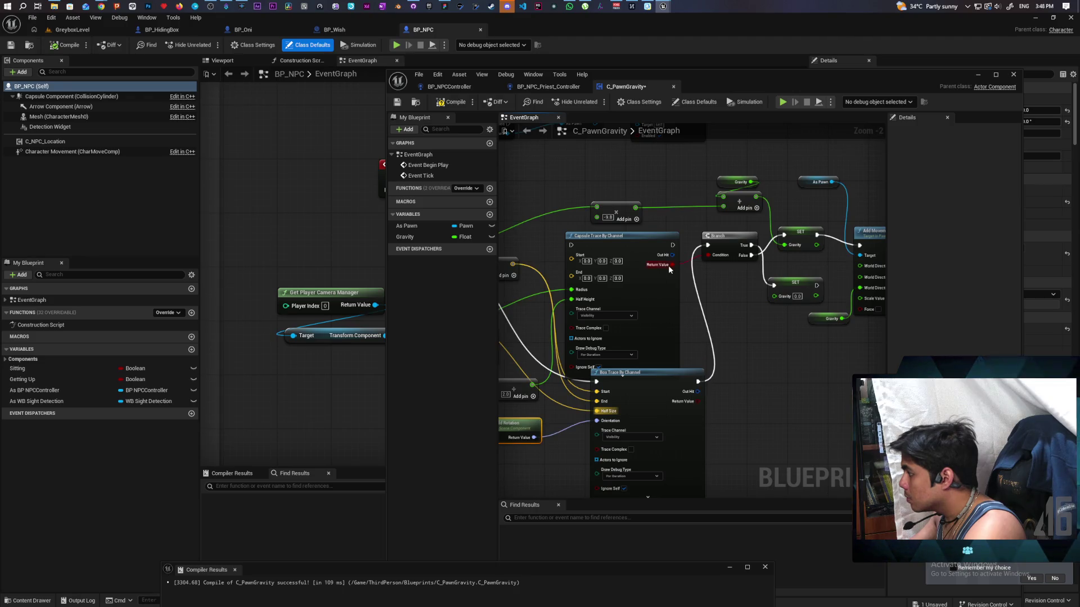
drag(671, 269, 697, 402)
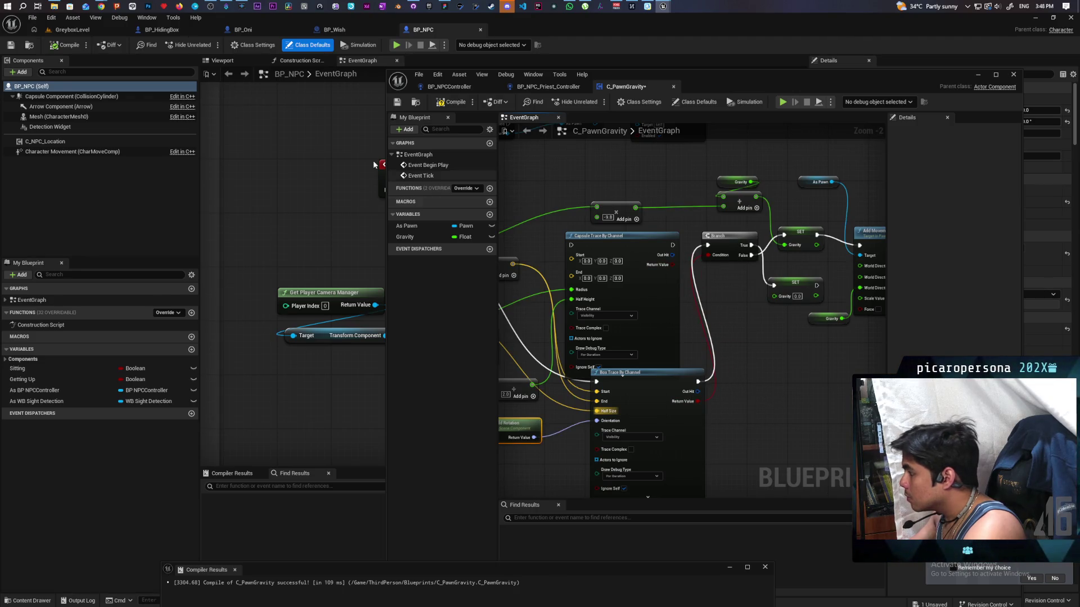
key(ctrl+s)
Put the blueprint editor away and start playing GreyboxLevel
click(969, 73)
click(95, 32)
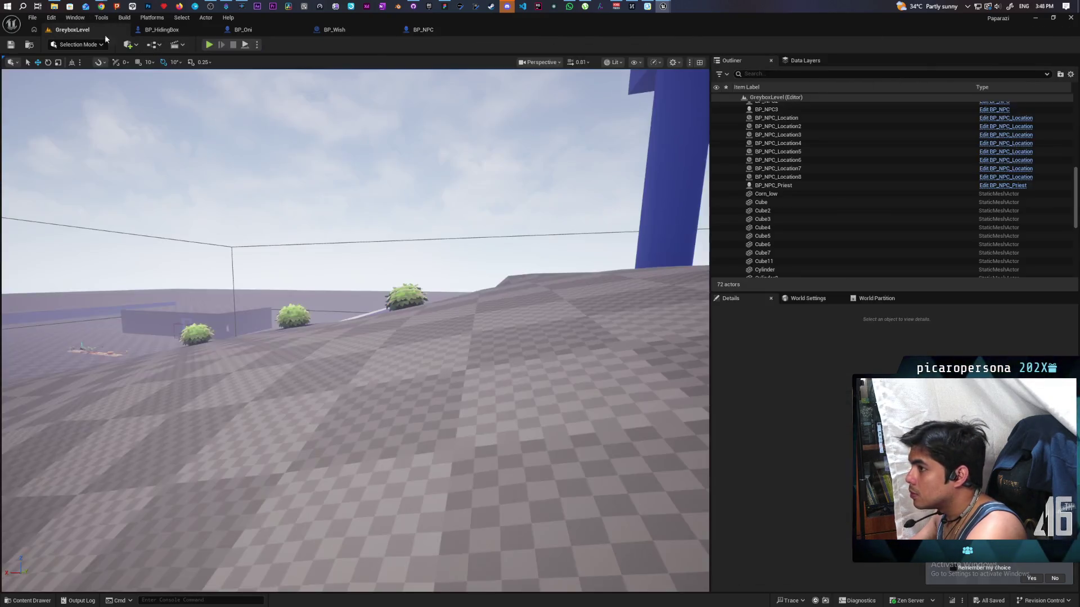
click(208, 47)
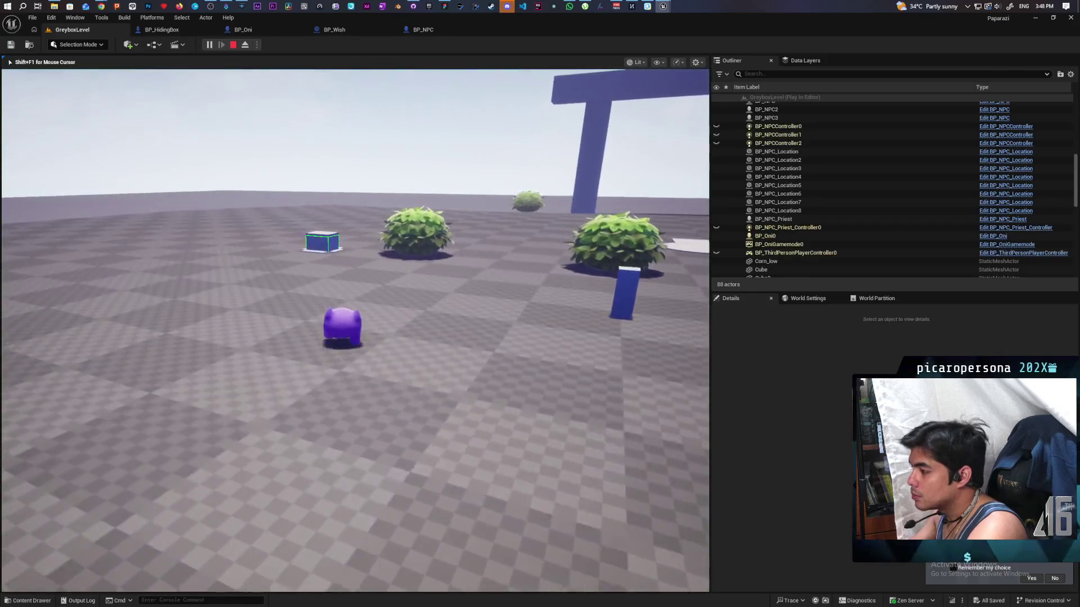
Walk and orbit around the hiding box to watch its red box-trace trail, then stop playing
key(w)
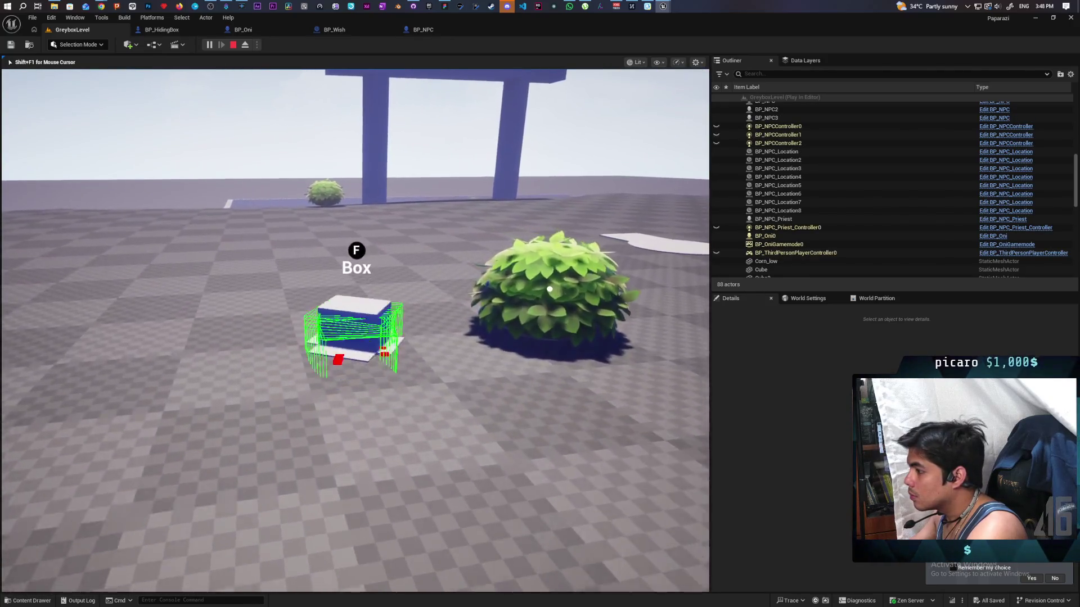
key(d)
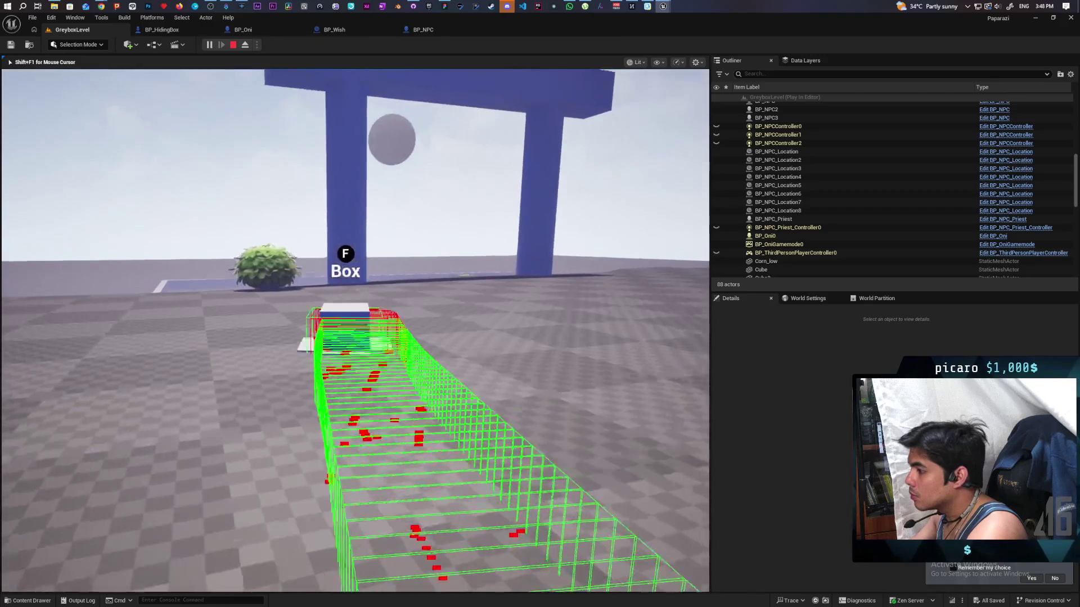
key(d)
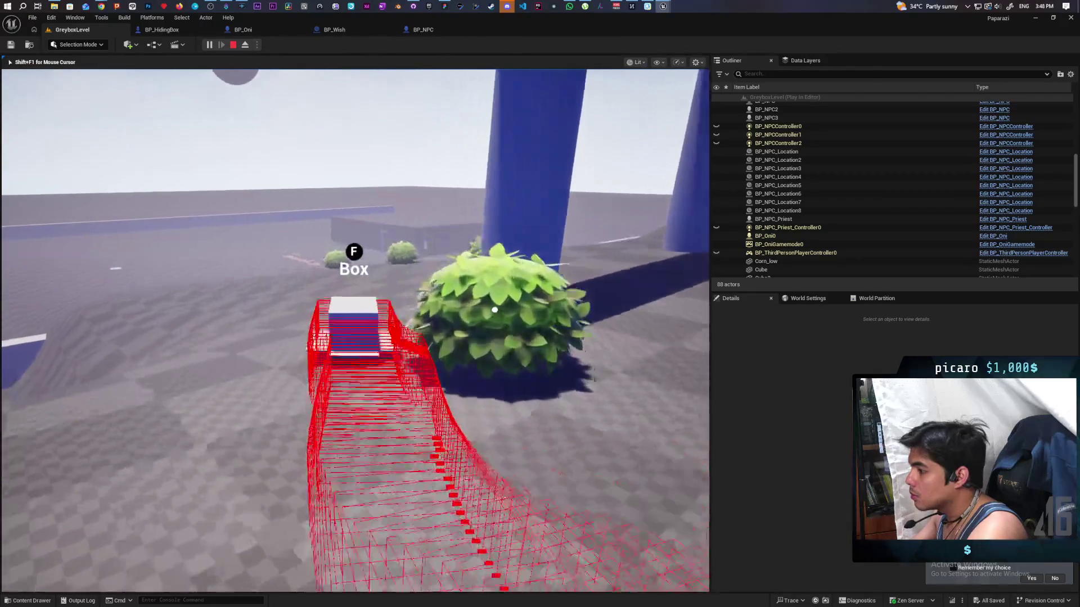
key(d)
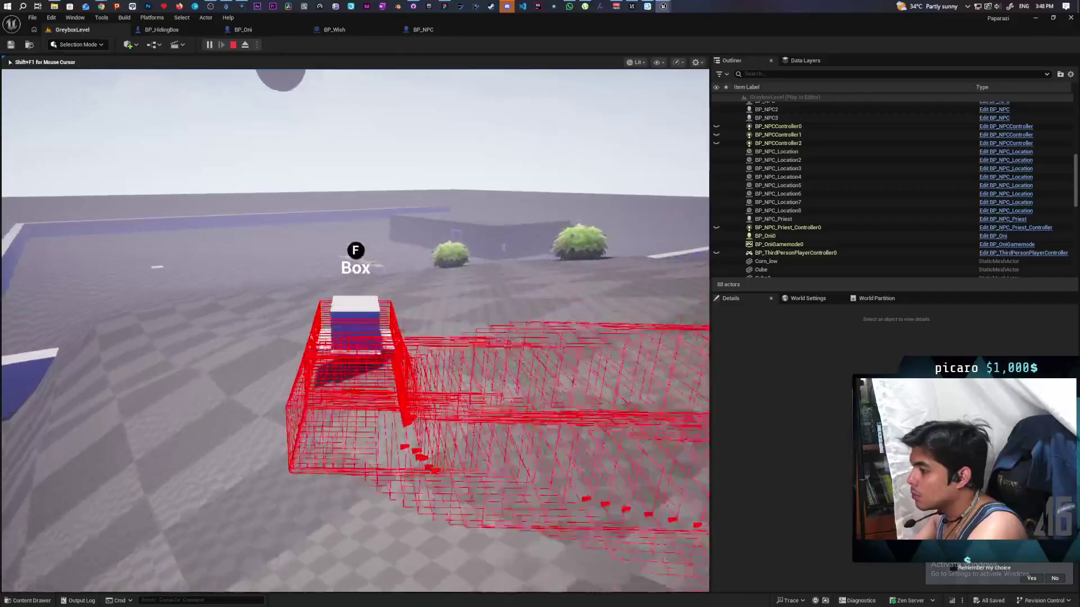
key(d)
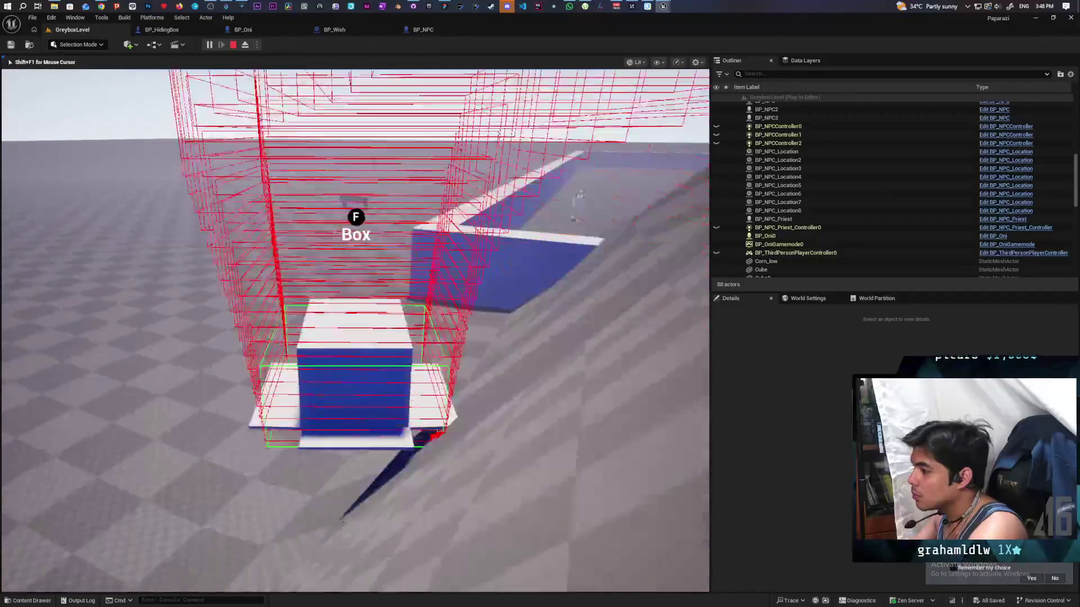
key(s)
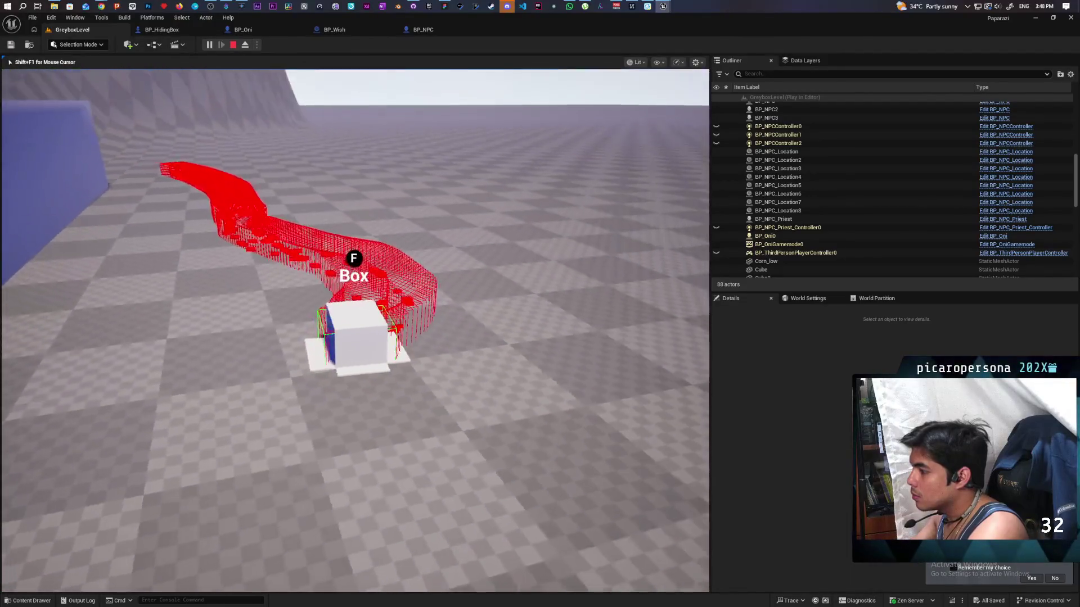
key(d)
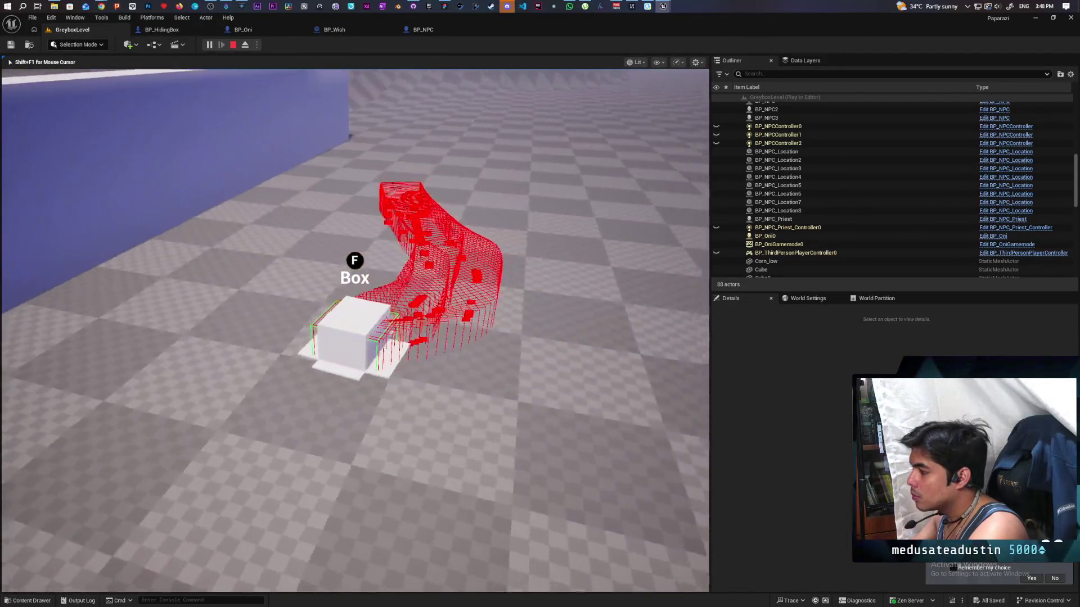
key(w)
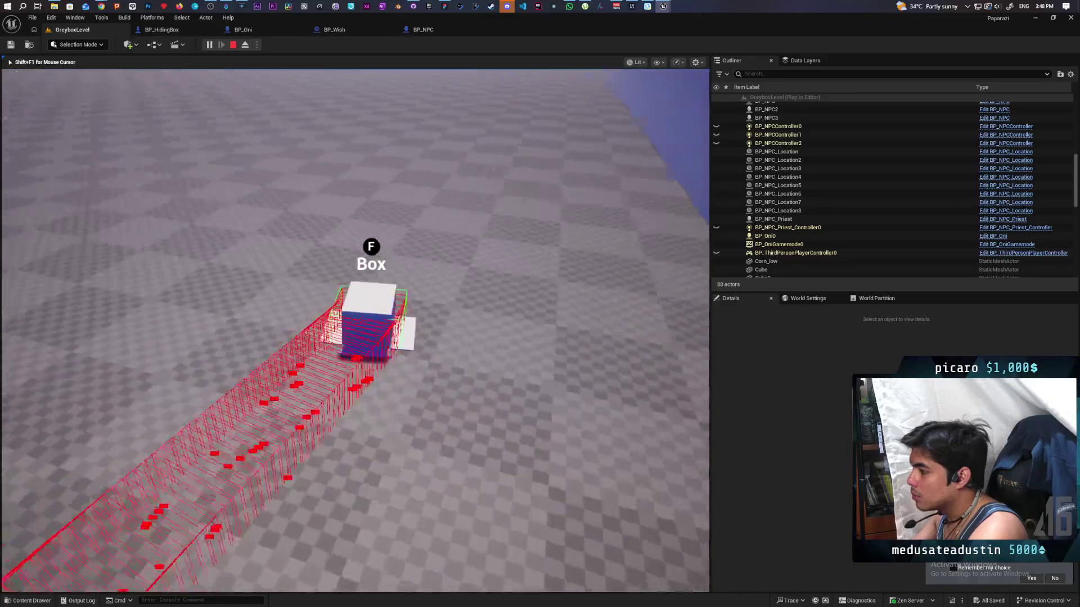
key(w)
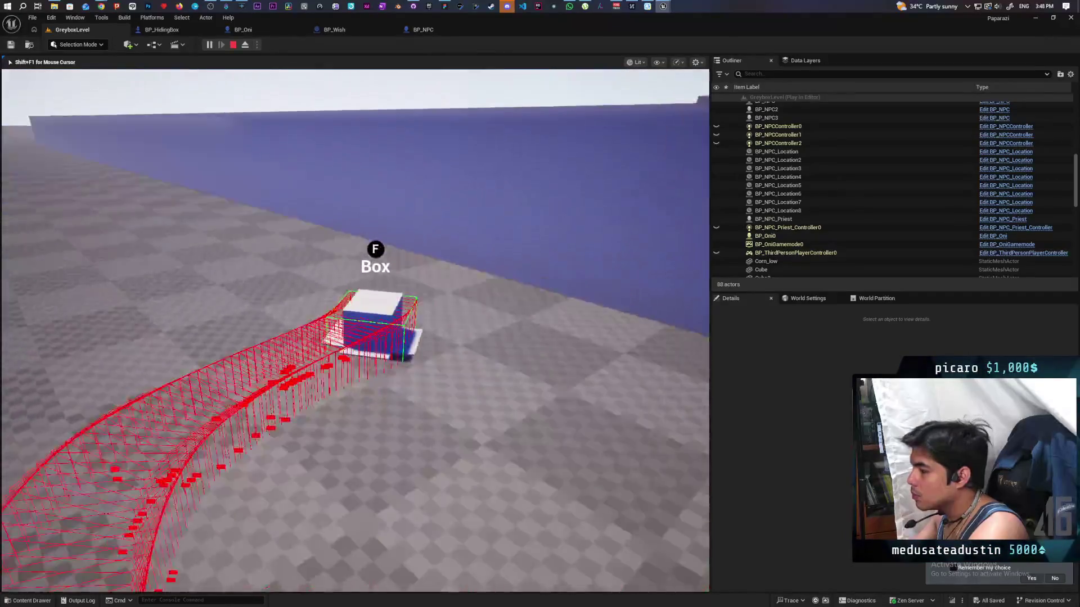
key(d)
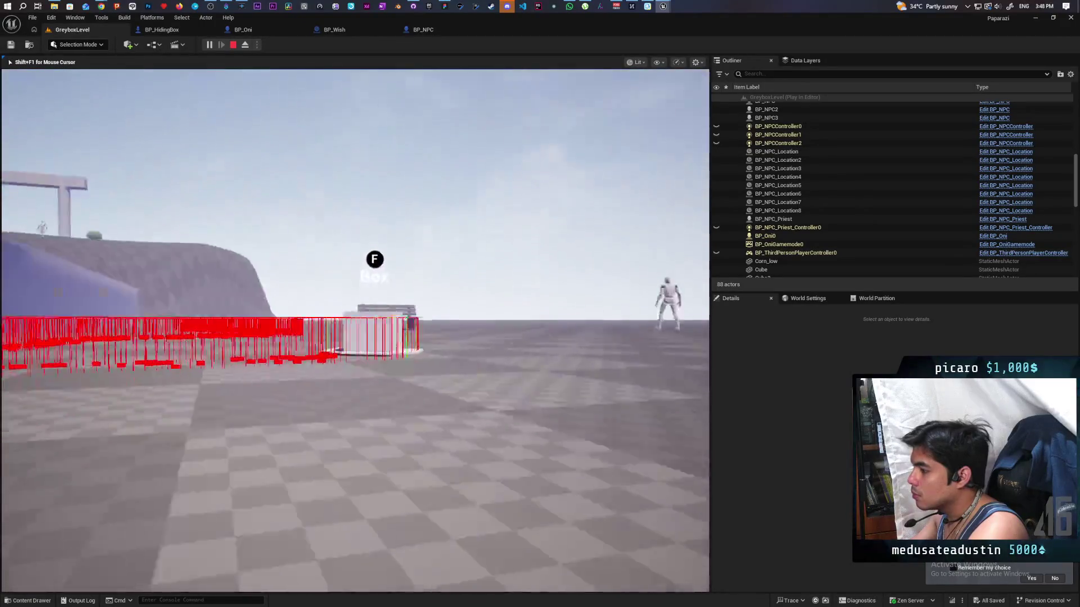
key(w)
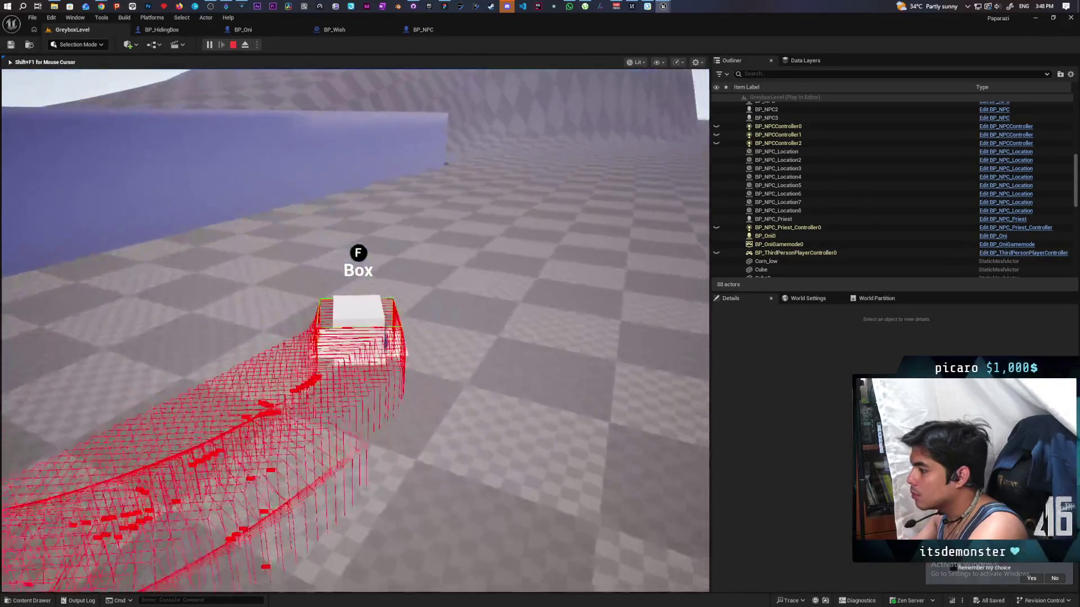
key(w)
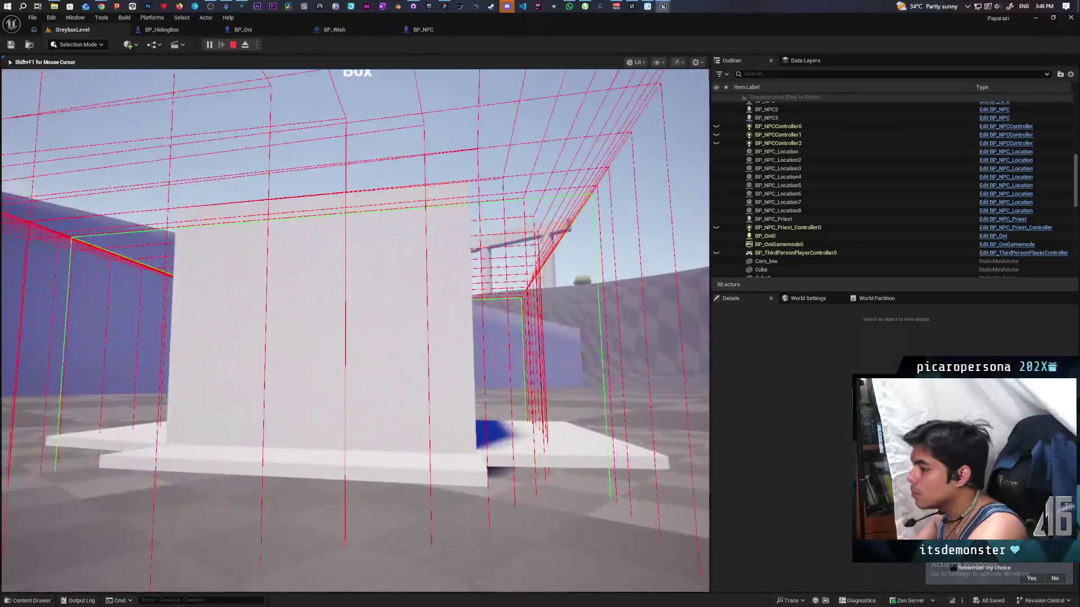
key(s)
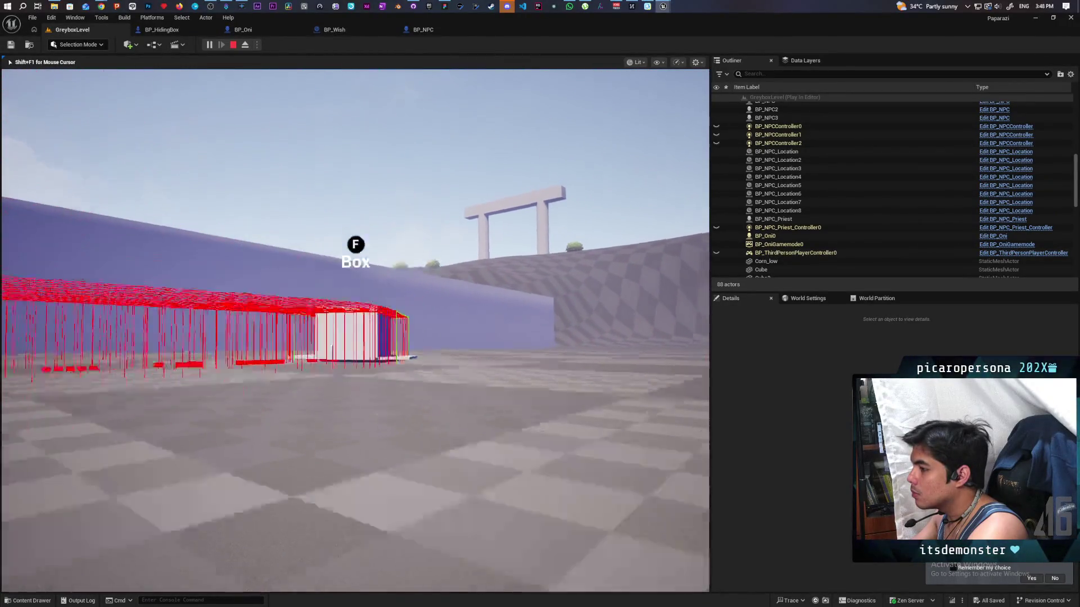
key(Escape)
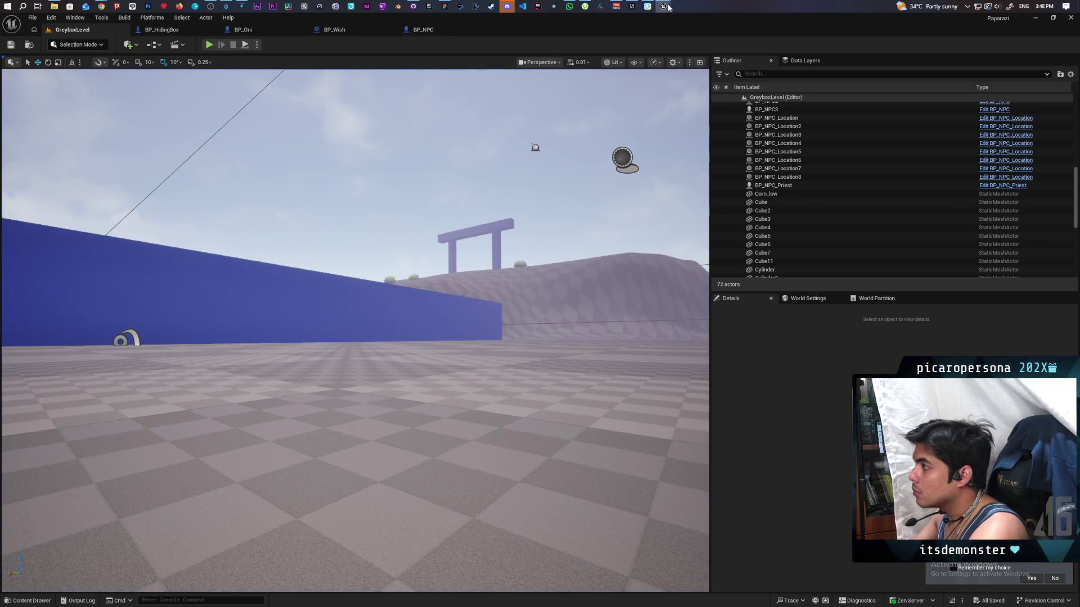
In C_PawnGravity, delete Capsule Trace By Channel and move Box Trace By Channel into its place
mouse_move(663, 6)
click(703, 50)
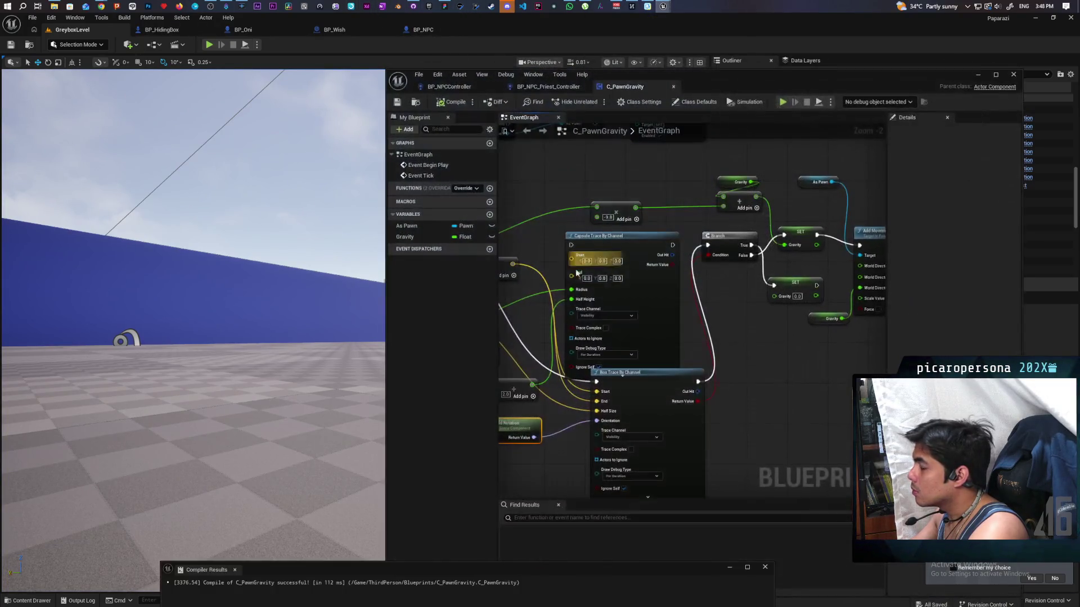
drag(621, 292, 735, 254)
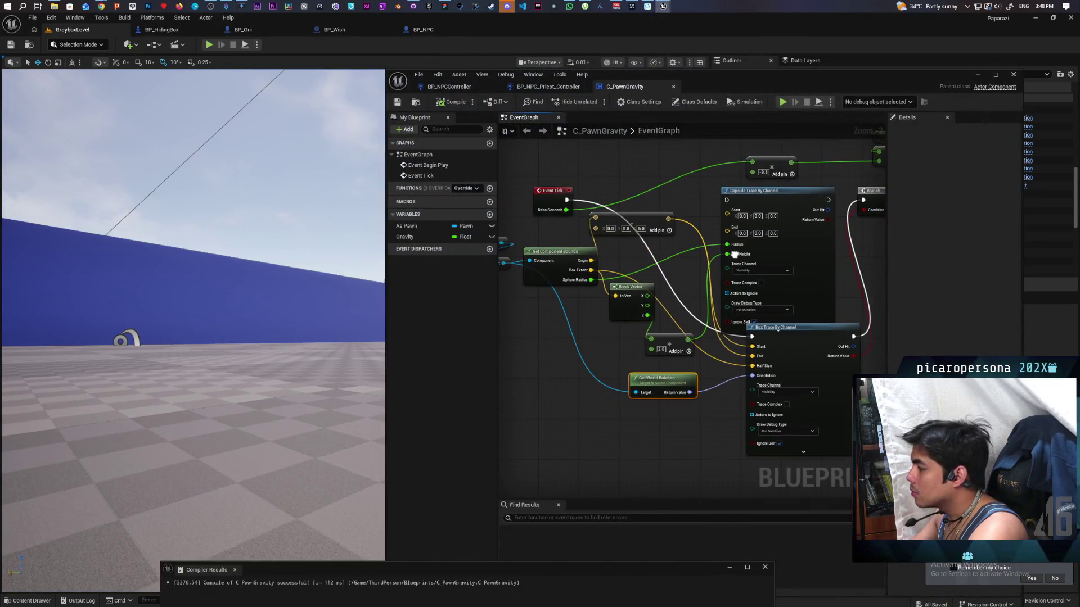
click(642, 228)
click(790, 252)
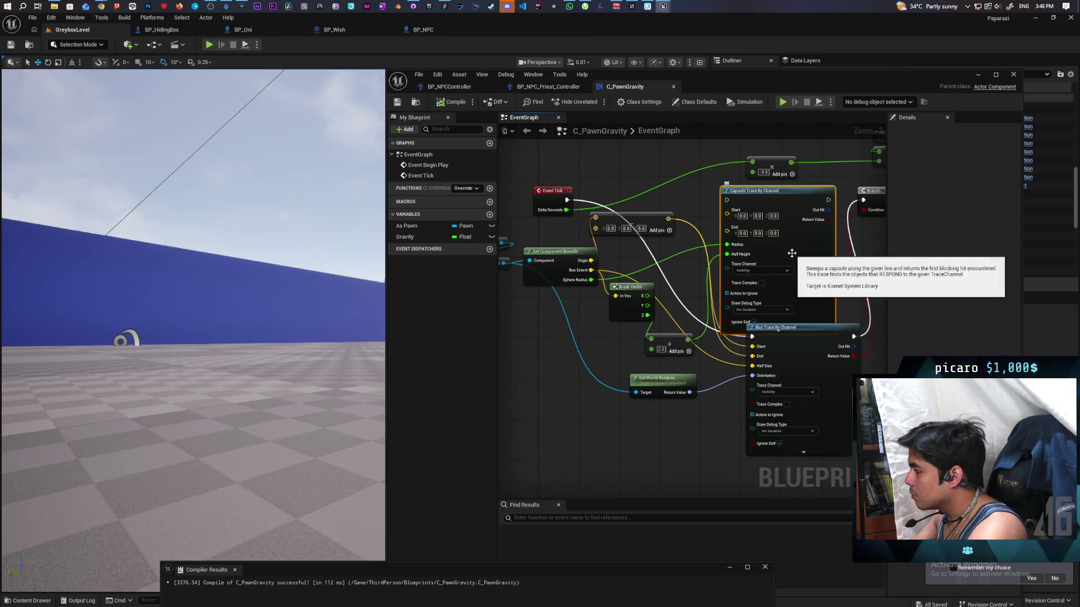
mouse_move(816, 282)
mouse_down()
mouse_move(821, 360)
mouse_move(742, 539)
mouse_move(720, 324)
mouse_up()
key(Delete)
mouse_move(757, 407)
mouse_down()
mouse_move(738, 278)
mouse_move(769, 289)
mouse_up()
drag(647, 375, 678, 348)
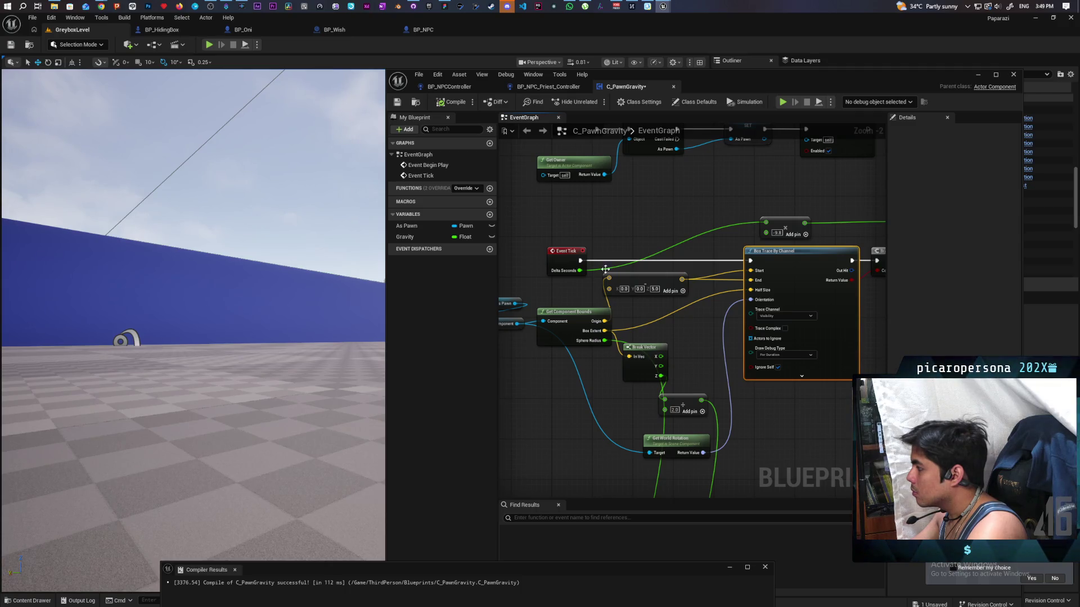
Save C_PawnGravity, glance at BP_NPCController, and put the blueprint window away
click(397, 103)
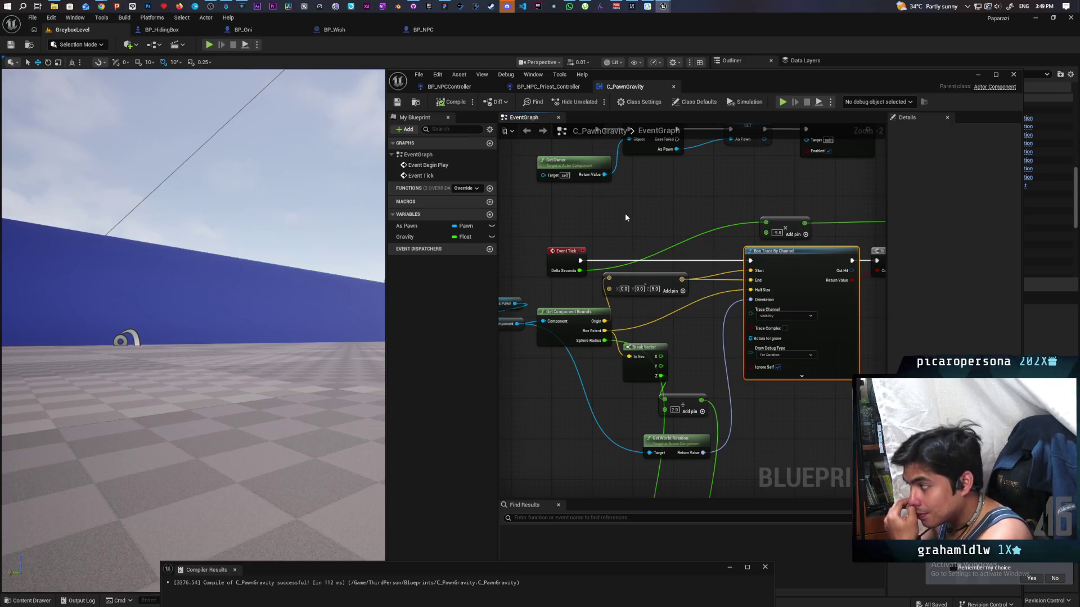
drag(626, 217, 680, 207)
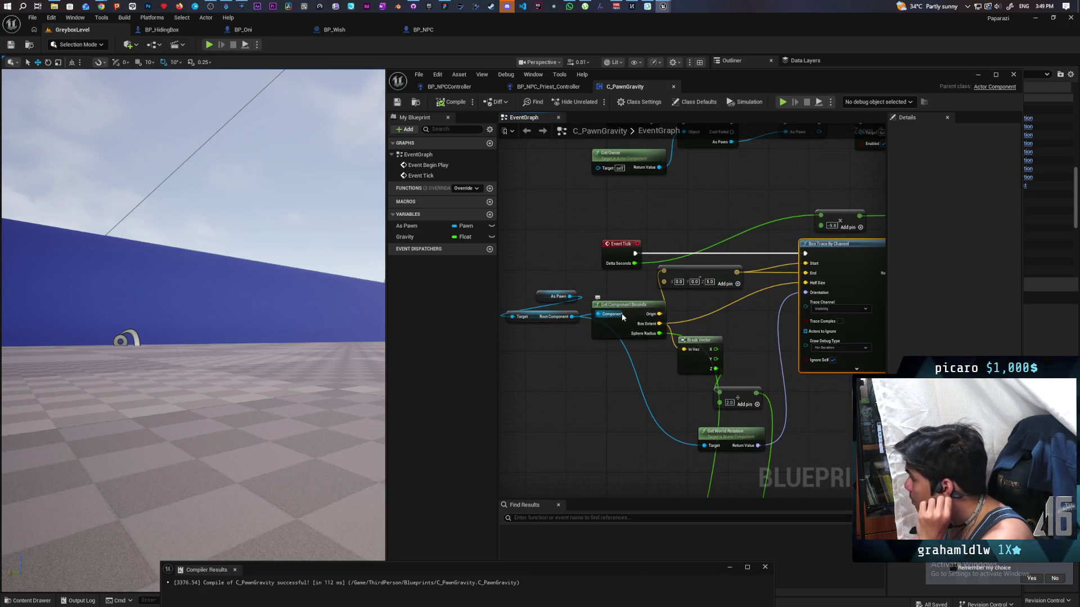
click(474, 87)
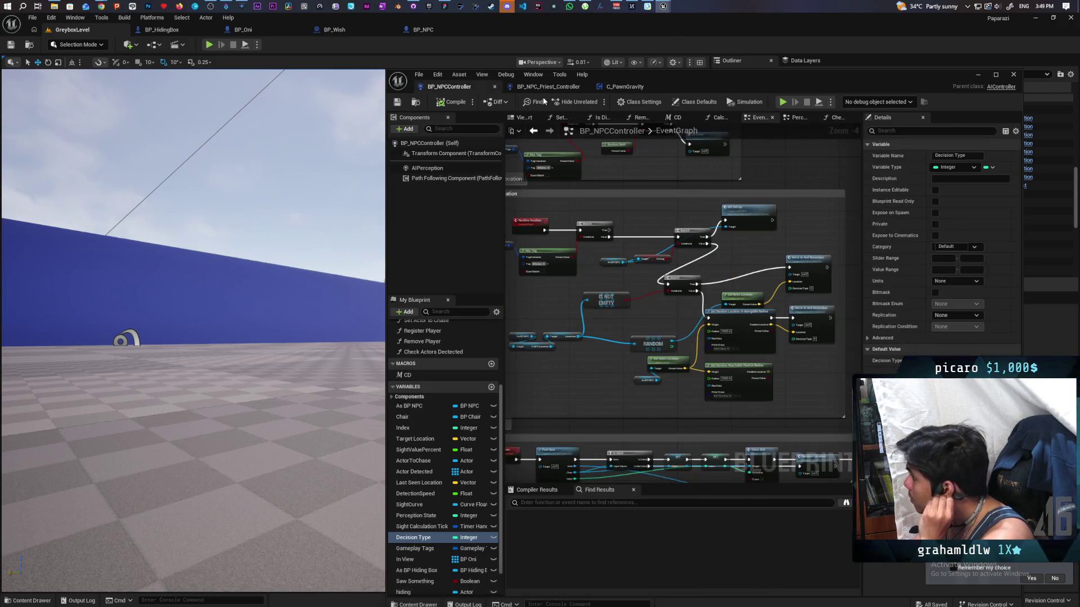
click(626, 87)
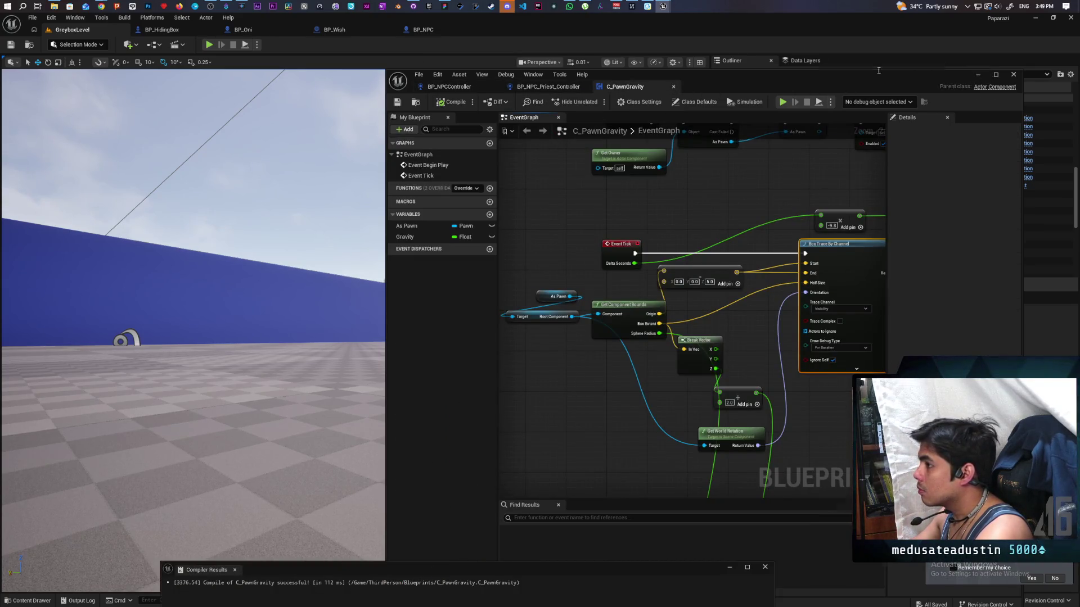
click(211, 46)
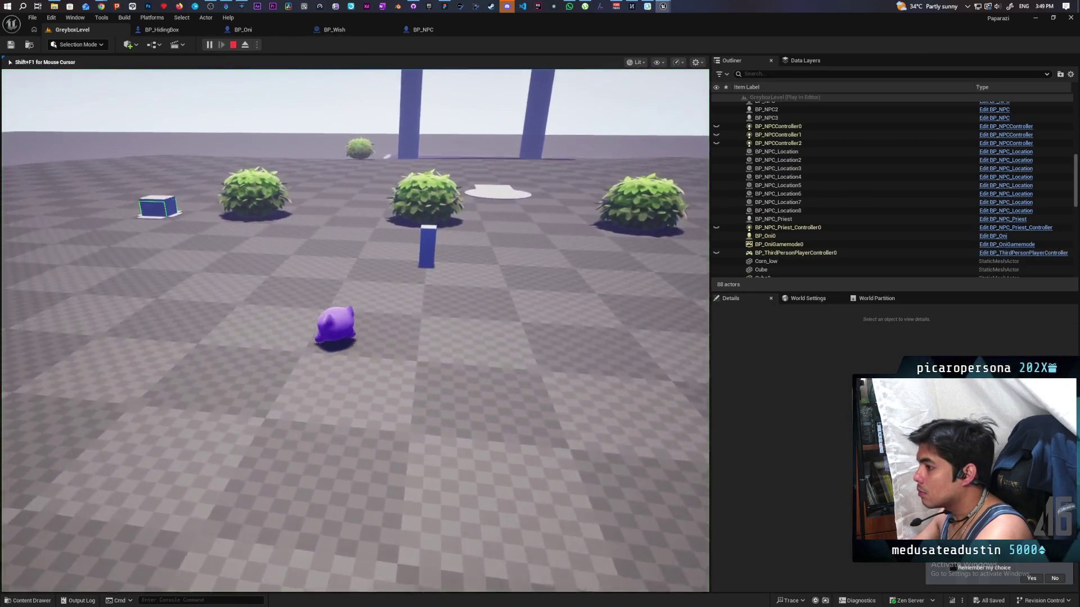
Walk to the box and hide inside it with F, then release control and show BP_NPC's graph
key(w)
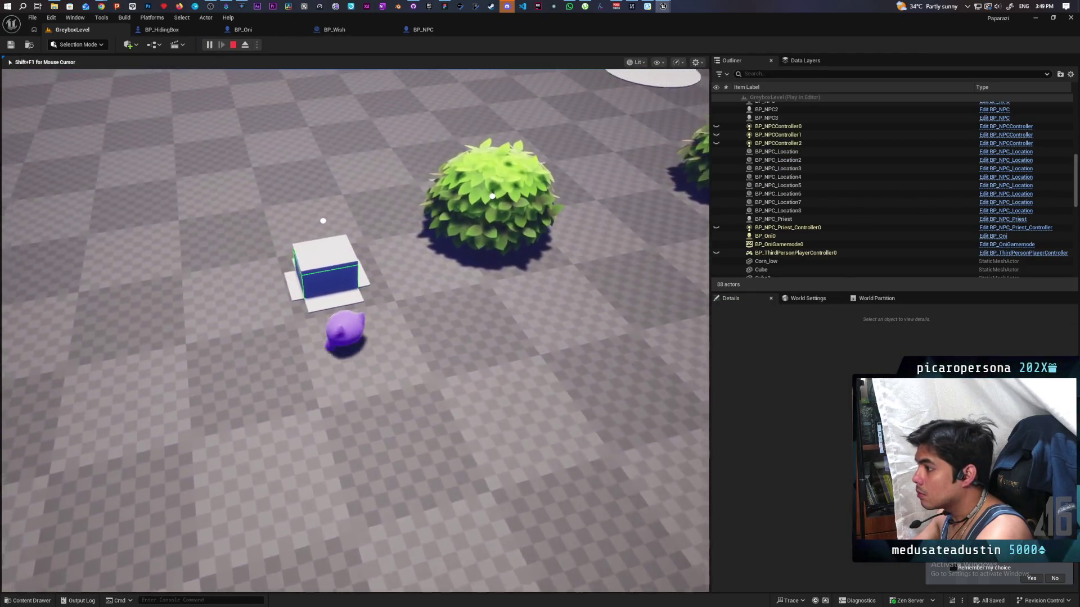
key(f)
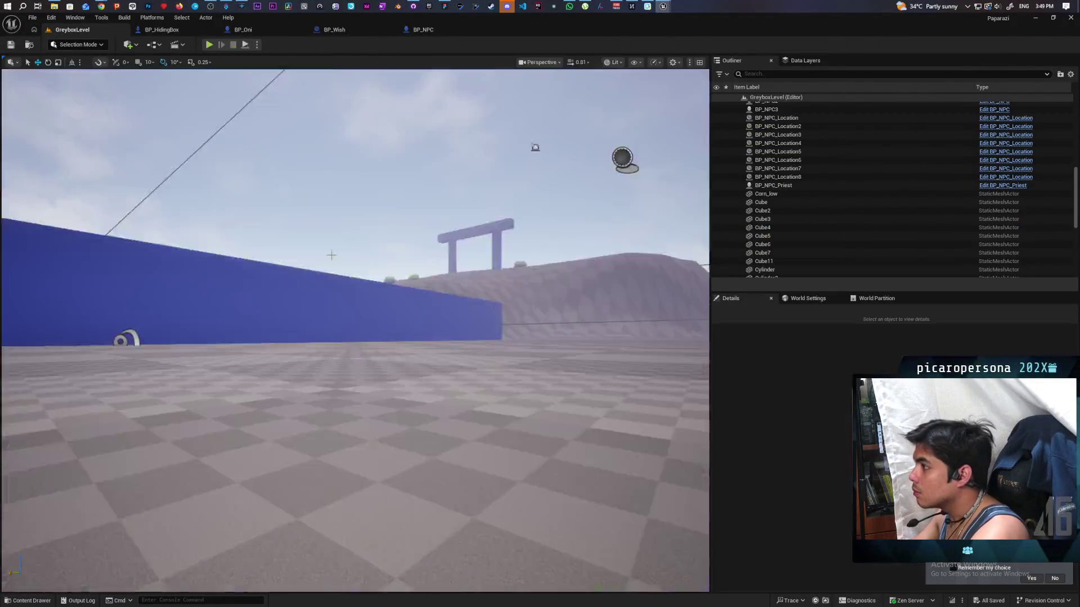
key(shift+F1)
click(425, 31)
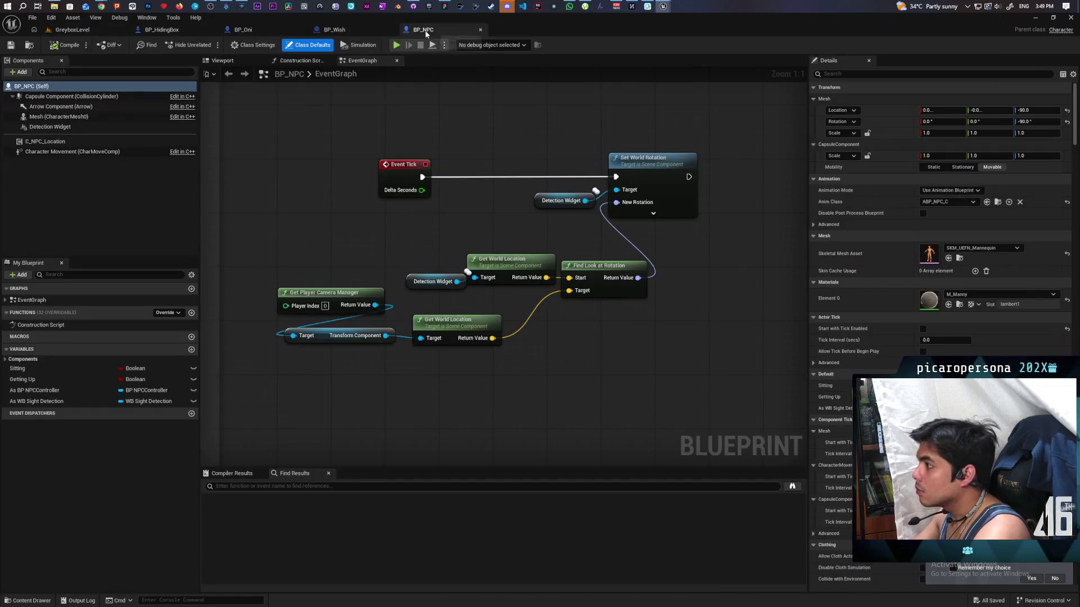
Review BP_HidingBox and C_PawnGravity's Box Trace By Channel node, then start playing the level
click(184, 30)
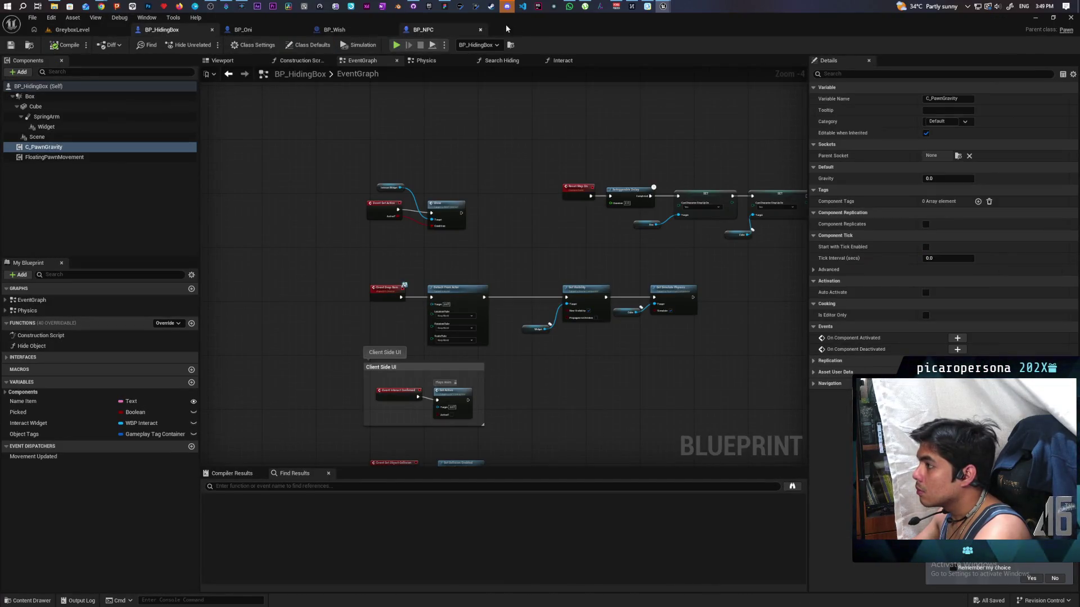
click(98, 29)
mouse_move(663, 7)
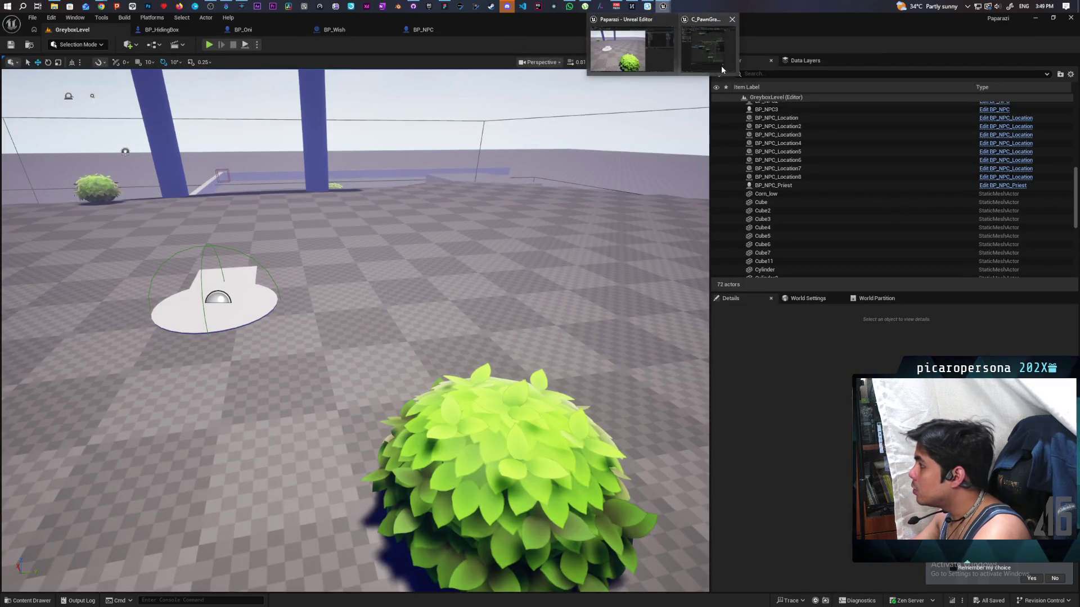
click(721, 66)
drag(693, 378, 628, 355)
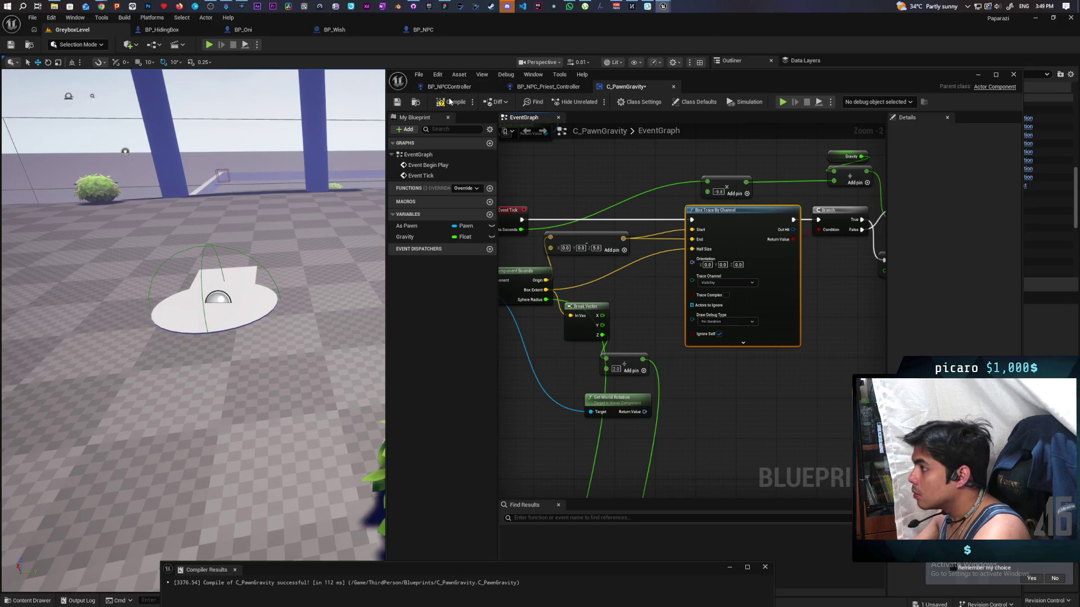
click(978, 75)
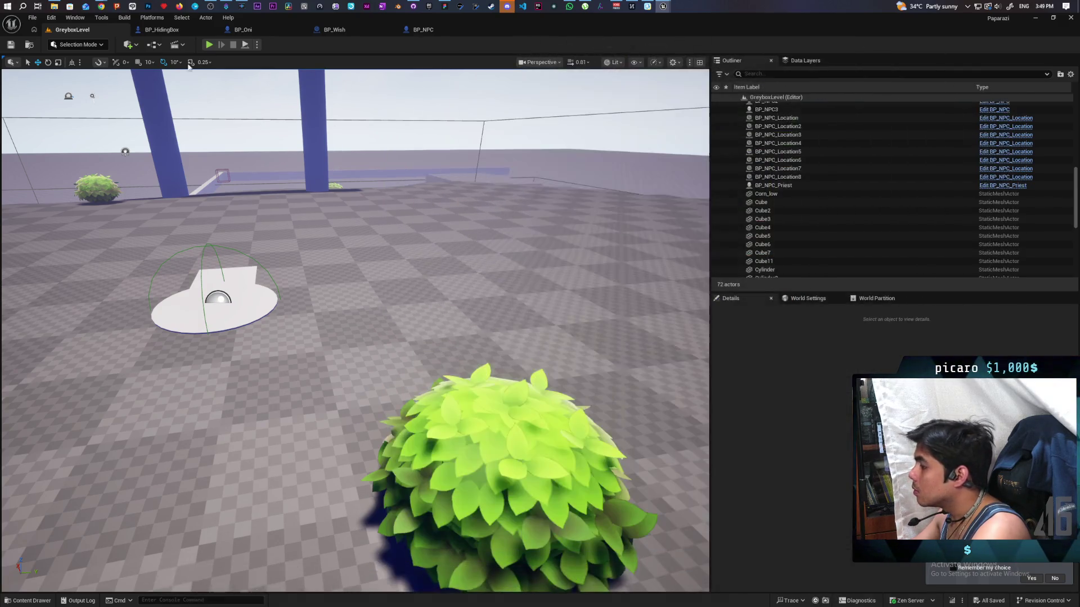
key(alt+p)
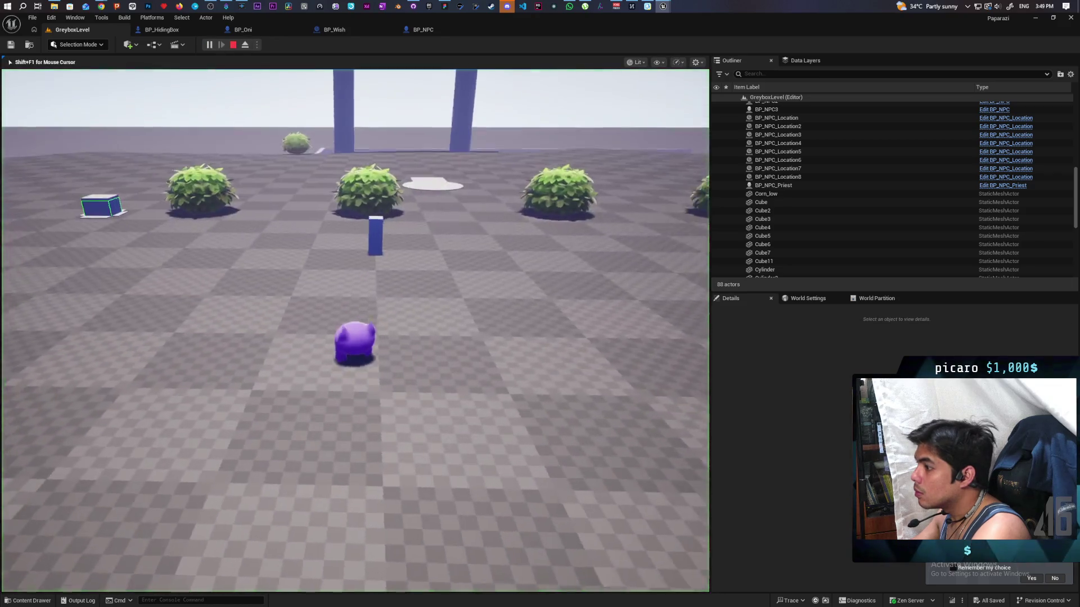
Move the player past and around the hiding box to watch the red trace, then stop and reopen C_PawnGravity
key(w)
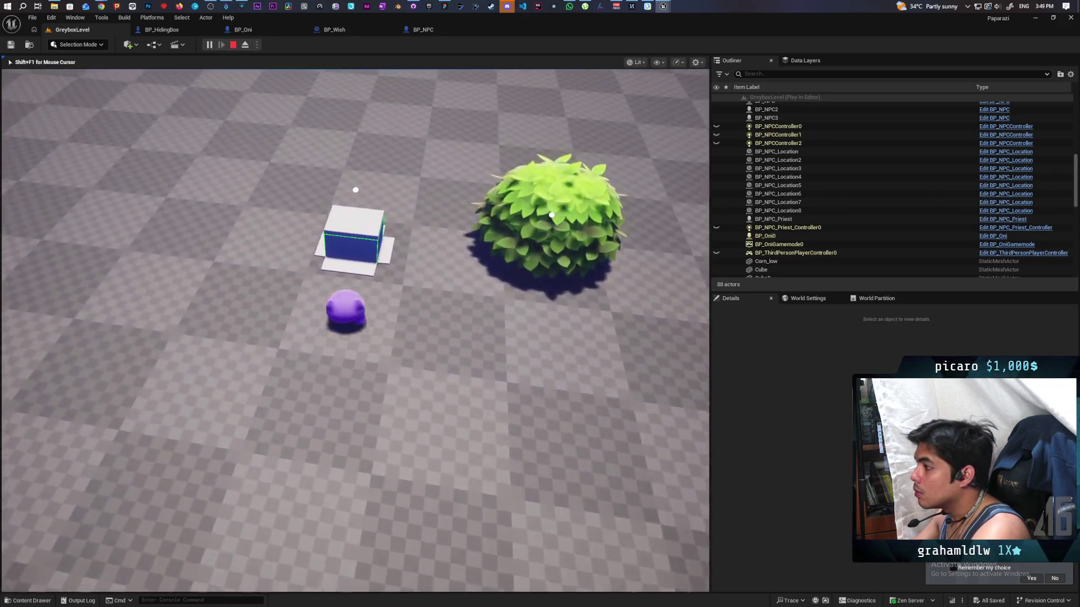
key(w)
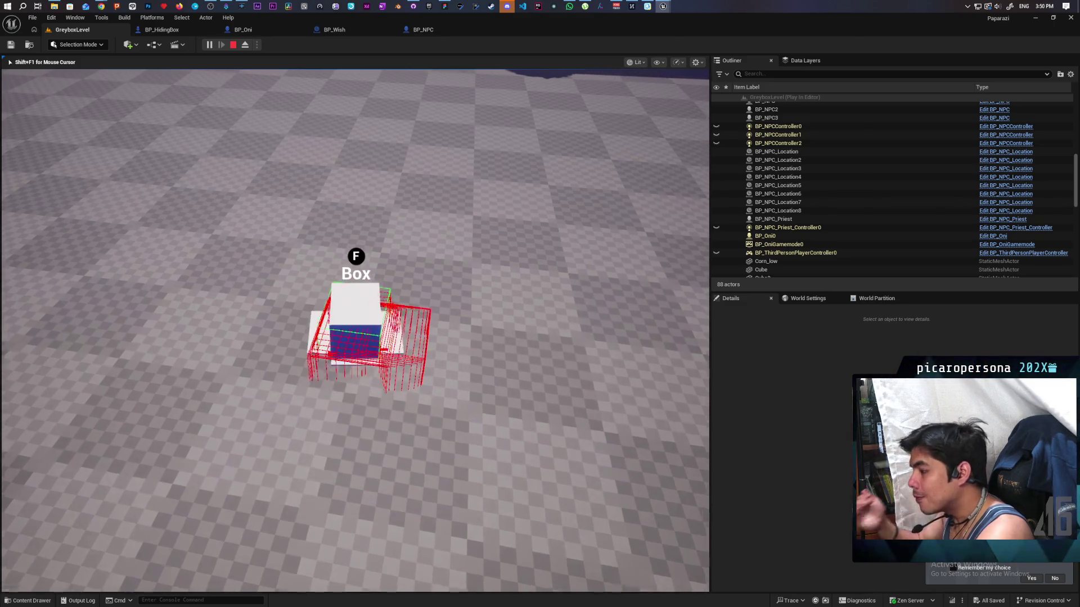
key(w)
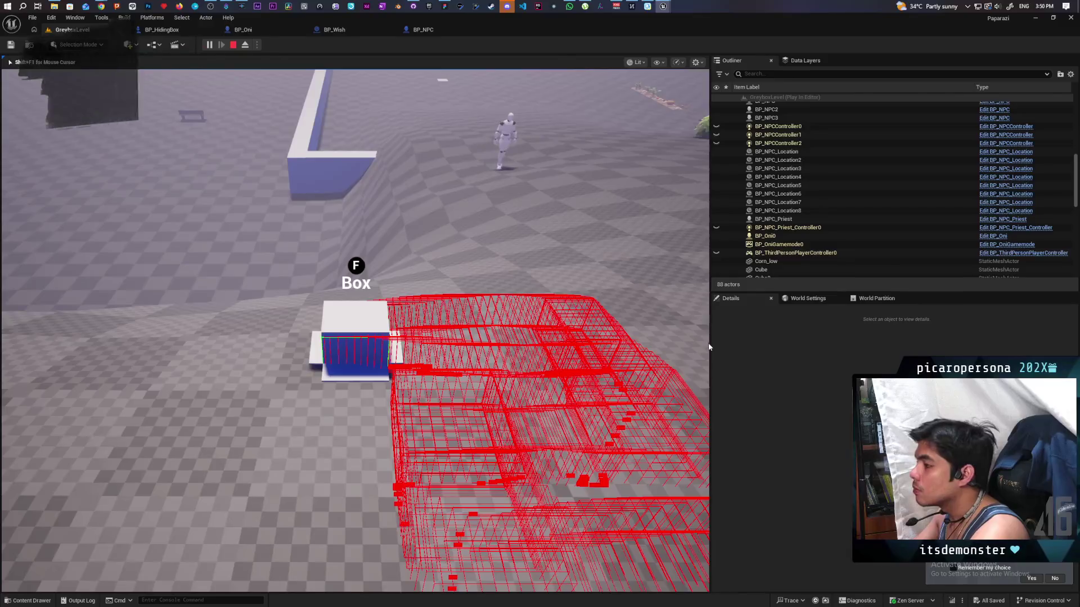
key(Escape)
mouse_move(662, 6)
click(707, 44)
Pan to Get World Rotation and try a 'cast to box coll' search from Root Component, dismissing it
mouse_move(606, 266)
mouse_down()
mouse_move(788, 331)
mouse_move(661, 389)
mouse_up()
click(785, 325)
mouse_move(656, 281)
mouse_down()
mouse_move(603, 365)
mouse_move(595, 437)
mouse_up()
scroll(583, 405, up, 2)
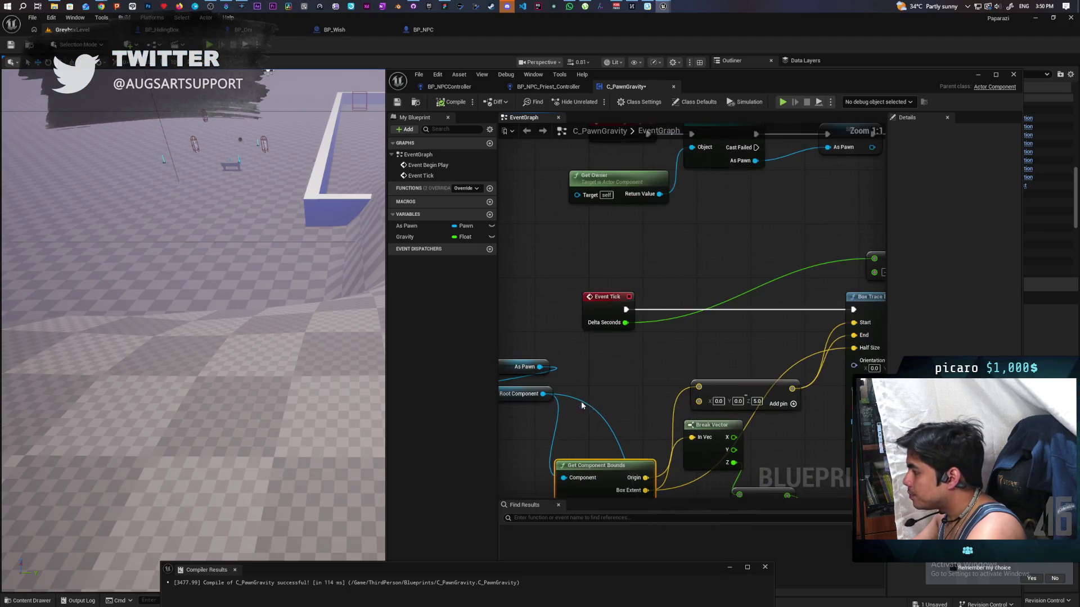
drag(543, 394, 611, 372)
text(a)
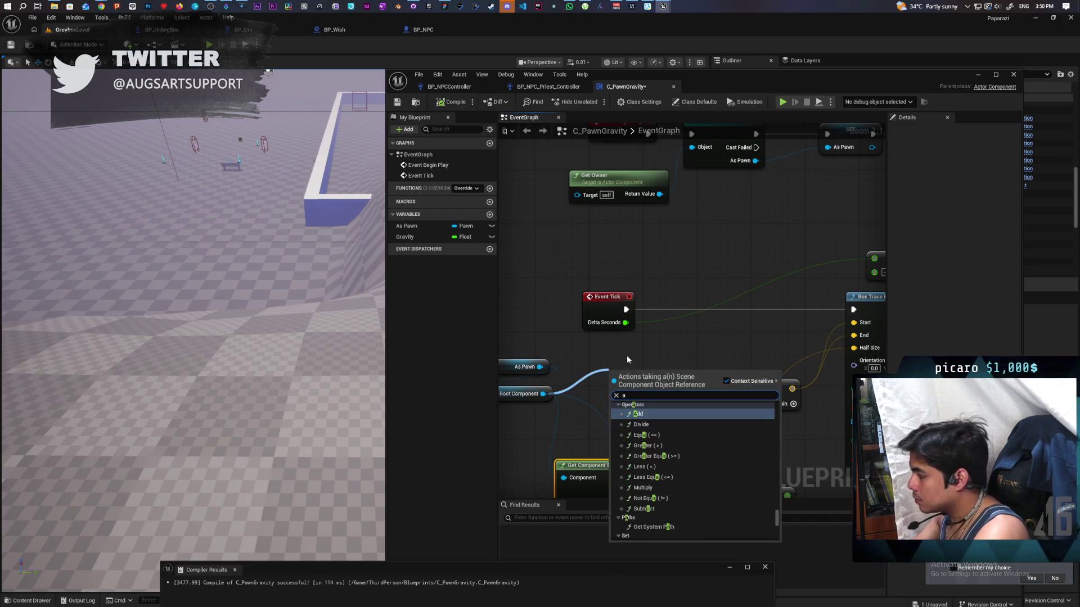
key(BackSpace)
text(cast)
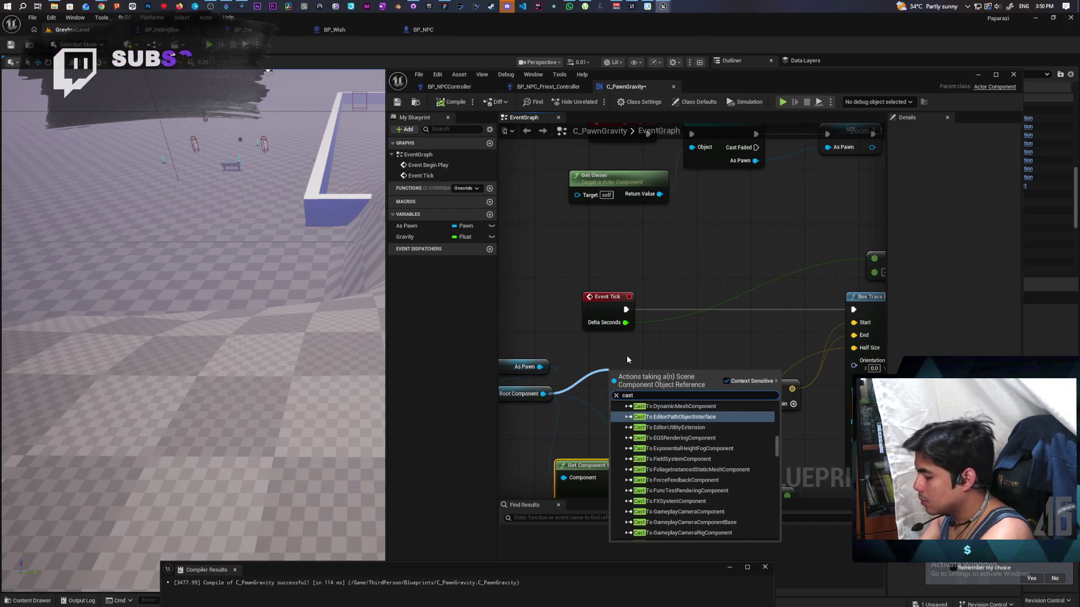
text( to box )
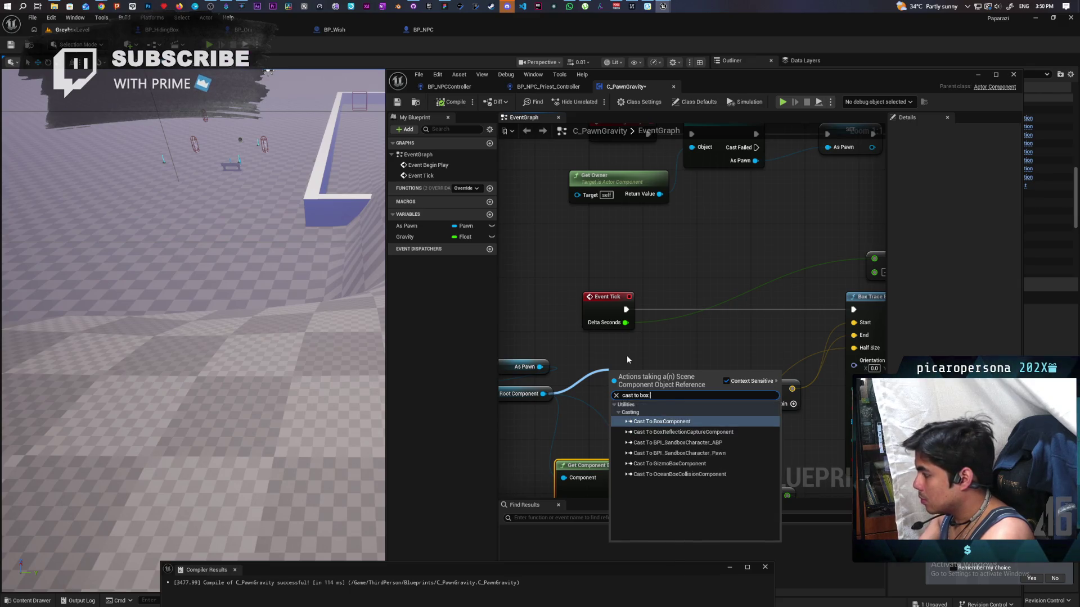
text(coll)
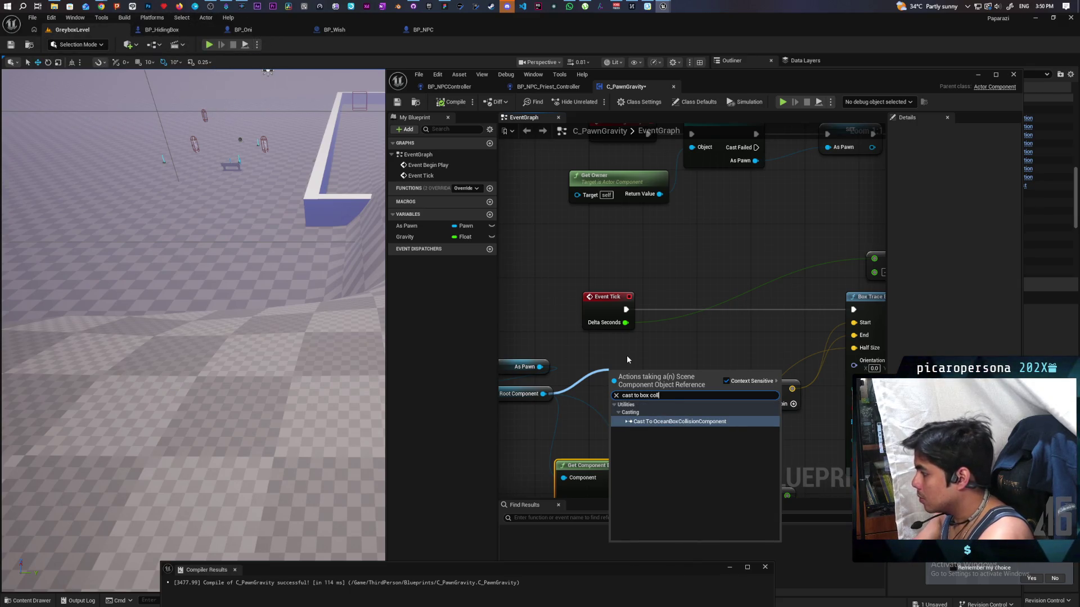
key(Escape)
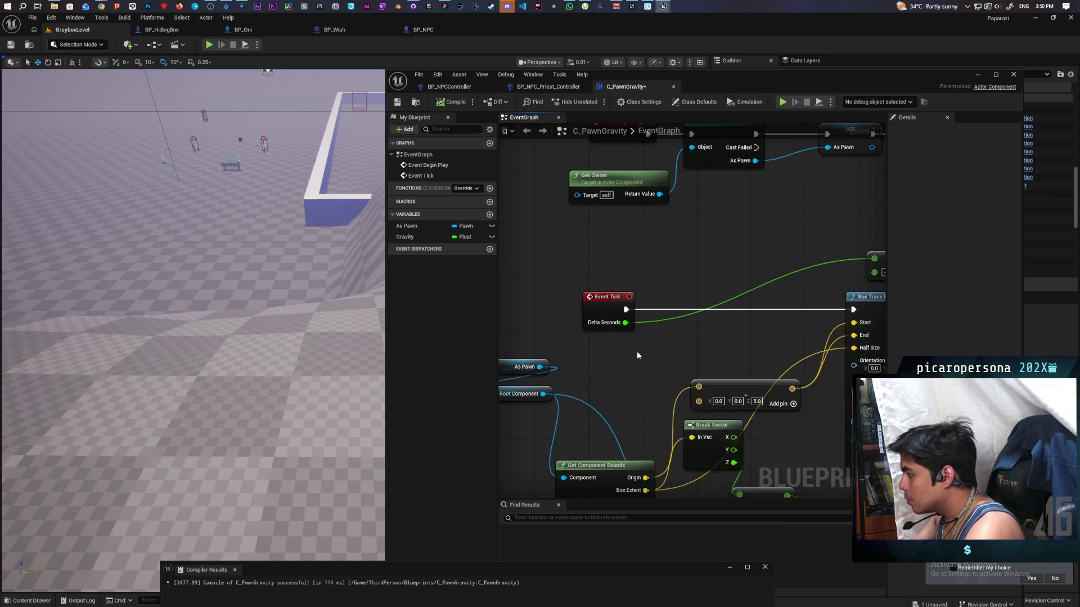
Move the As Pawn node up and left, then show BP_HidingBox's components
drag(636, 350, 709, 343)
drag(576, 369, 536, 355)
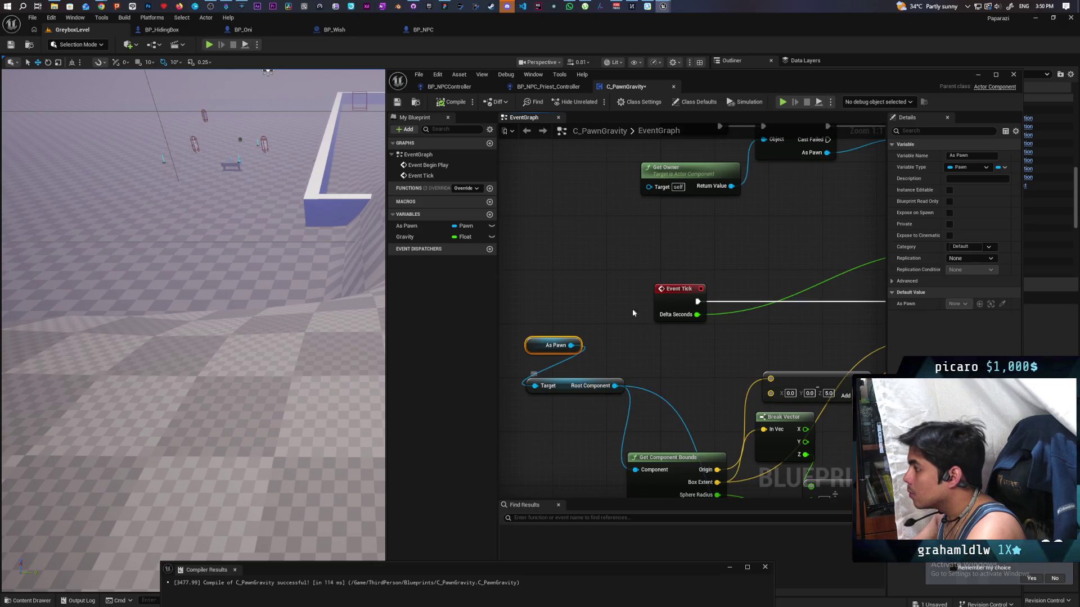
click(162, 29)
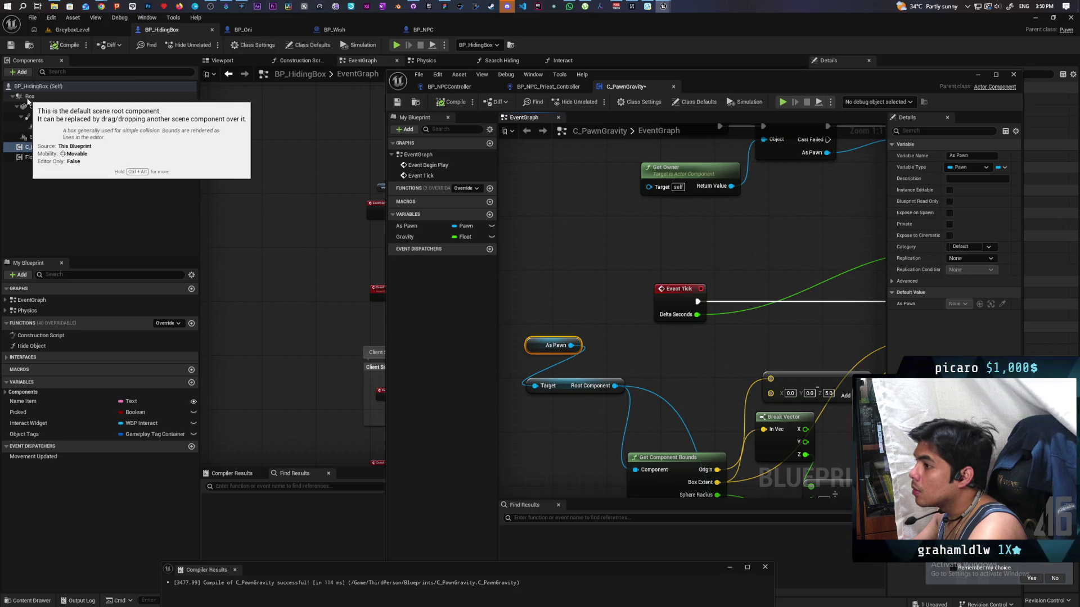
Inspect BP_HidingBox's Box root component details and its options menu
click(28, 99)
mouse_move(834, 80)
mouse_down()
mouse_move(704, 93)
mouse_move(626, 208)
mouse_up()
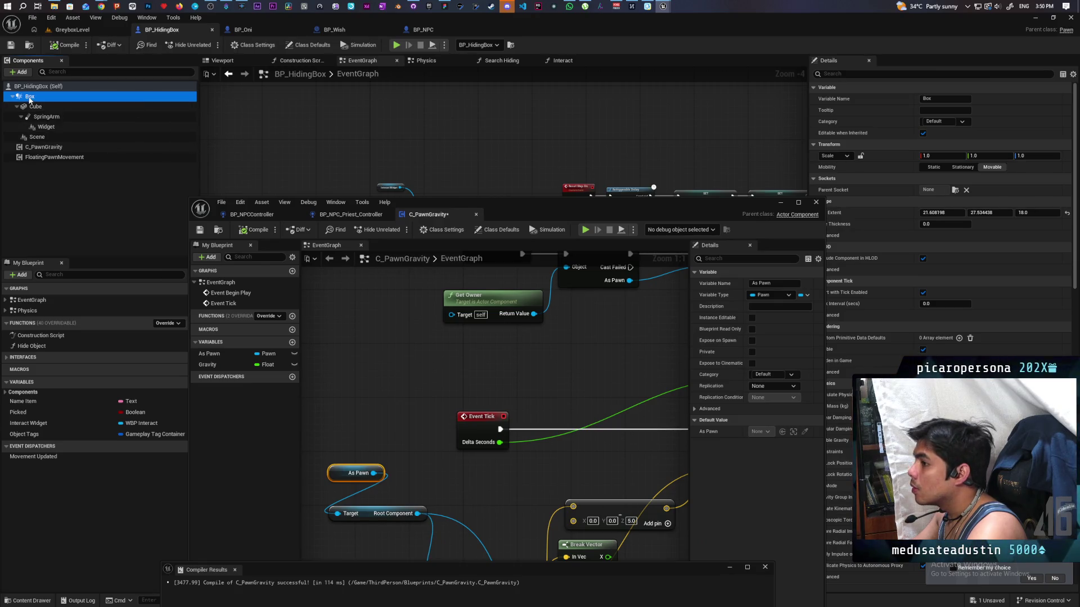
right_click(30, 100)
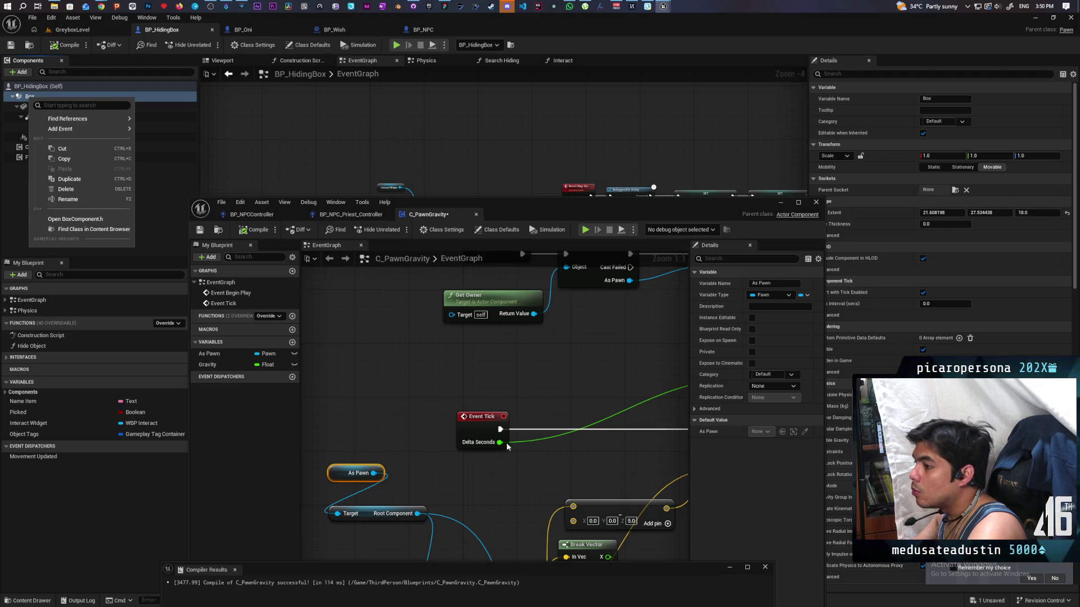
click(433, 401)
Add Cast To BoxComponent from Root Component via 'cast to box comp' and wire Event Tick into it
mouse_move(432, 515)
mouse_down()
mouse_move(480, 349)
mouse_move(501, 332)
mouse_up()
text(cast to box comp)
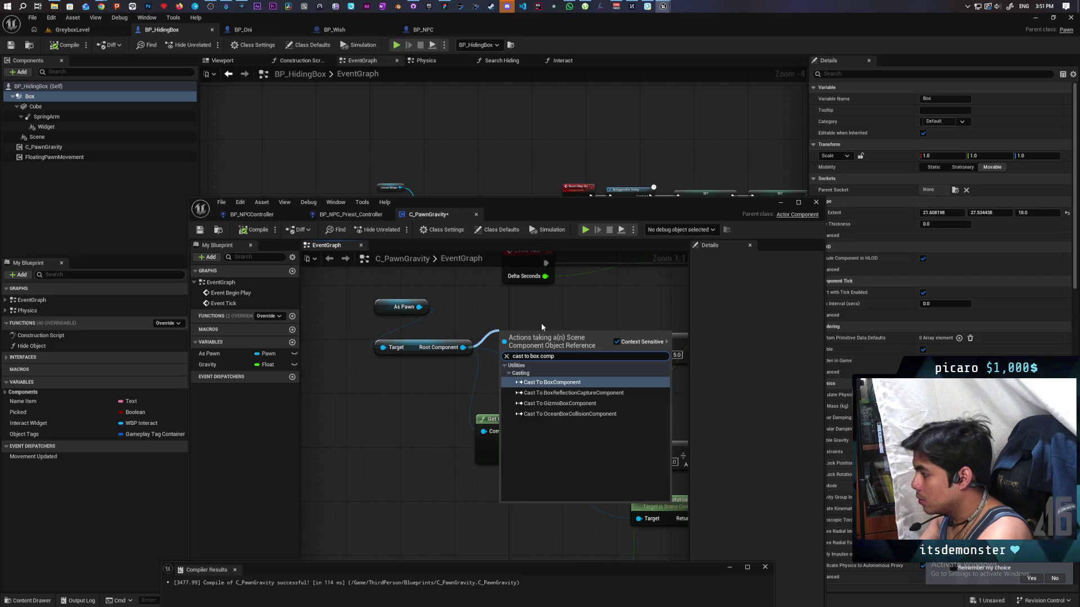
key(Return)
mouse_move(541, 326)
mouse_down()
mouse_move(429, 424)
mouse_move(551, 369)
mouse_move(536, 341)
mouse_move(452, 405)
mouse_move(377, 406)
mouse_move(444, 398)
mouse_up()
drag(330, 348, 396, 349)
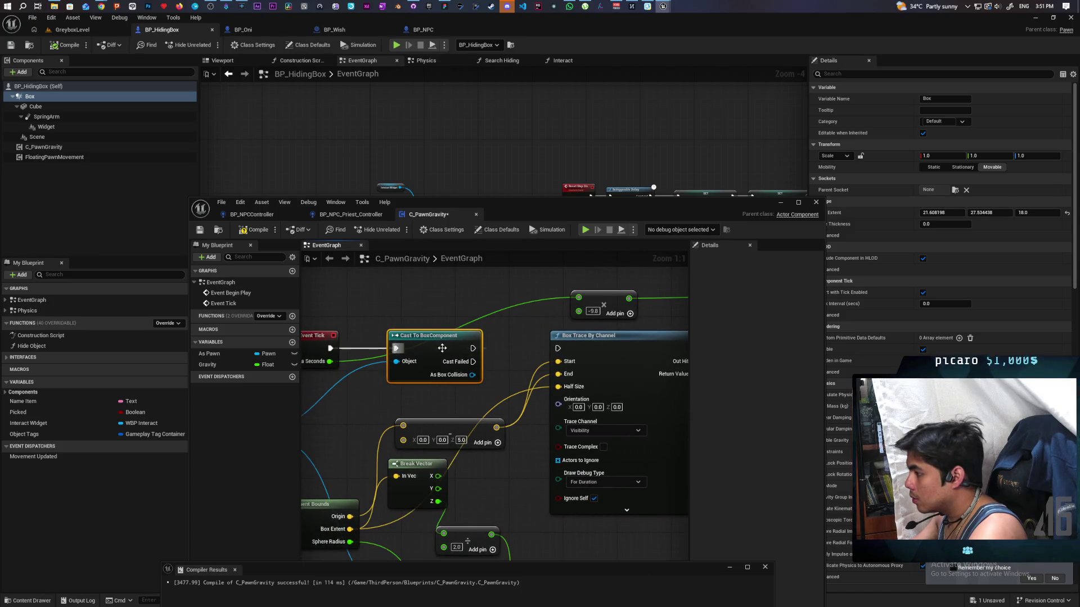
Chain the cast's execution output into Box Trace By Channel
mouse_move(472, 348)
mouse_down()
mouse_move(568, 353)
mouse_move(474, 332)
mouse_move(505, 327)
mouse_move(481, 354)
mouse_move(568, 363)
mouse_move(545, 402)
mouse_move(414, 416)
mouse_move(585, 403)
mouse_move(405, 407)
mouse_move(503, 360)
mouse_up()
scroll(435, 403, up, 1)
click(534, 334)
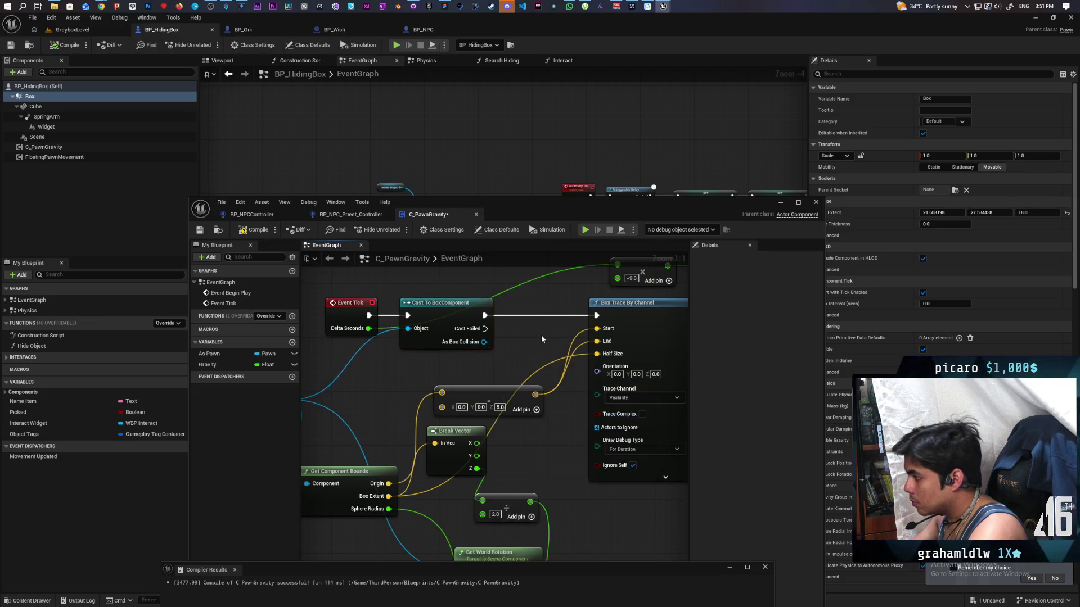
Add a scaled Box Extent getter ('get exte') from As Box Collision beside the trace
drag(484, 342, 496, 356)
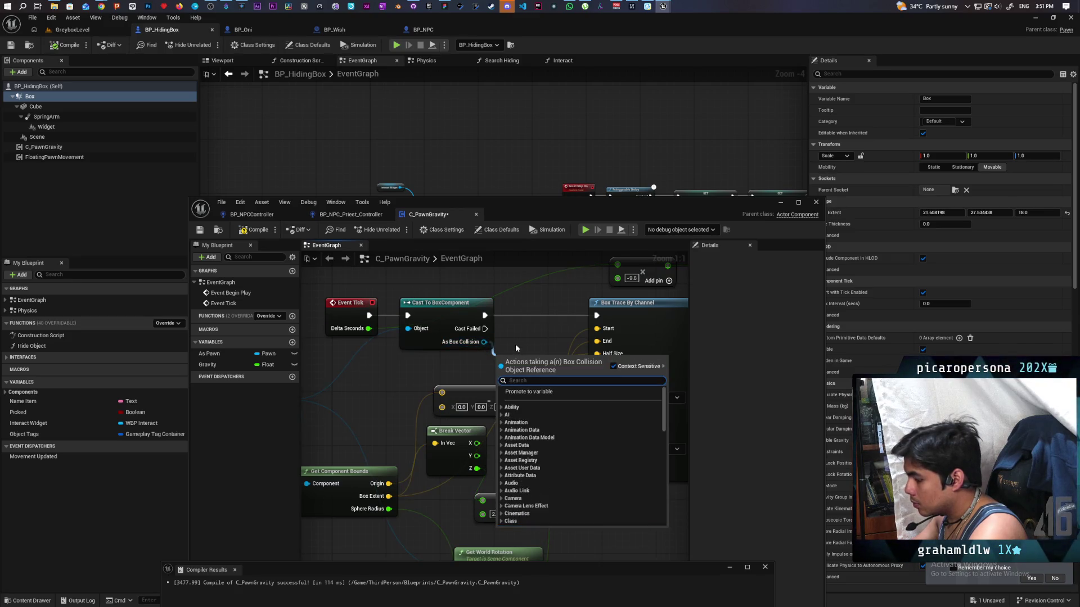
text(get e)
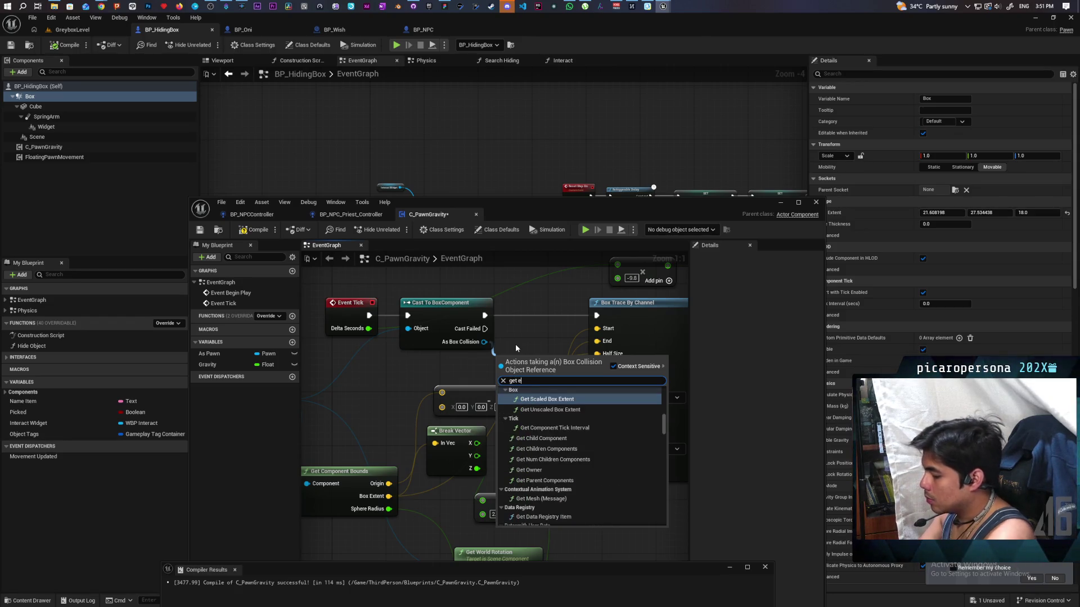
text(xte)
click(530, 443)
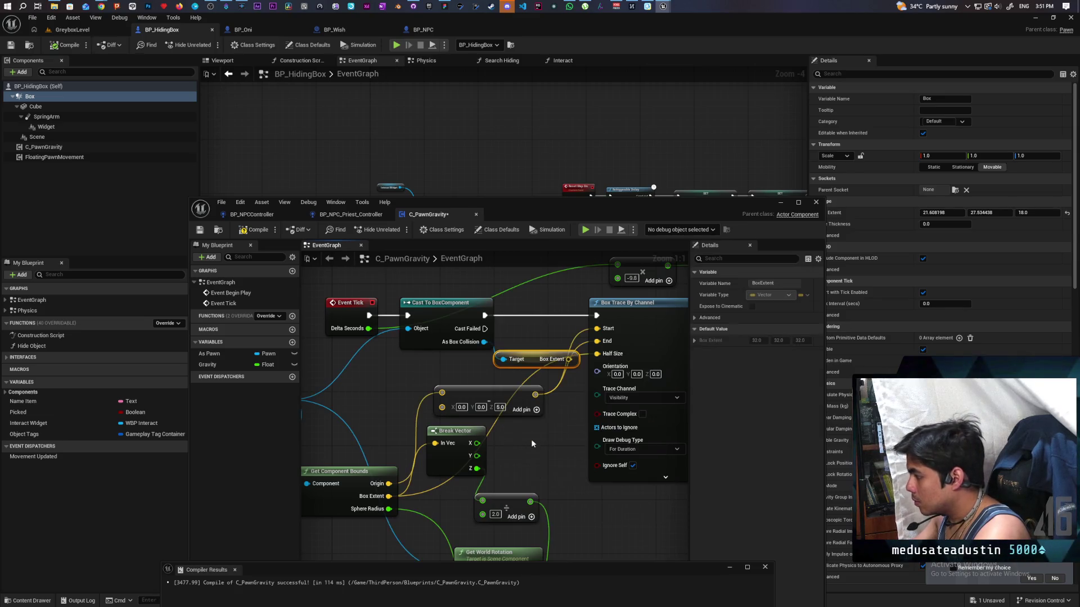
mouse_move(529, 365)
mouse_down()
mouse_move(481, 368)
mouse_move(598, 354)
mouse_up()
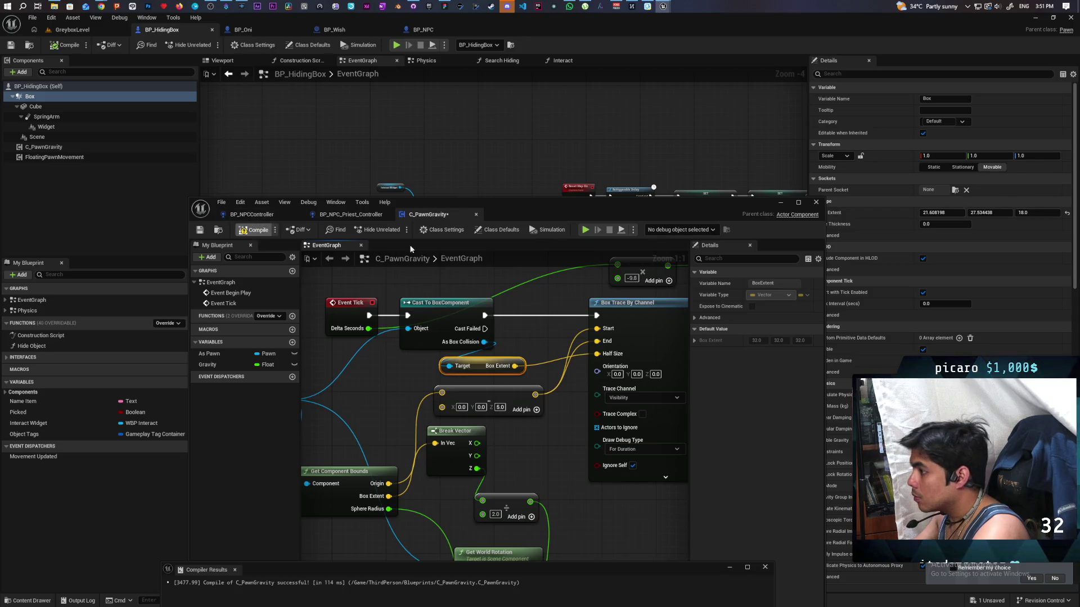
Play-test GreyboxLevel walking up to the box, then stop and bring back C_PawnGravity
click(780, 204)
click(72, 30)
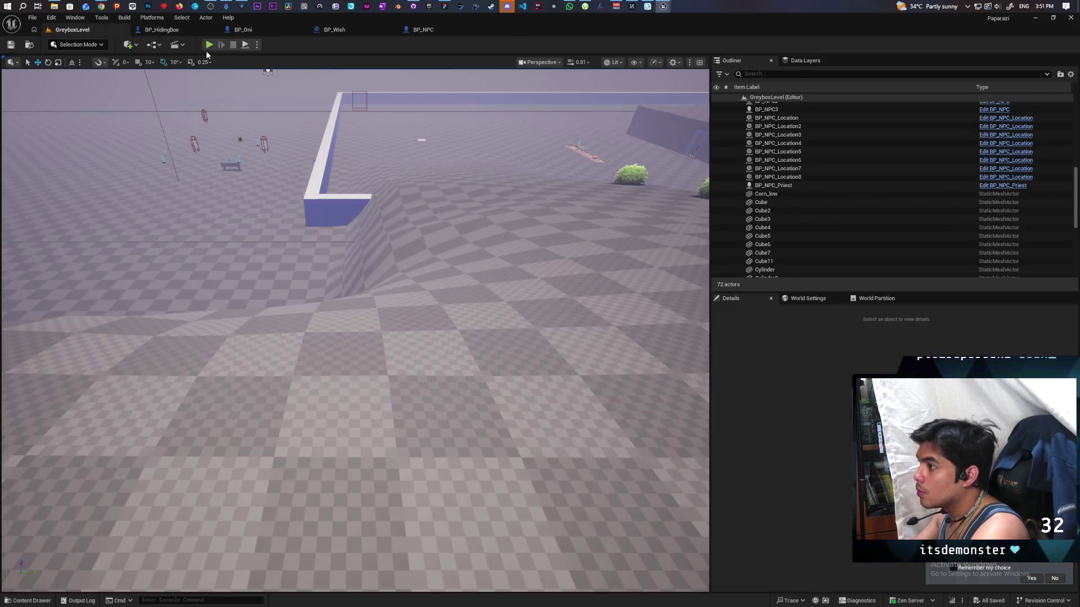
key(alt+p)
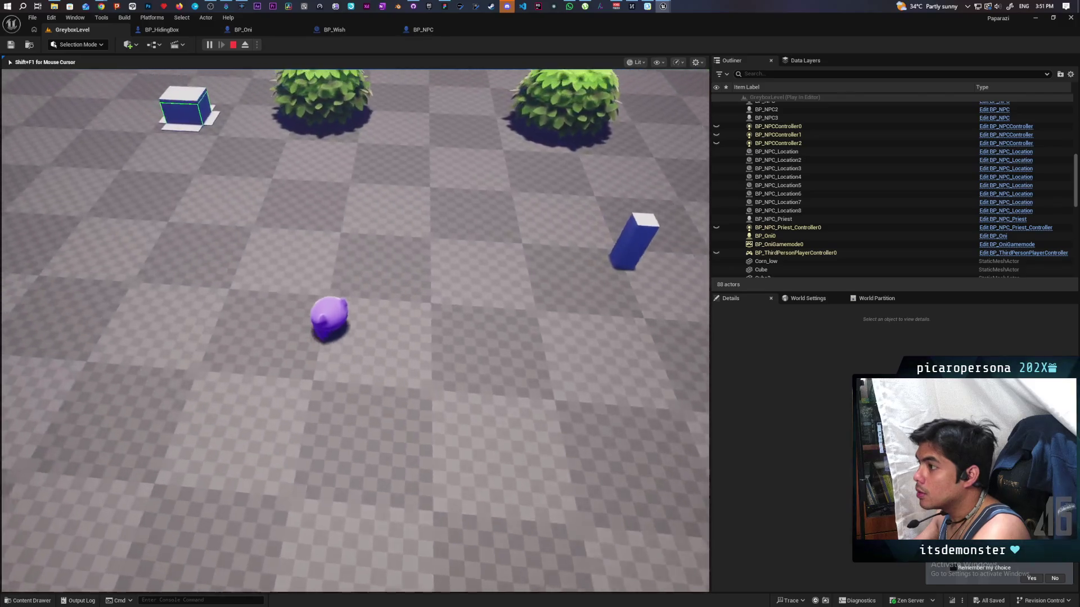
key(w)
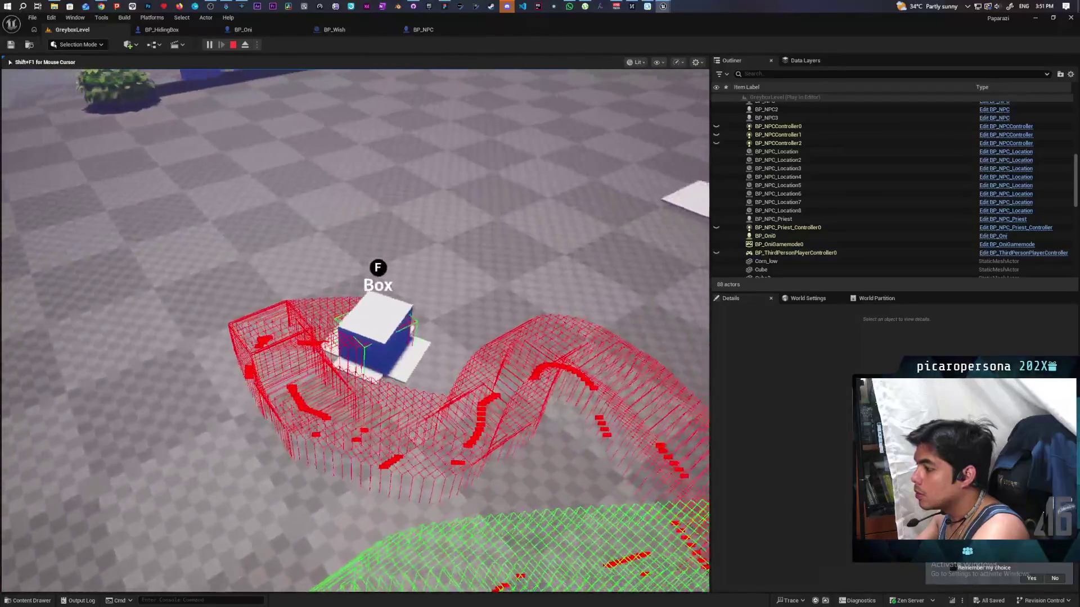
key(Escape)
click(664, 6)
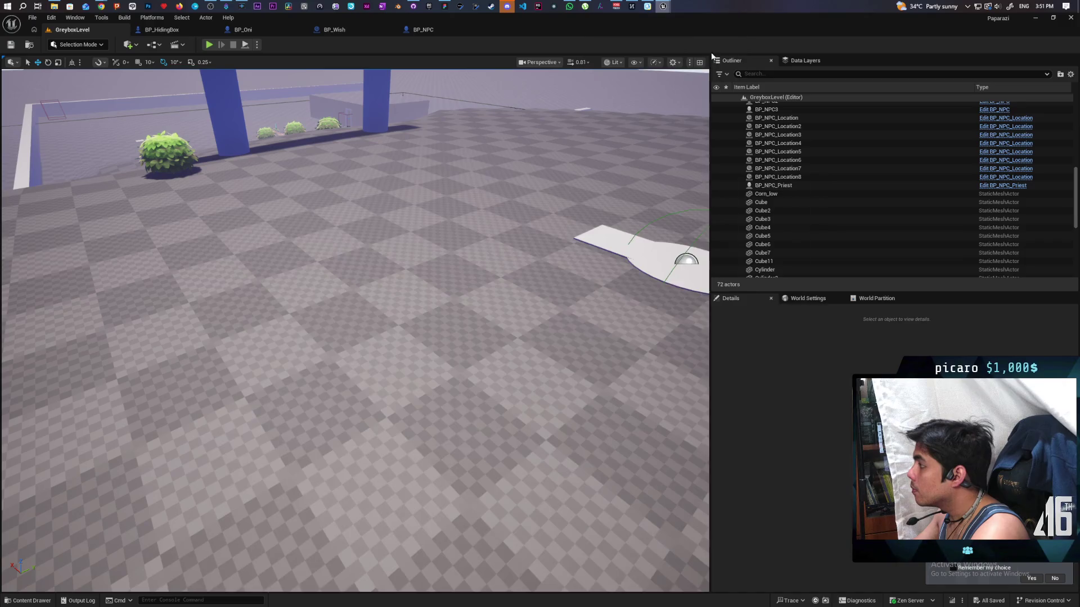
Connect Get World Rotation's Return Value to the box trace's Orientation, then play-test walking to the box
scroll(566, 411, down, 3)
scroll(565, 410, up, 2)
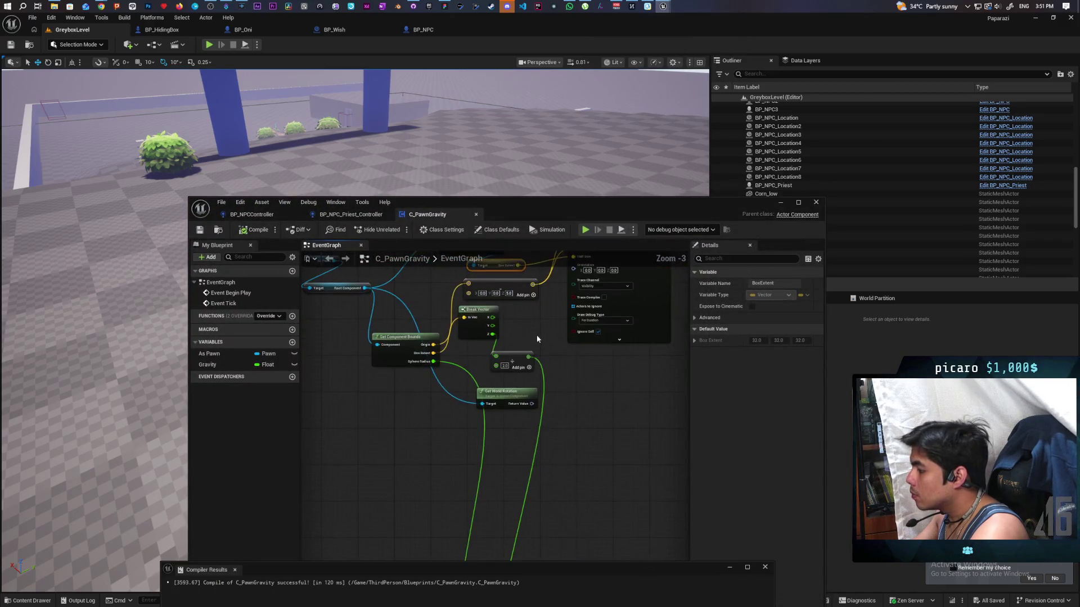
drag(561, 366, 570, 327)
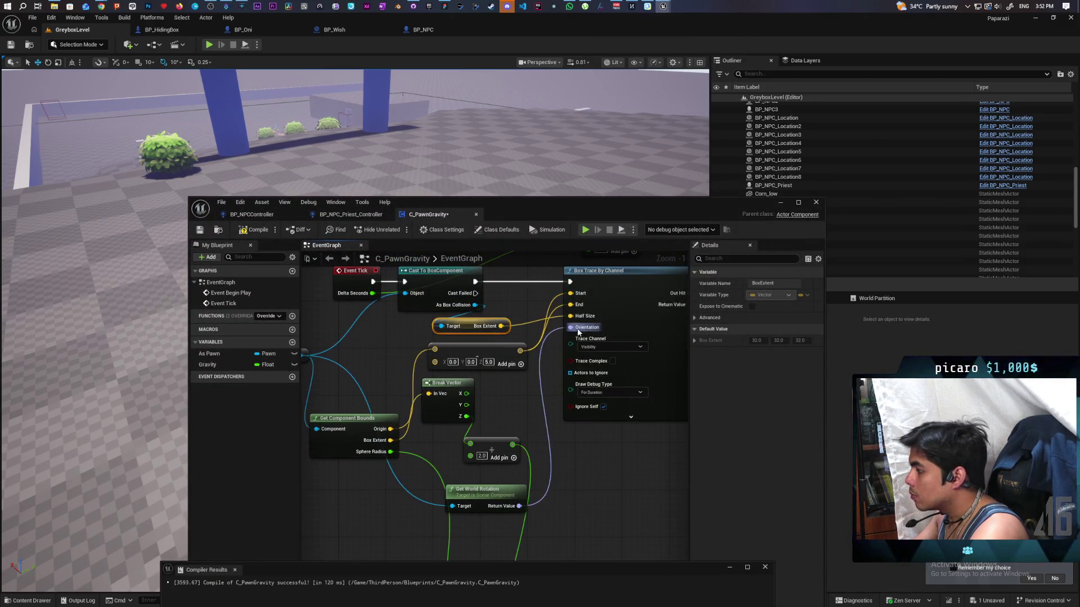
click(780, 202)
key(alt+p)
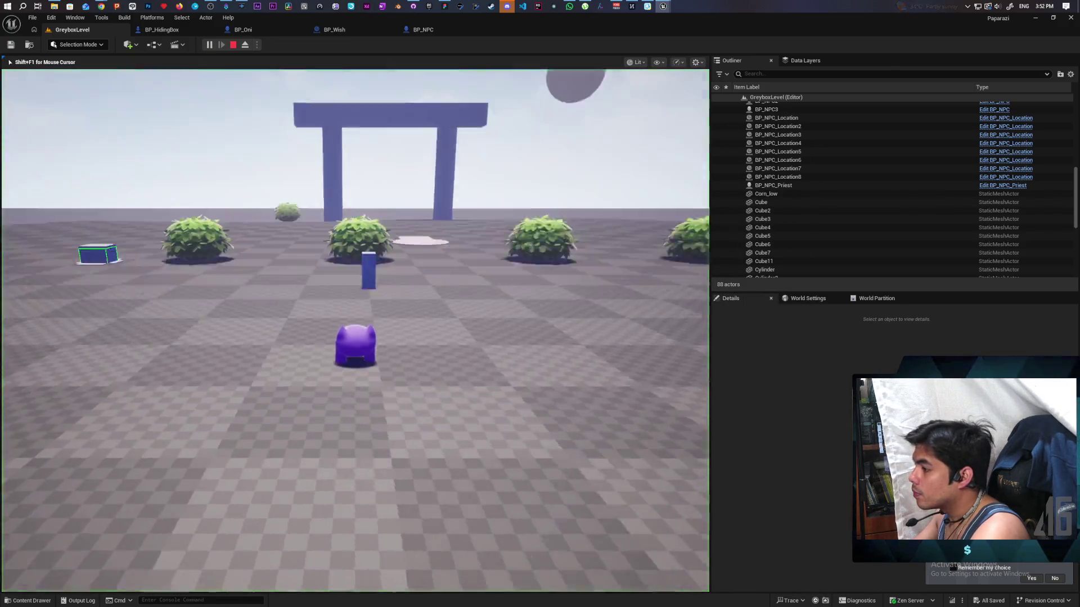
key(w)
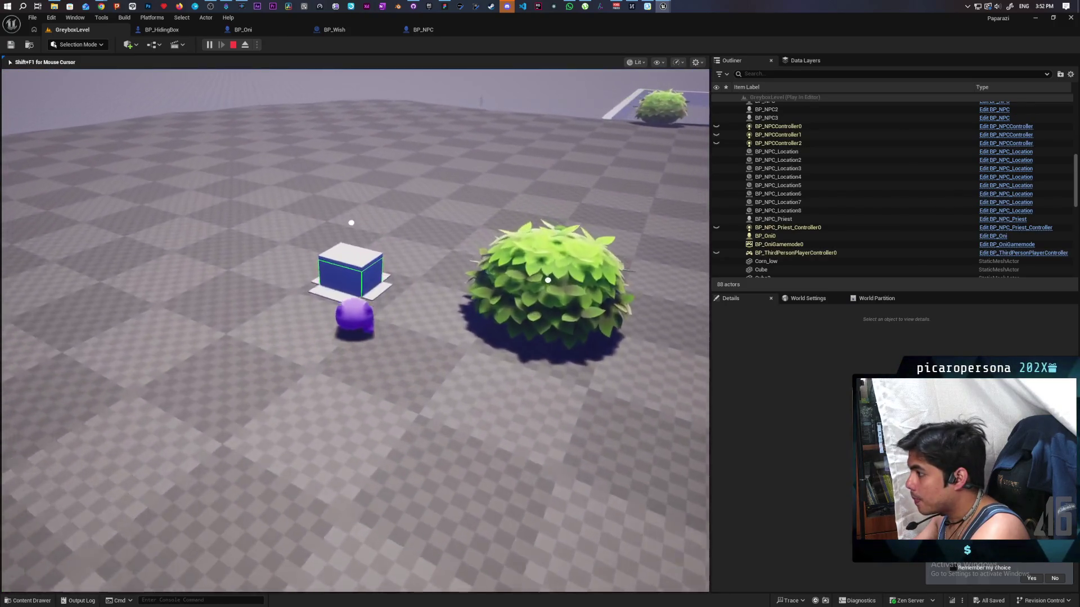
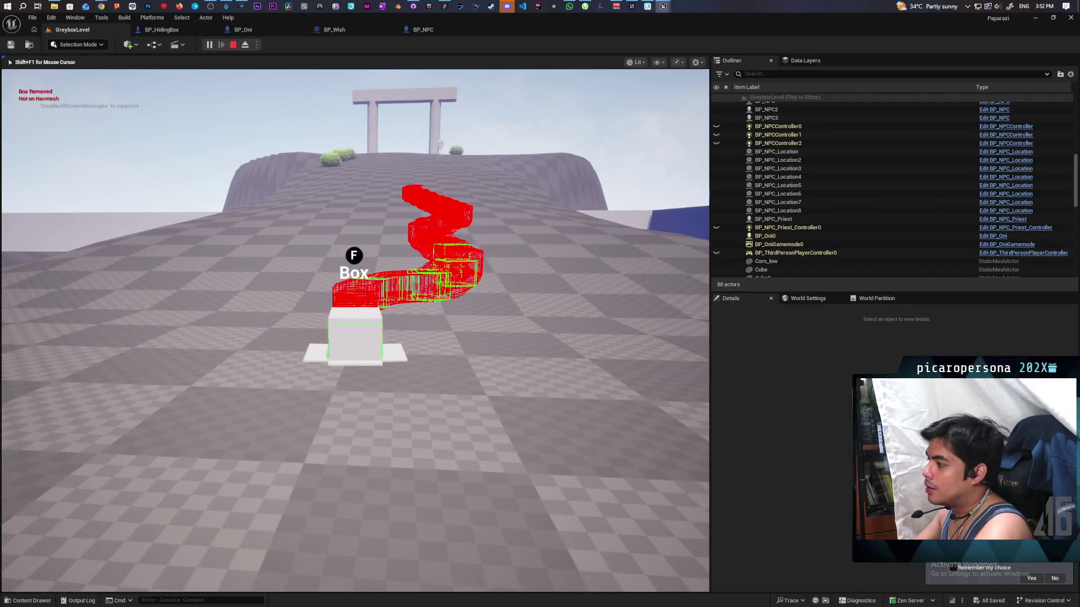
Walk forward to the Box, back away from it, then exit Play-In-Editor
key(w)
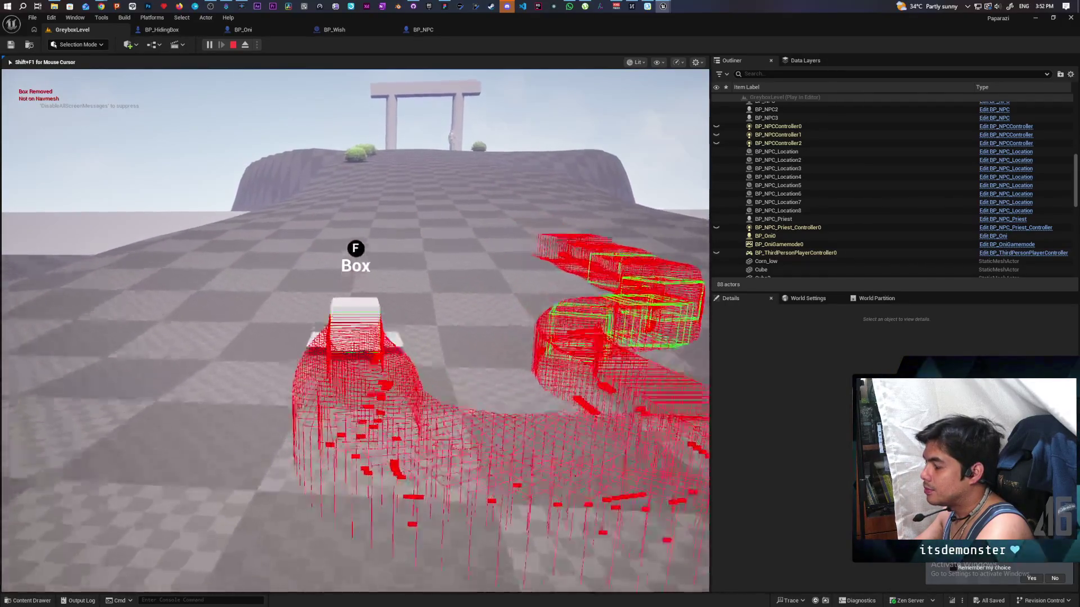
key(w)
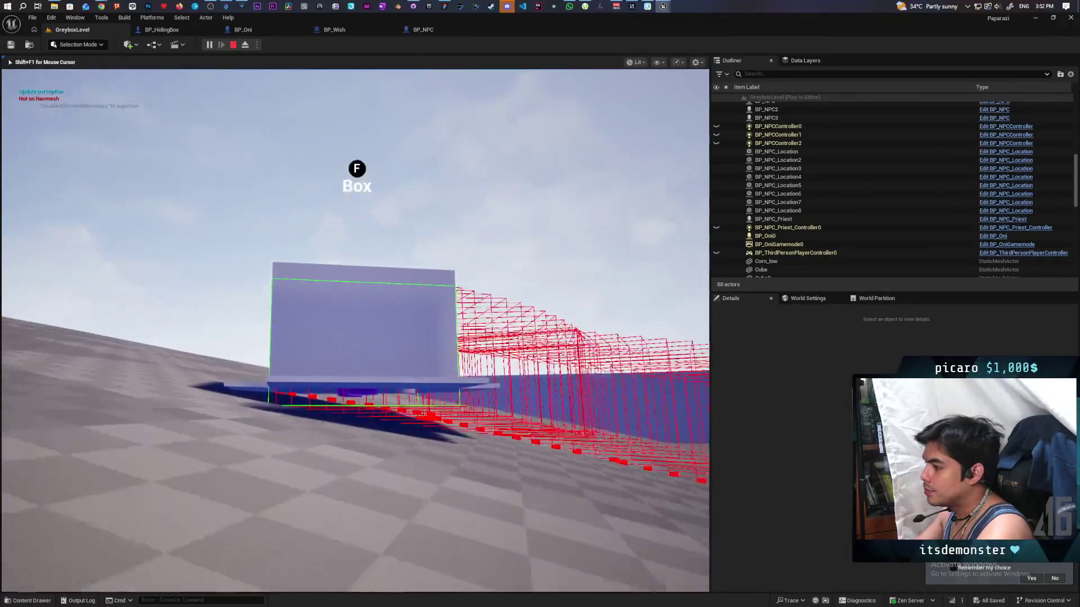
key(s)
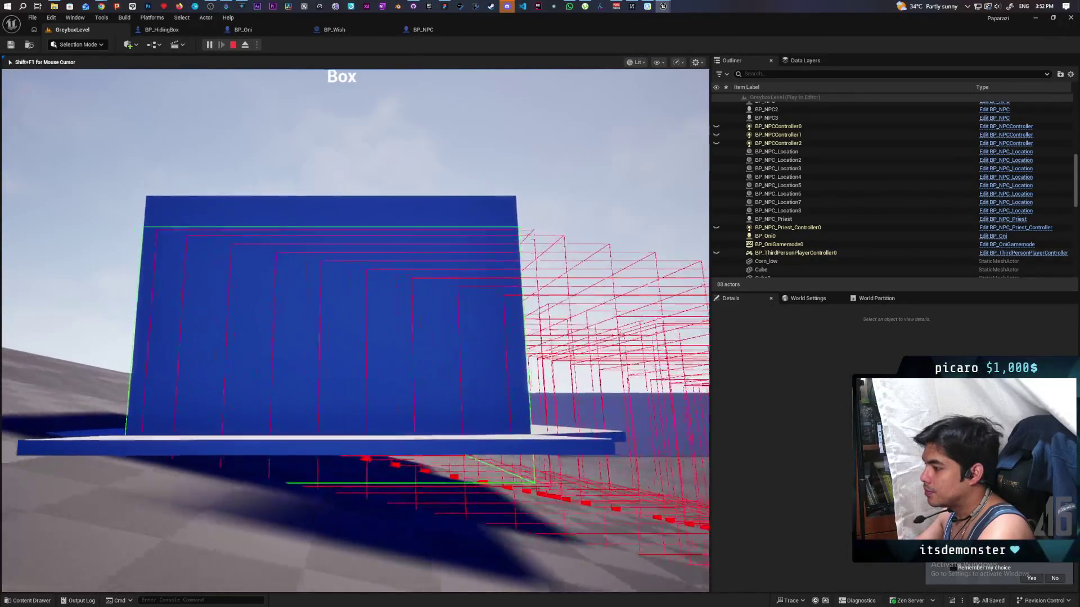
key(s)
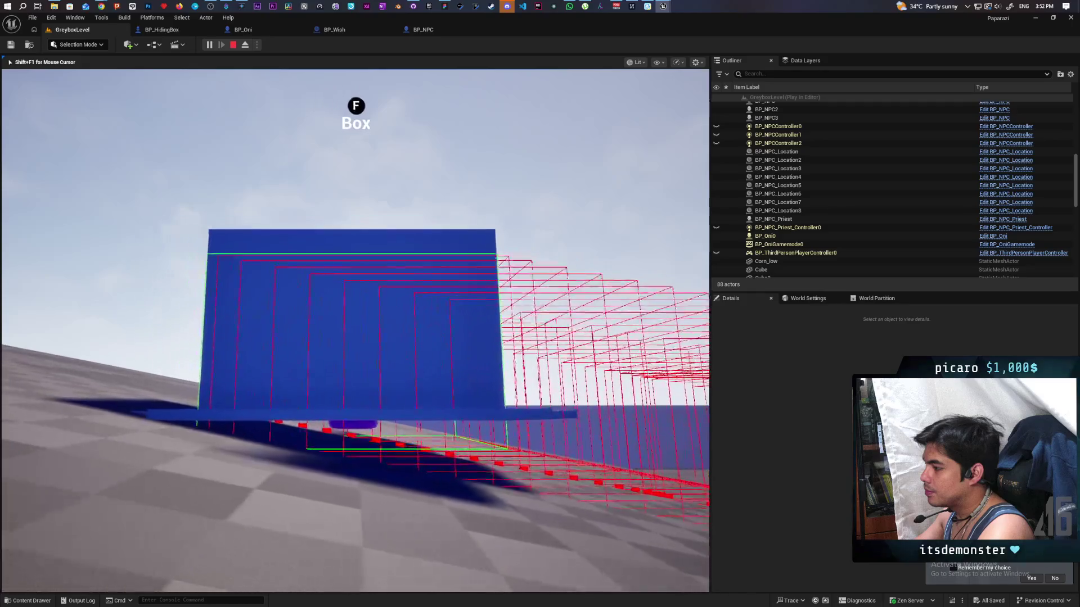
key(s)
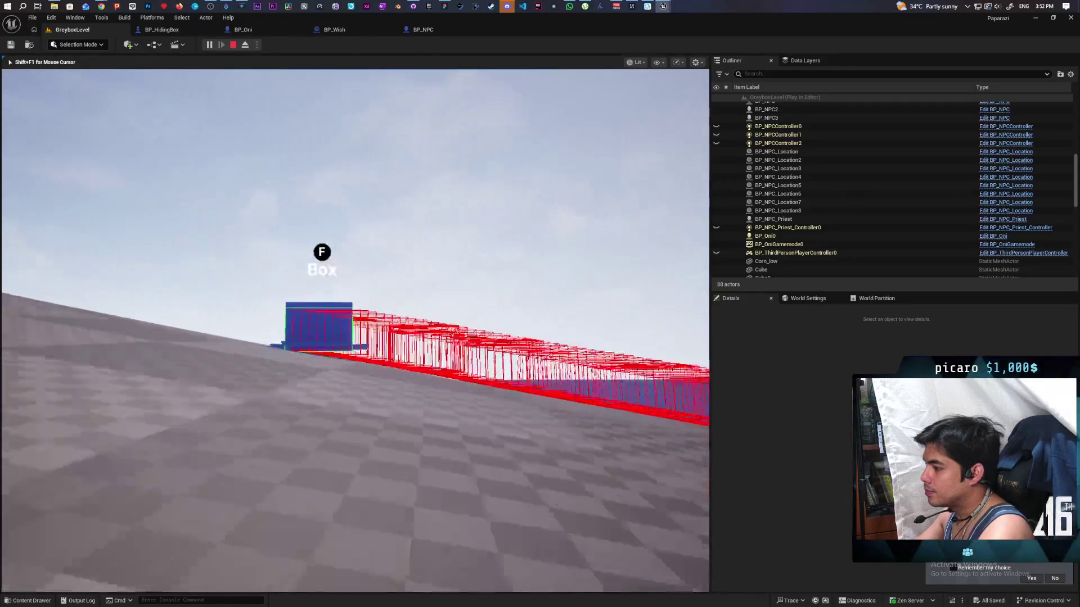
key(Escape)
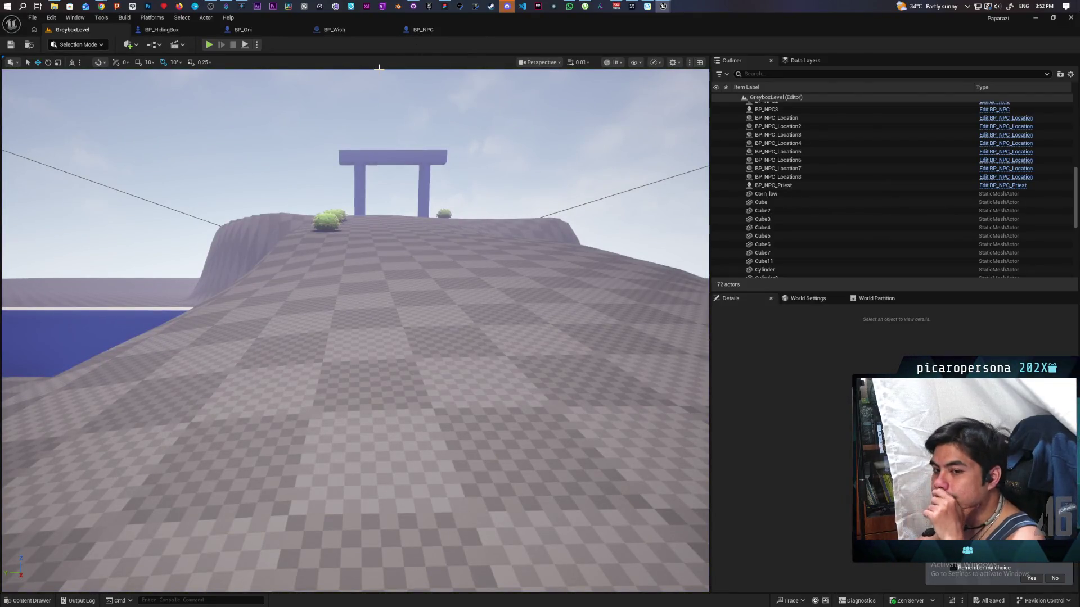
In C_PawnGravity, place the As Pawn variable as a getter near the Branch nodes
mouse_move(663, 6)
click(709, 52)
scroll(474, 347, down, 1)
mouse_move(473, 347)
mouse_down()
mouse_move(472, 434)
mouse_move(518, 400)
mouse_move(471, 438)
mouse_move(484, 439)
mouse_move(463, 435)
mouse_up()
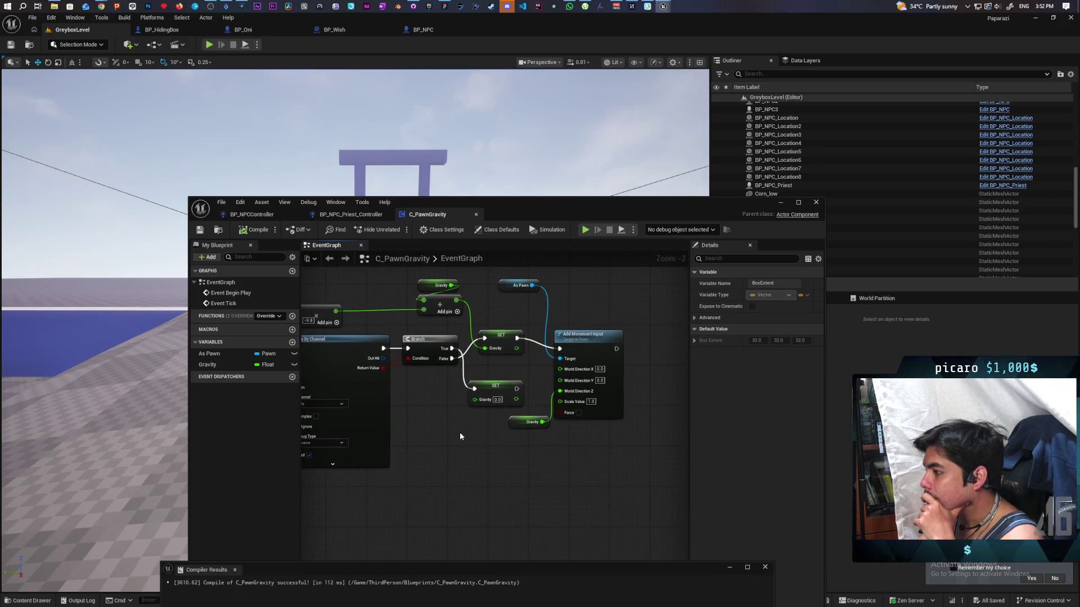
mouse_move(225, 359)
mouse_down()
mouse_move(682, 308)
mouse_move(636, 292)
mouse_up()
click(629, 313)
mouse_move(651, 355)
mouse_down()
mouse_move(600, 359)
mouse_move(605, 368)
mouse_up()
Lower the SET Gravity node and add an expanded Break Hit Result fed by Out Hit
drag(355, 400, 357, 400)
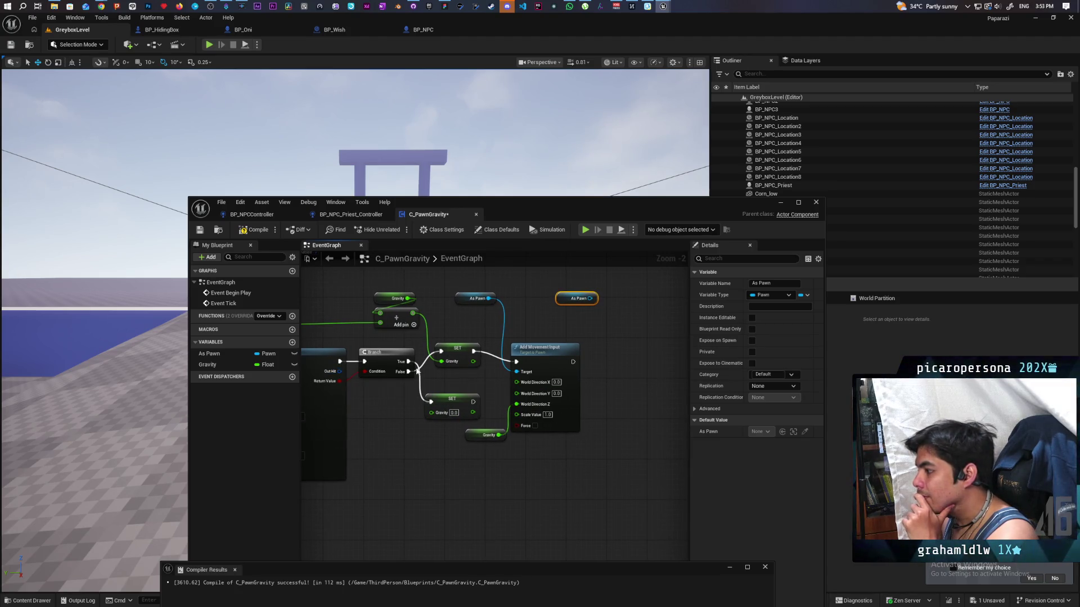
drag(451, 398, 447, 470)
drag(339, 324, 386, 470)
text(break)
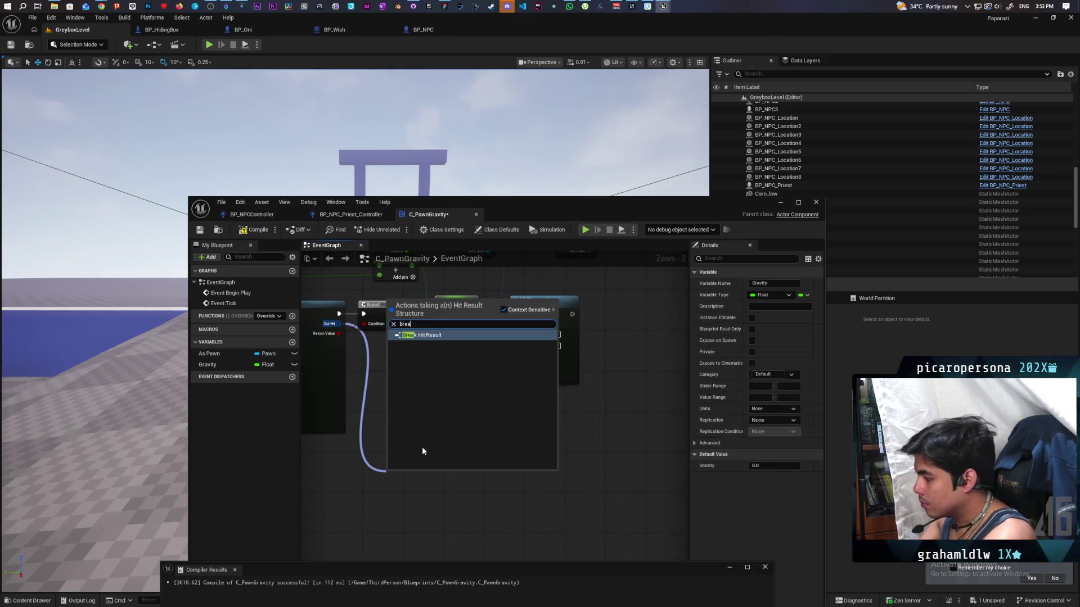
key(Return)
click(412, 499)
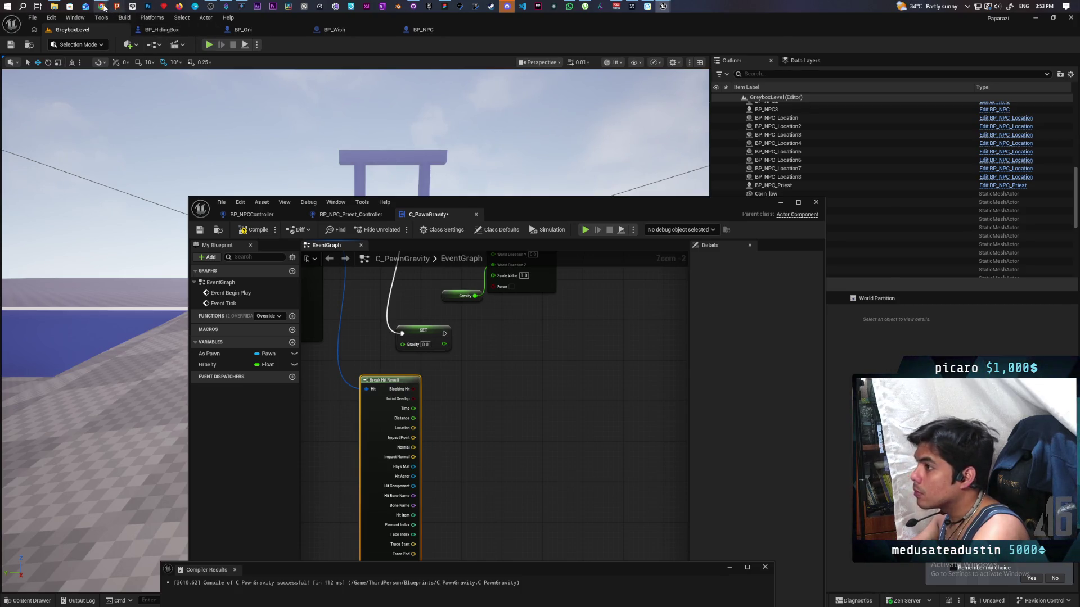
mouse_move(101, 6)
mouse_move(713, 53)
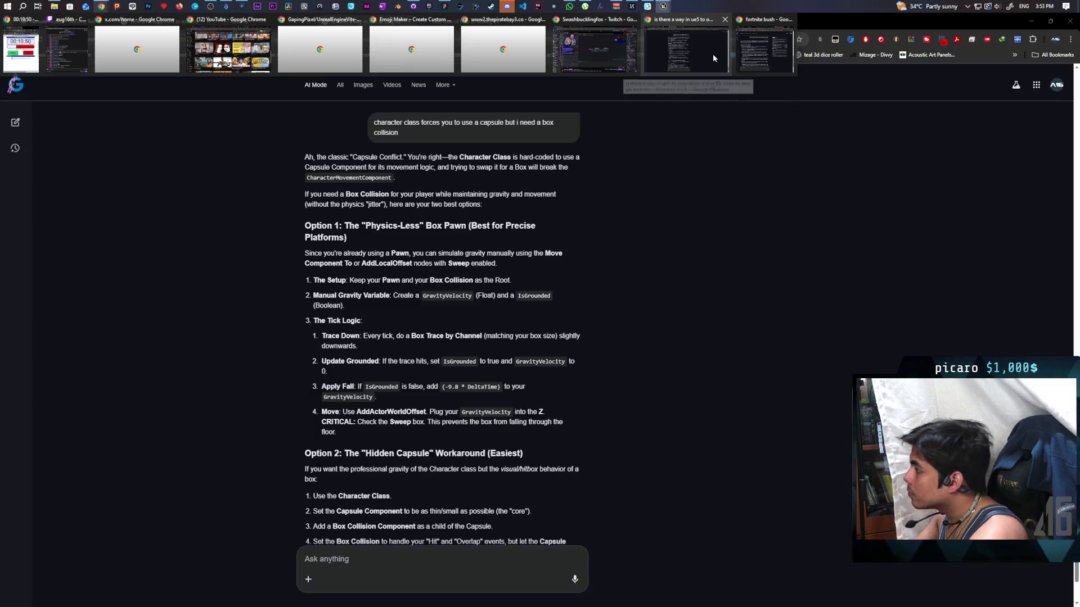
Ask Google AI Mode 'how do I align the pawn to the surface normal'
click(713, 53)
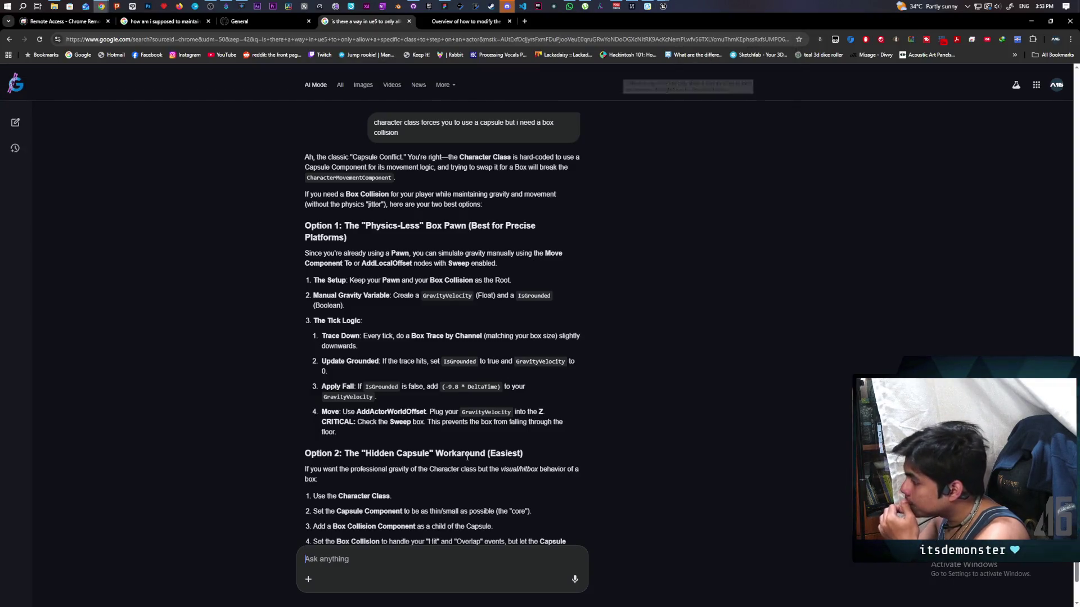
text(ho)
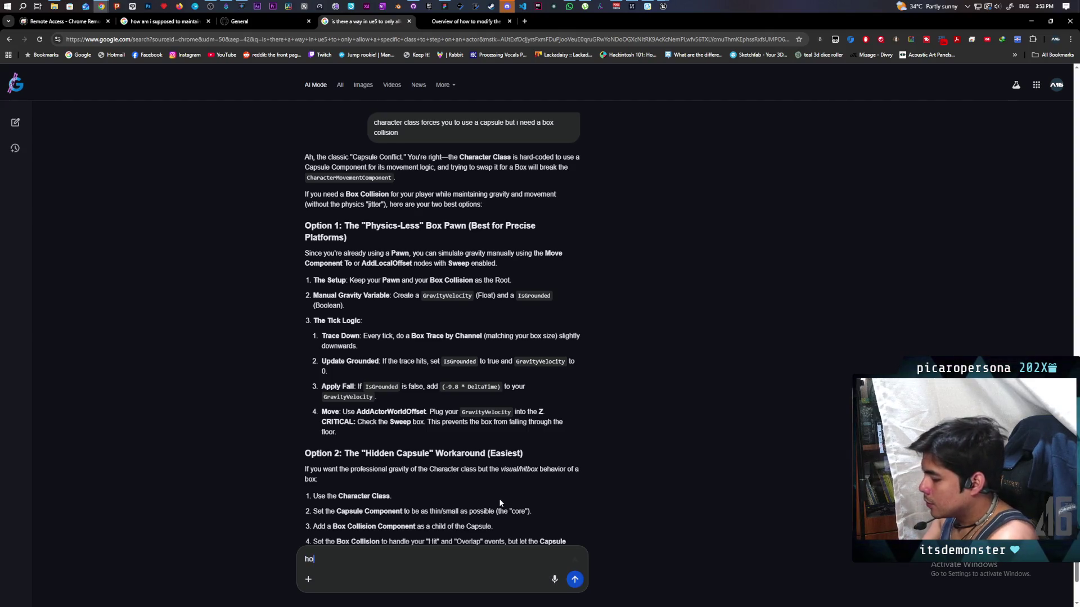
text(w do I allgh)
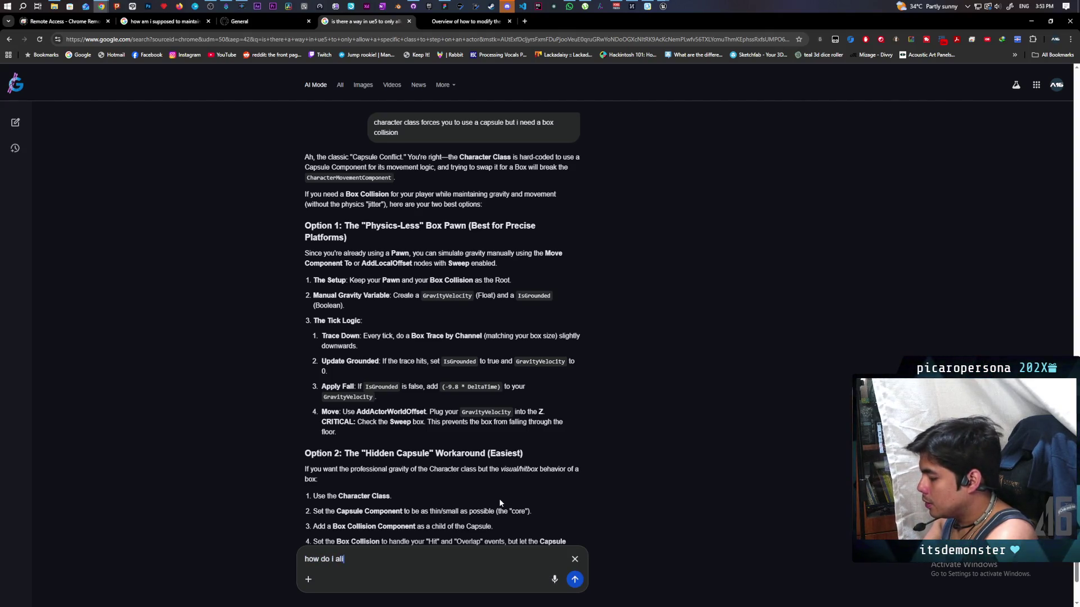
key(BackSpace)
key(BackSpace)
key(BackSpace)
text(ign t)
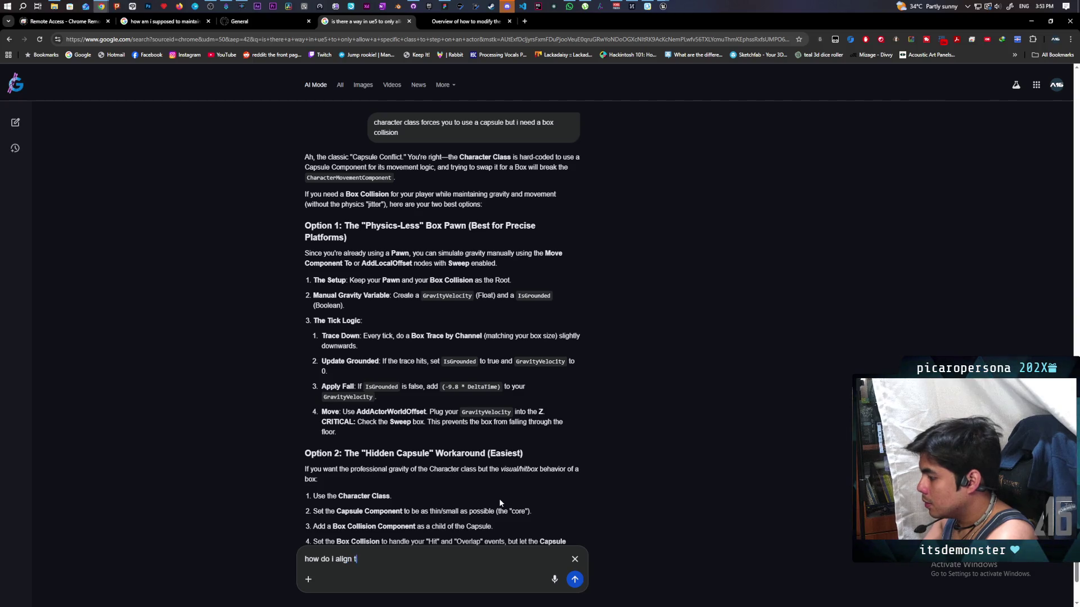
text(he pawn )
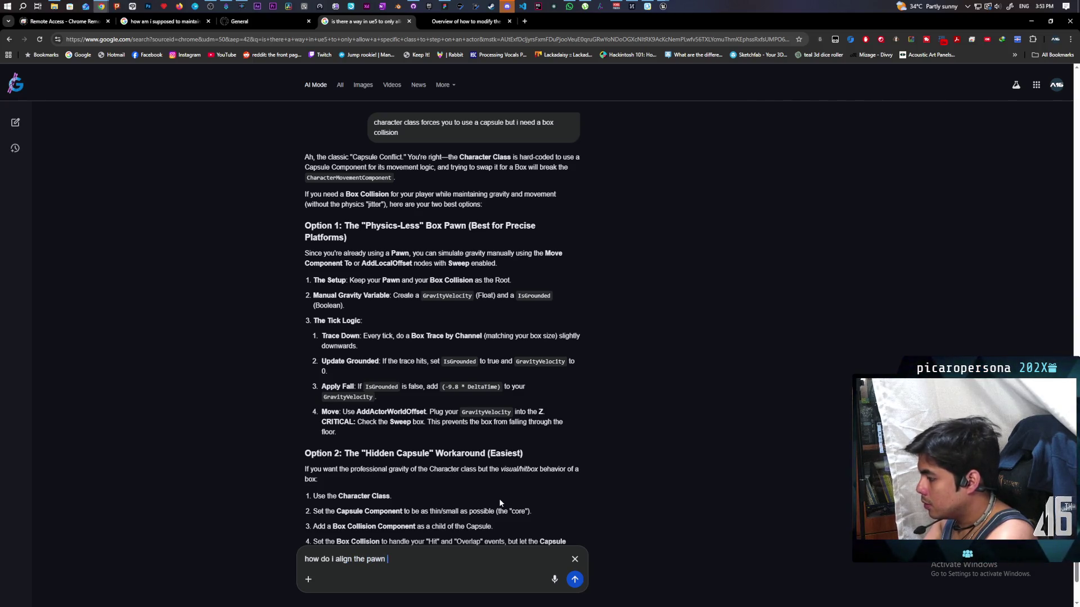
text(to the)
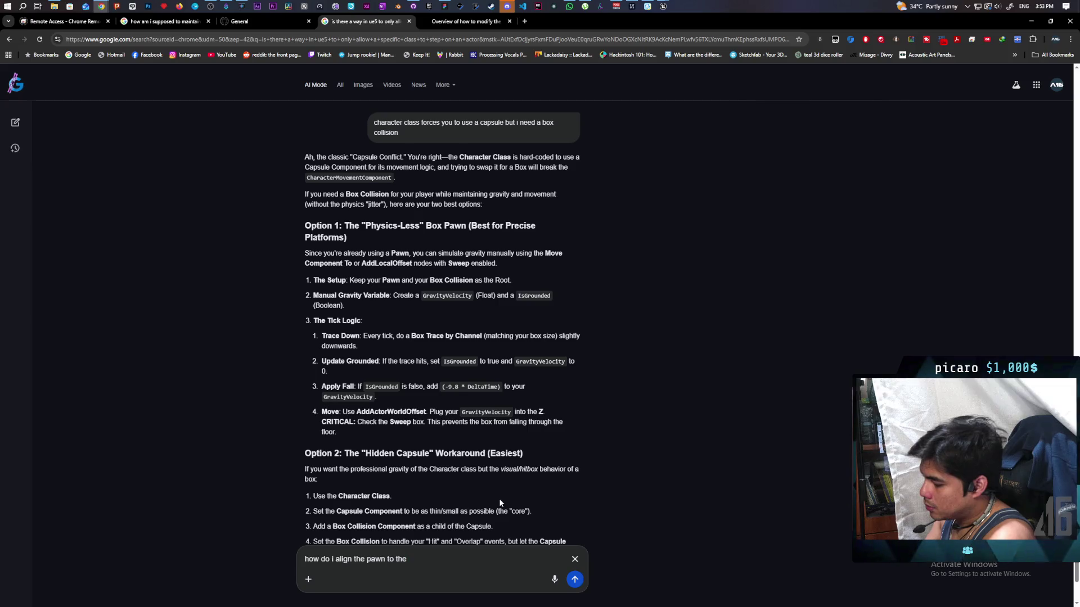
text(surface normal)
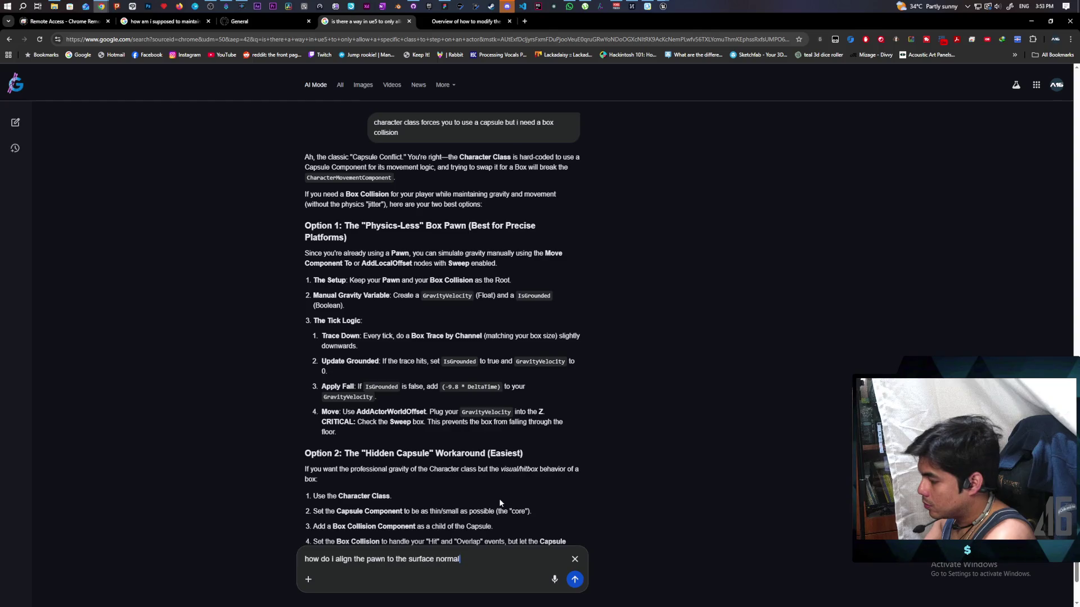
key(Return)
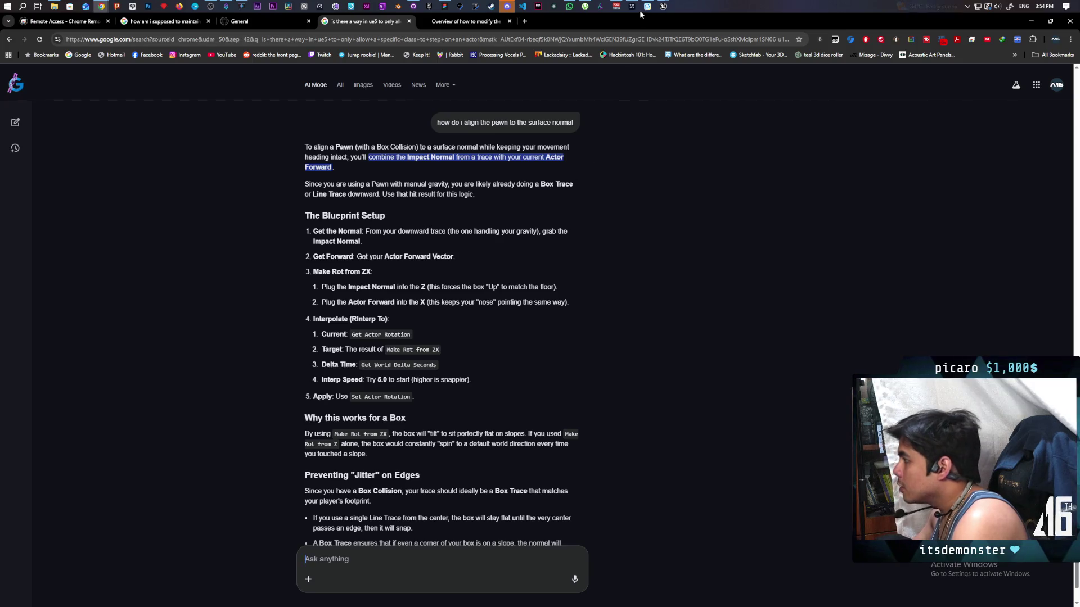
Place a Make Rot from ZX node in the C_PawnGravity graph
mouse_move(663, 7)
click(662, 42)
drag(484, 409, 478, 404)
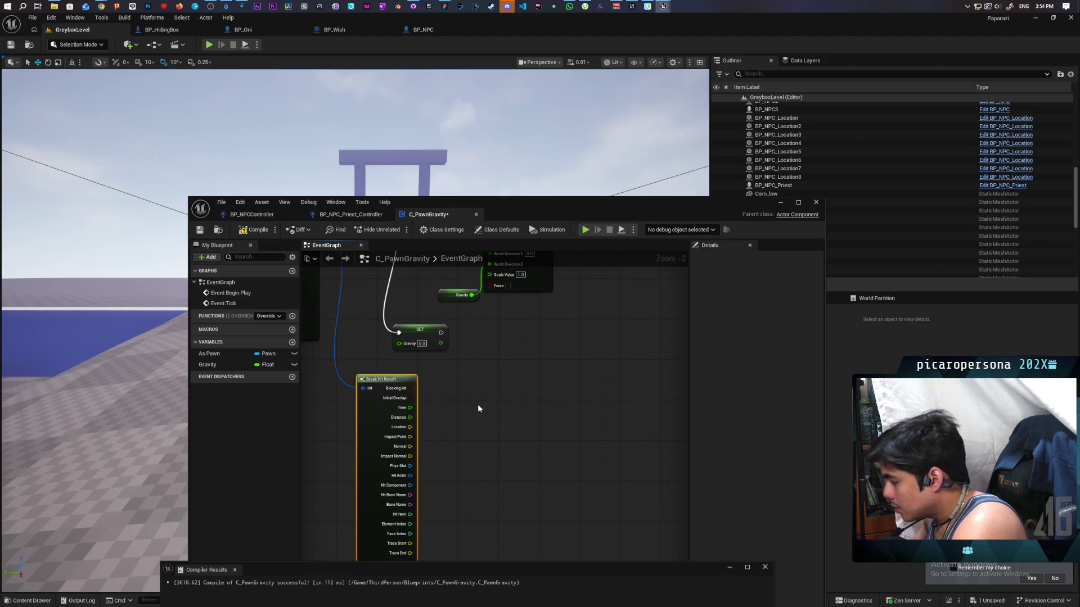
right_click(479, 408)
text(make rot)
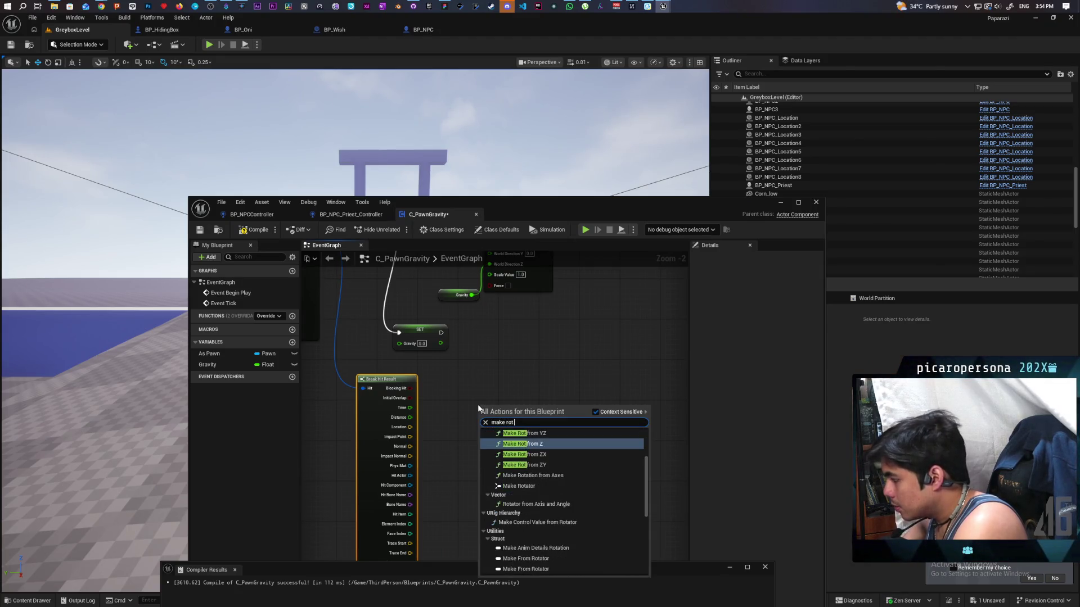
key(Down)
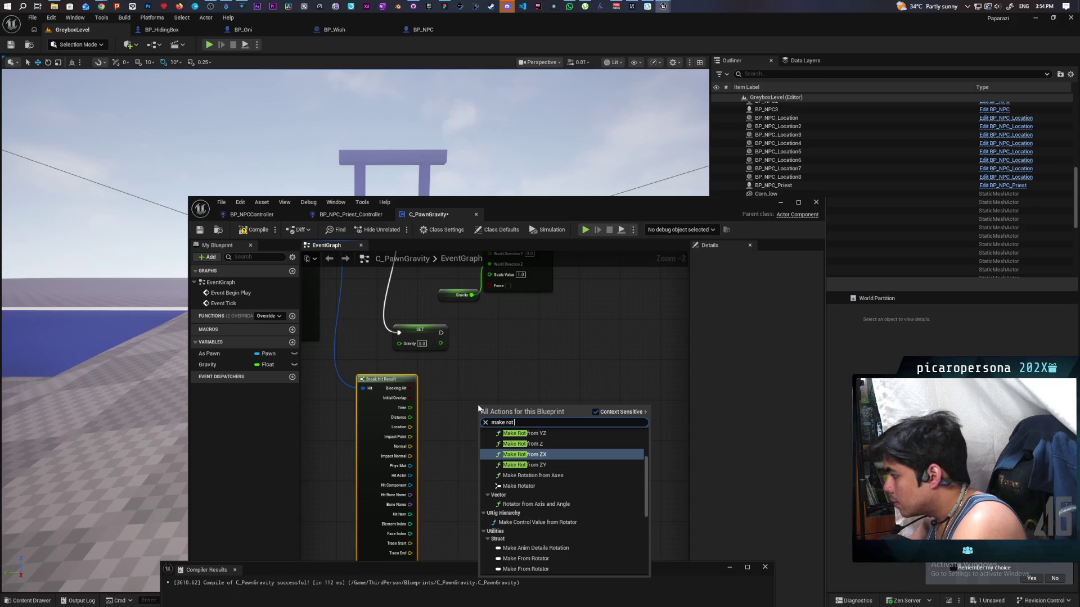
key(Return)
drag(554, 361, 538, 393)
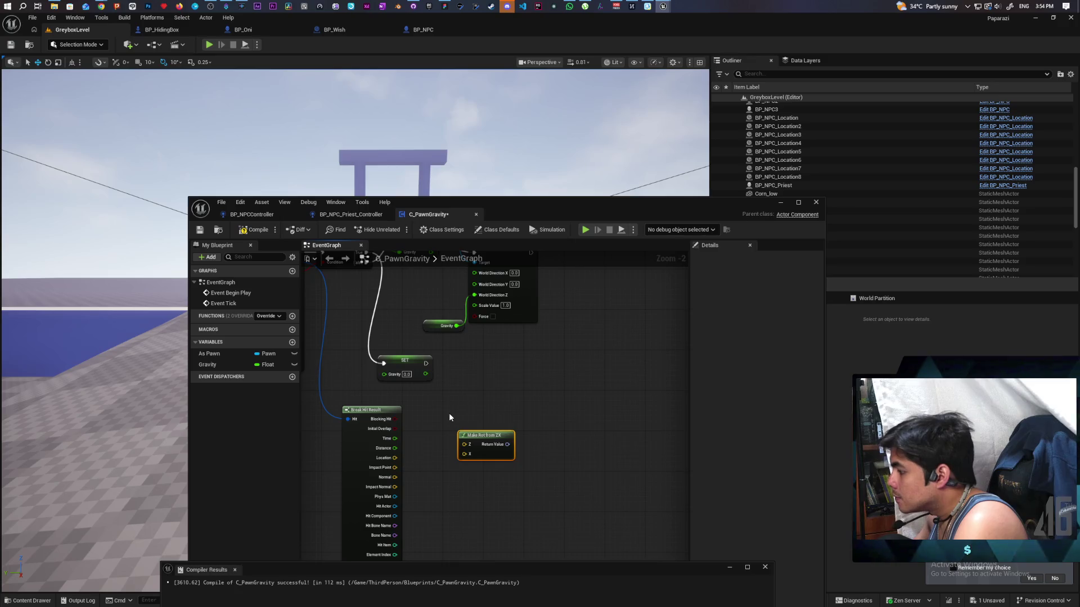
Add a Get Actor Forward Vector node and move Make Rot from ZX to the right
mouse_move(103, 6)
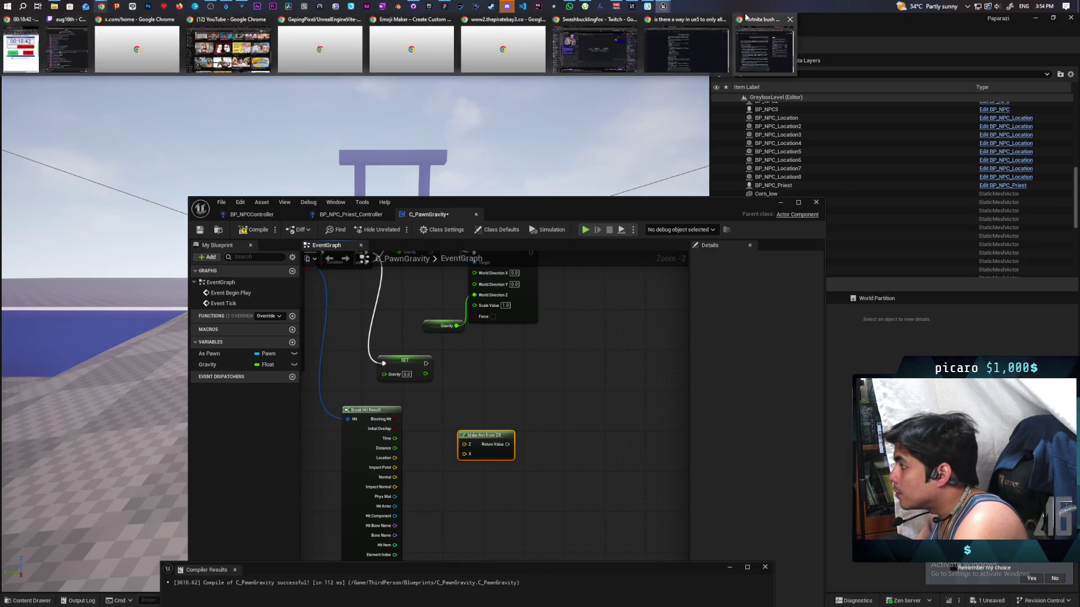
mouse_move(687, 44)
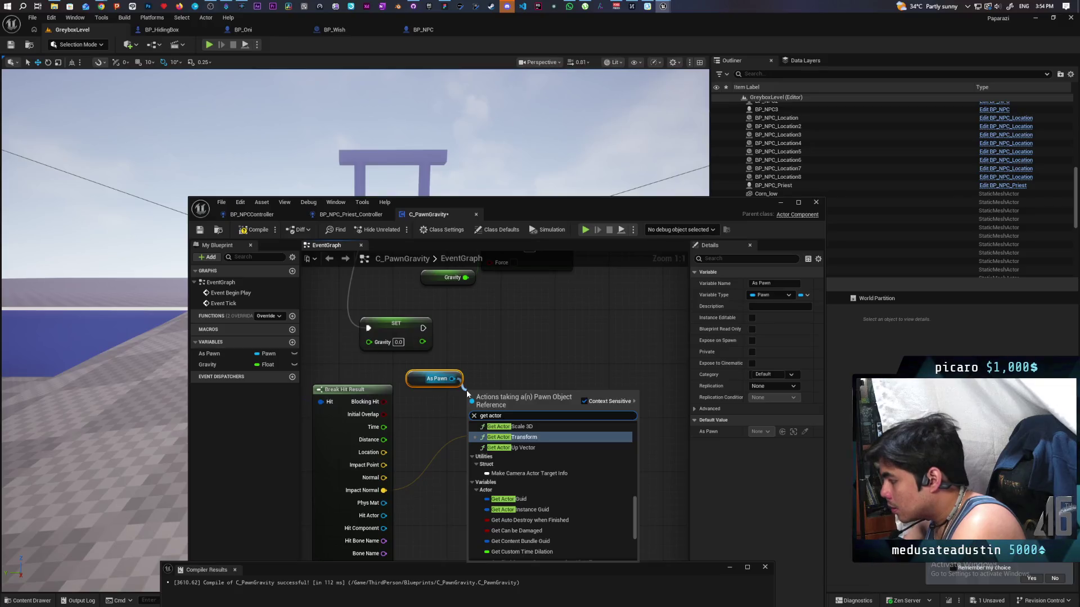
text(forward)
key(Return)
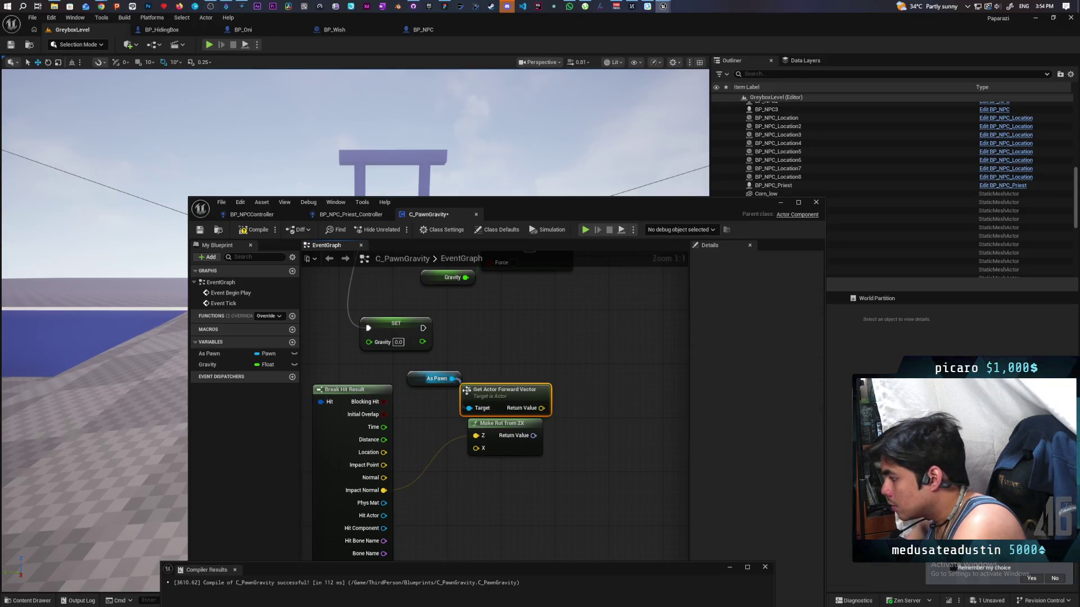
drag(480, 449, 561, 442)
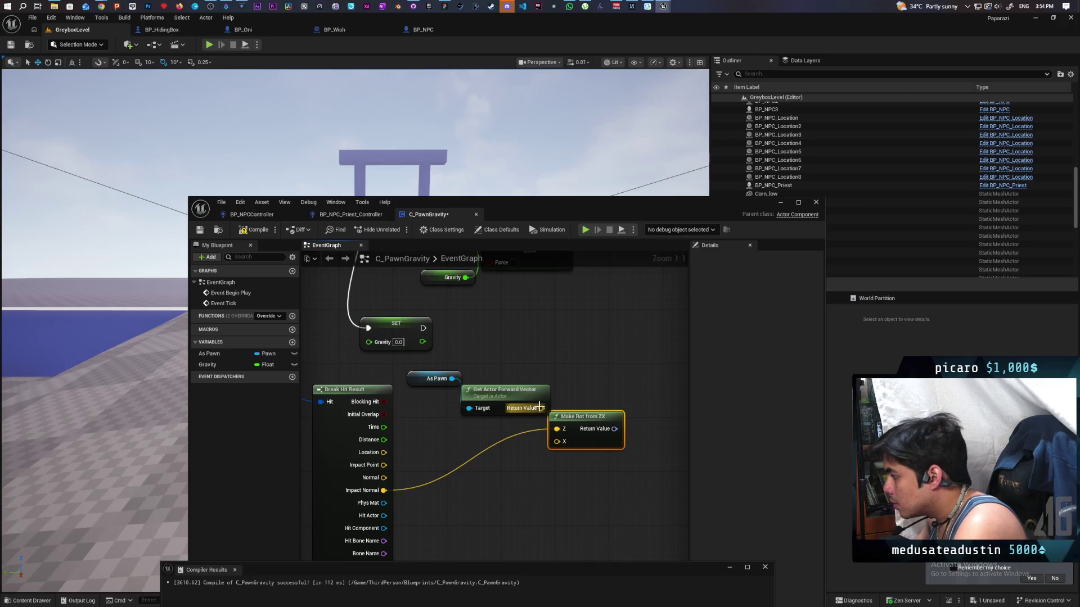
scroll(561, 441, down, 2)
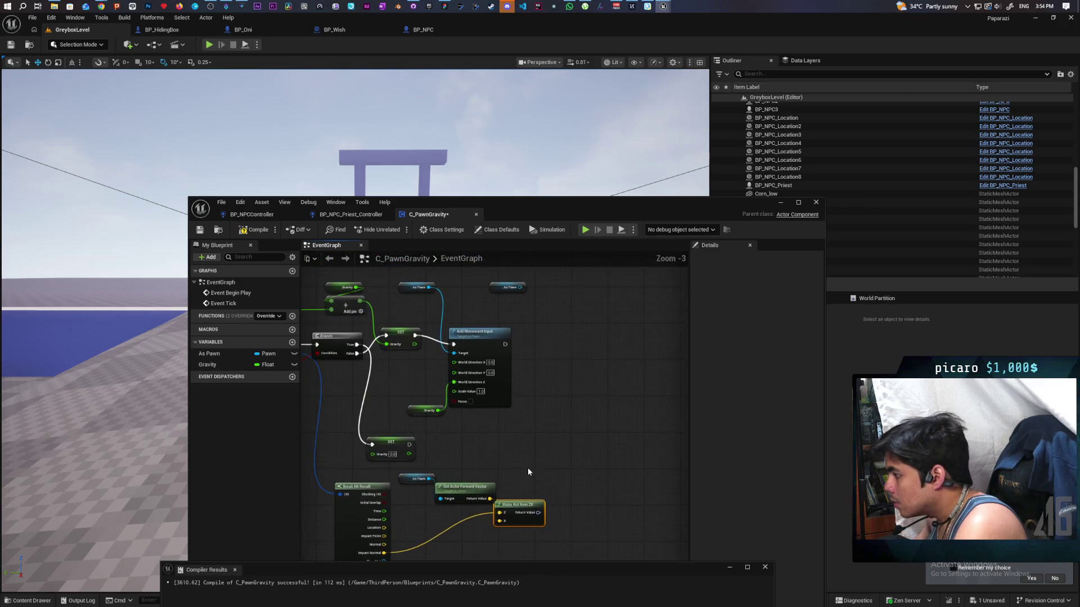
Add a Set Actor Rotation node targeting As Pawn, clear of Make Rot from ZX
mouse_move(456, 489)
mouse_down()
mouse_move(419, 504)
mouse_move(462, 448)
mouse_up()
text(set ac)
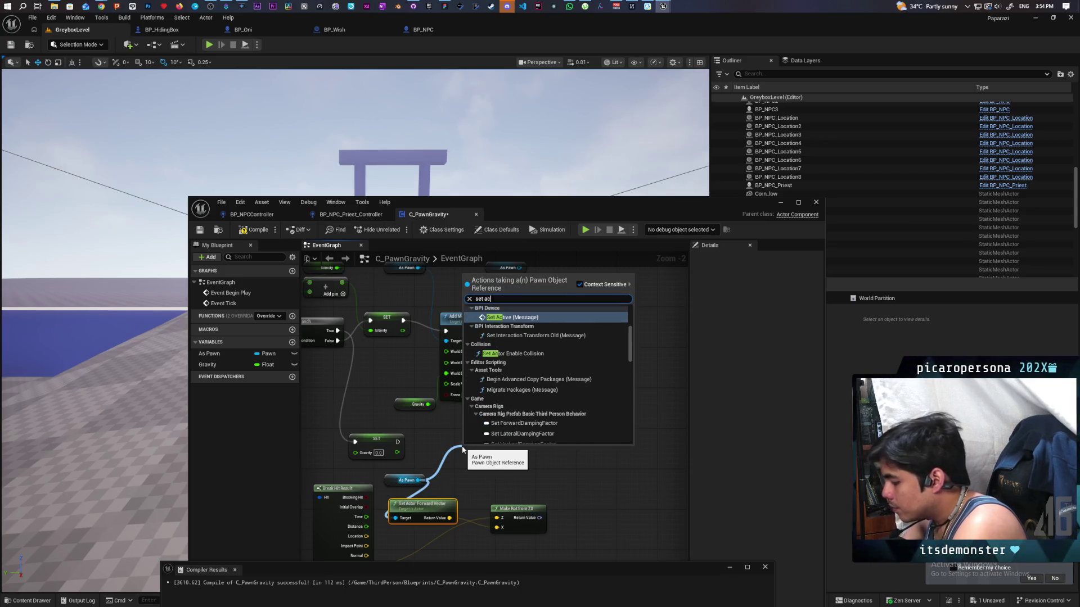
text(torrota)
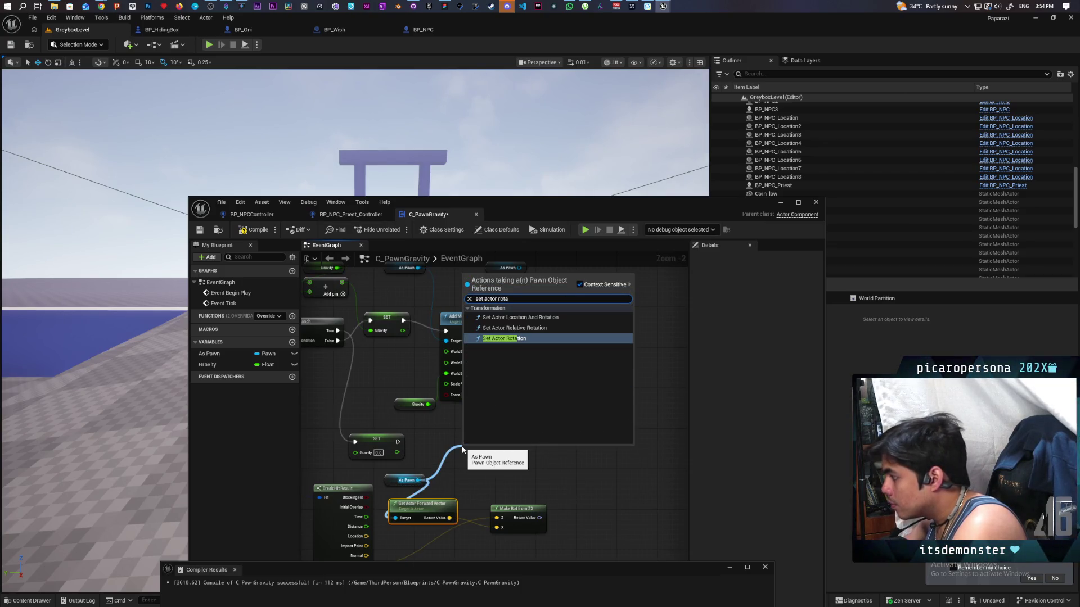
key(Return)
scroll(504, 457, up, 2)
drag(503, 458, 545, 431)
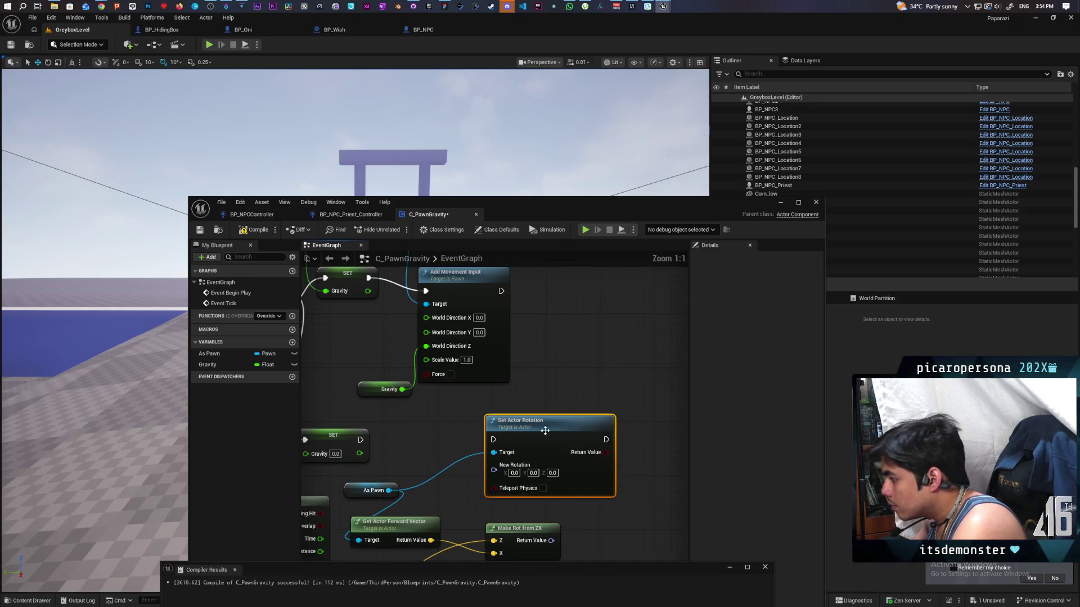
Wire SET into Set Actor Rotation, feed Make Rot from ZX into New Rotation, compile
drag(367, 436, 485, 444)
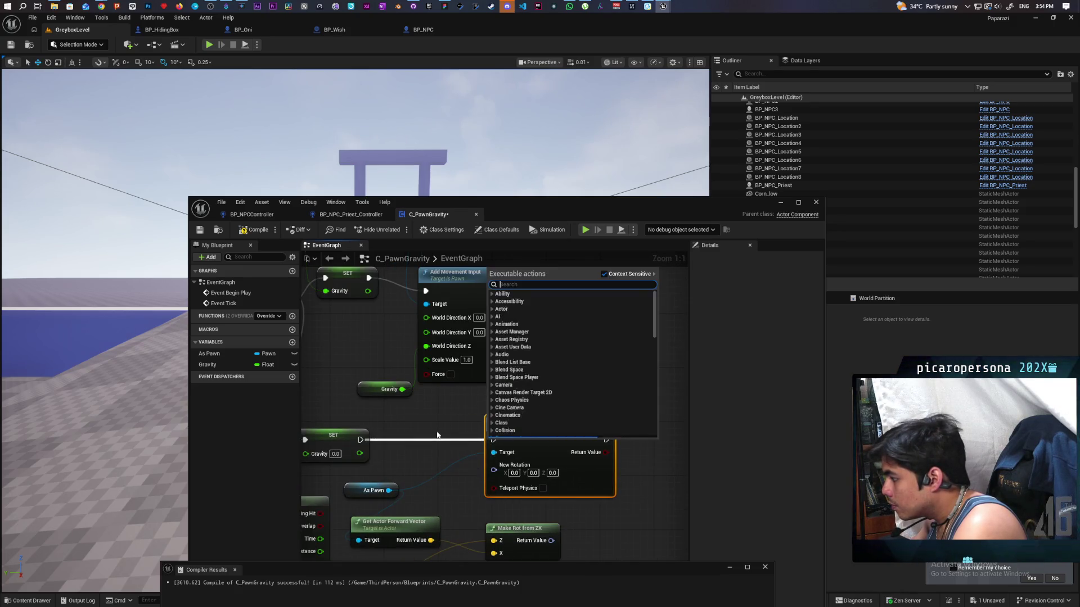
click(363, 439)
drag(362, 440, 559, 436)
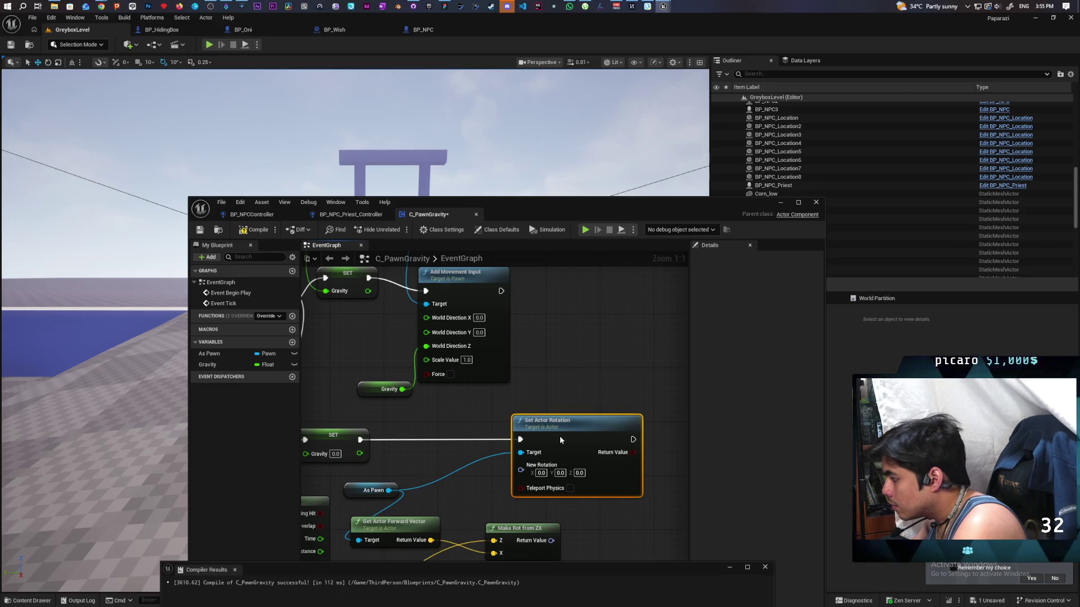
mouse_move(551, 540)
mouse_down()
mouse_move(537, 506)
mouse_move(551, 471)
mouse_up()
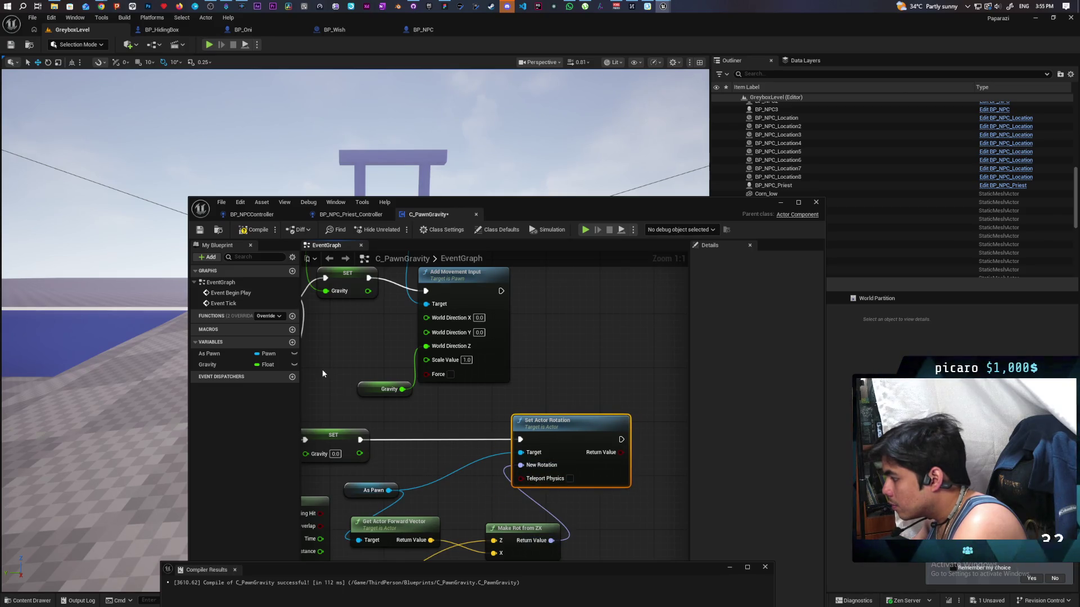
click(251, 231)
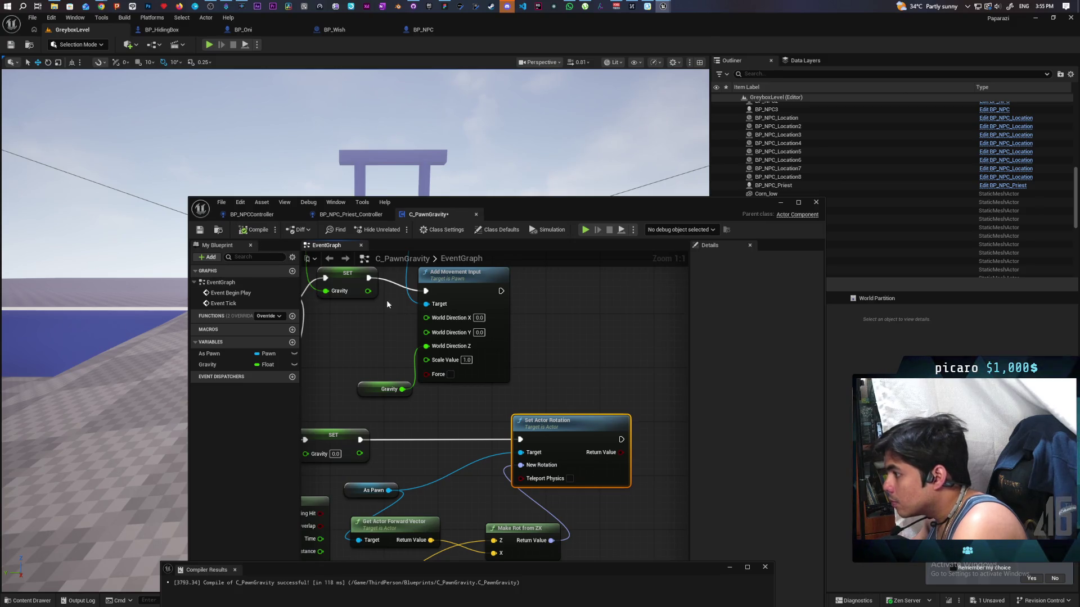
Playtest walking up to the box and pushing it, then go to BP_Oni's event graph
click(780, 202)
click(209, 45)
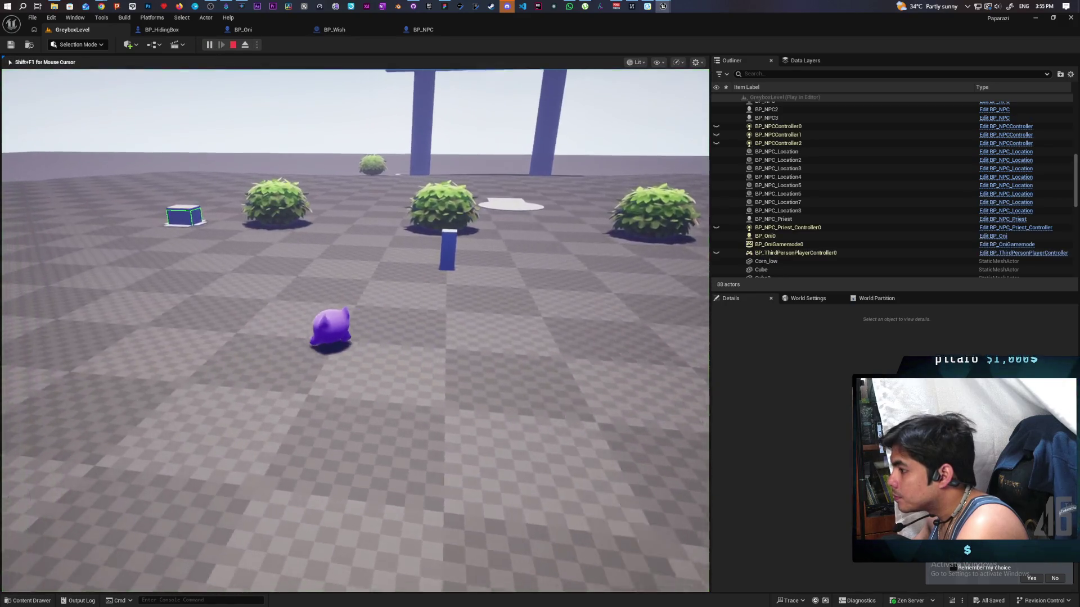
key(w)
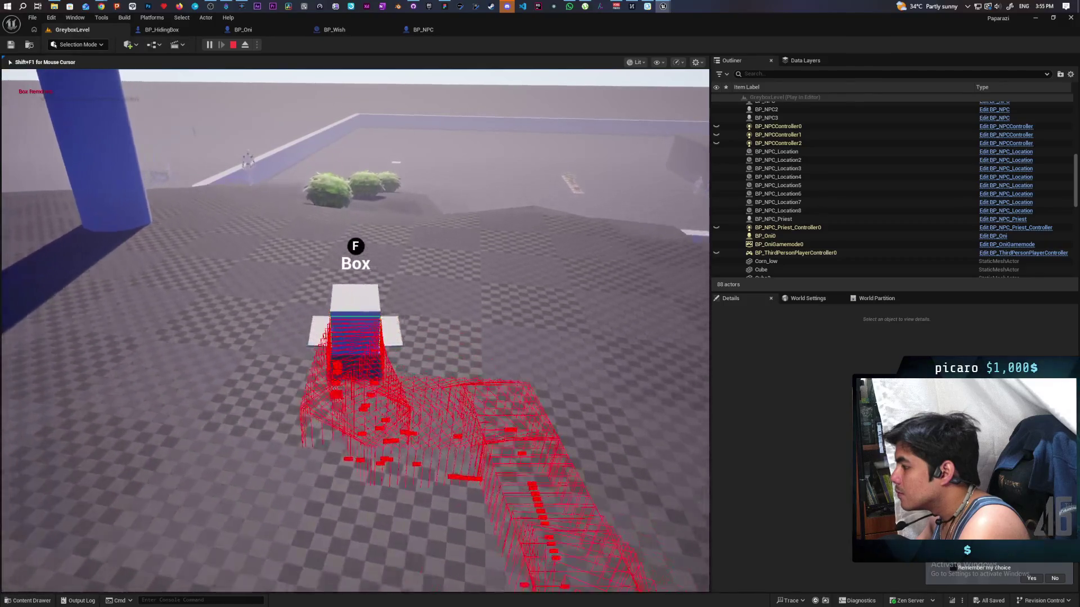
key(w)
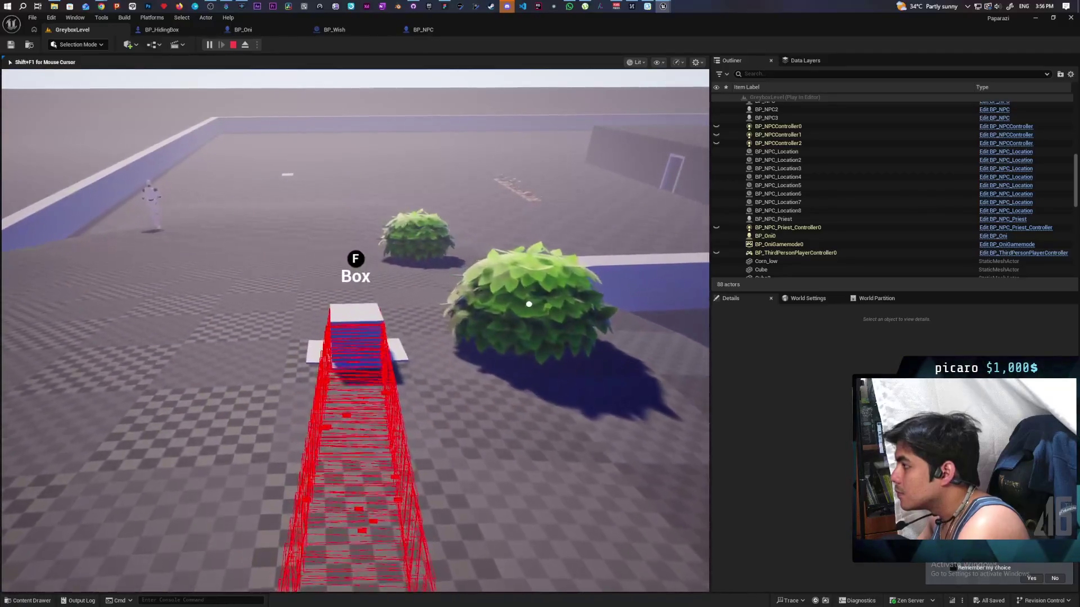
key(Escape)
click(265, 29)
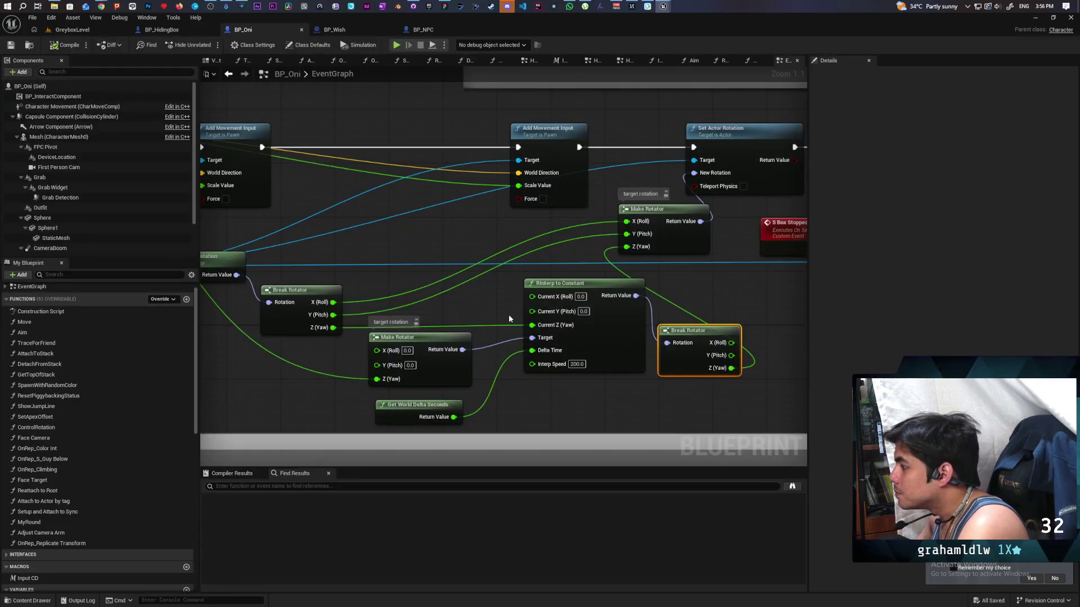
Connect Add Movement Input's execution to BP_Oni's Do Once node, then return to GreyboxLevel
scroll(701, 306, down, 2)
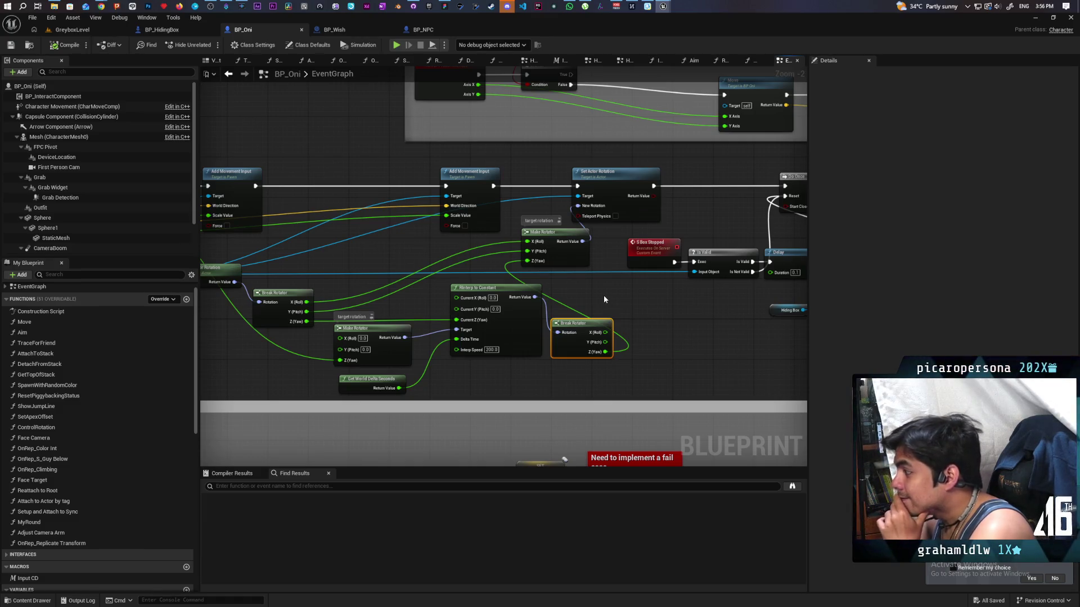
mouse_move(603, 296)
mouse_down()
mouse_move(639, 326)
mouse_move(688, 324)
mouse_up()
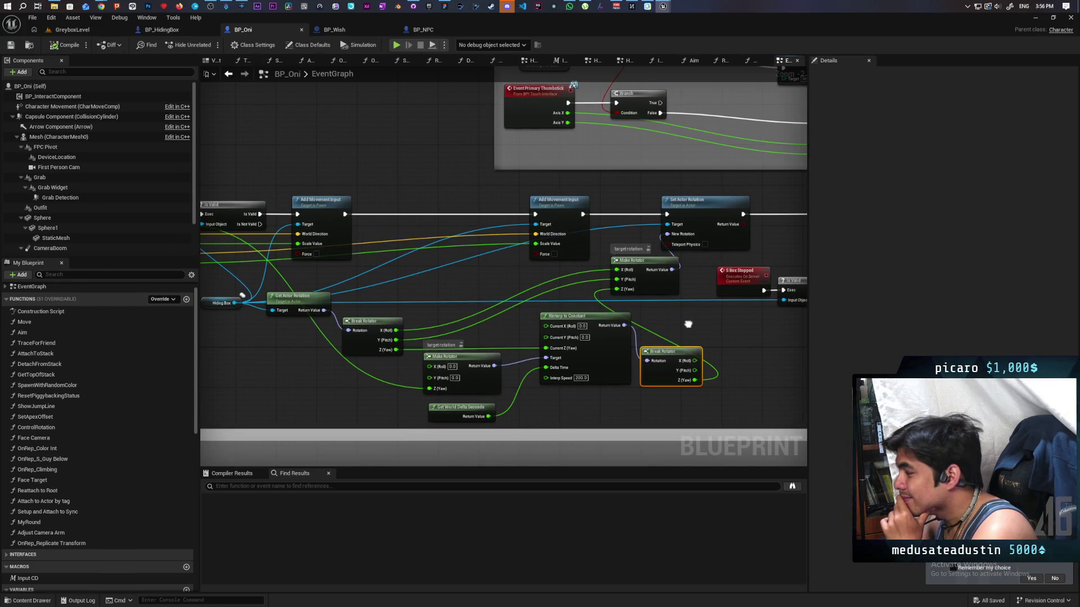
drag(688, 324, 644, 321)
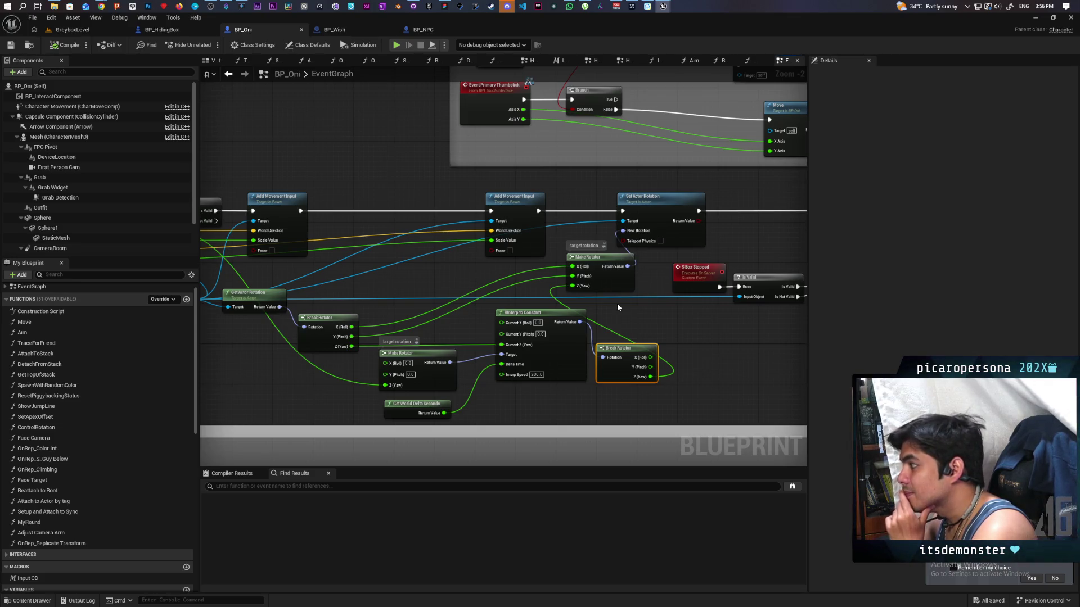
drag(617, 307, 448, 295)
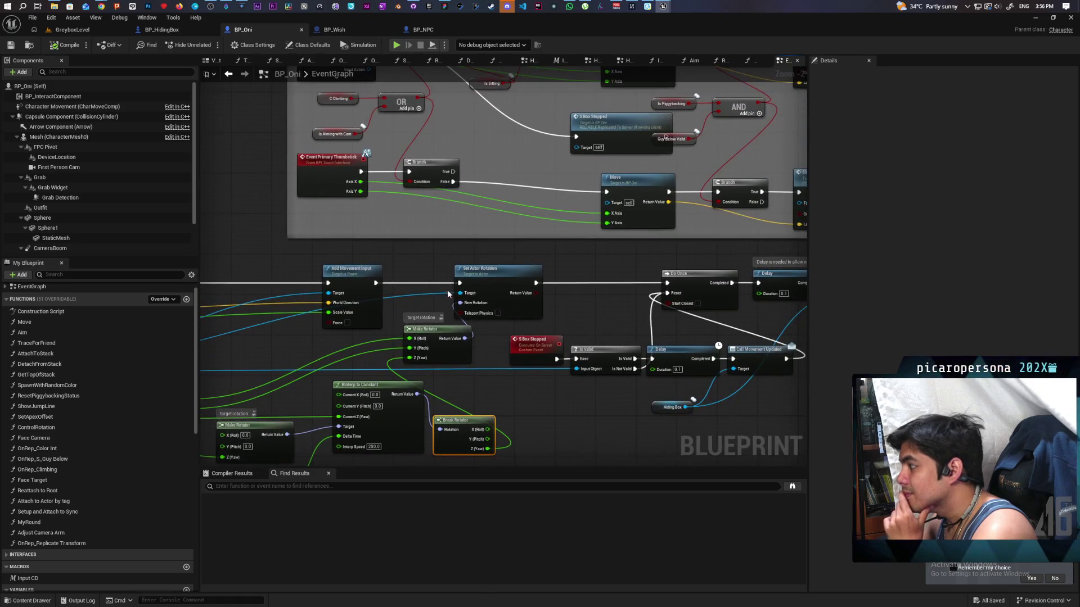
mouse_move(376, 283)
mouse_down()
mouse_move(609, 274)
mouse_move(667, 283)
mouse_up()
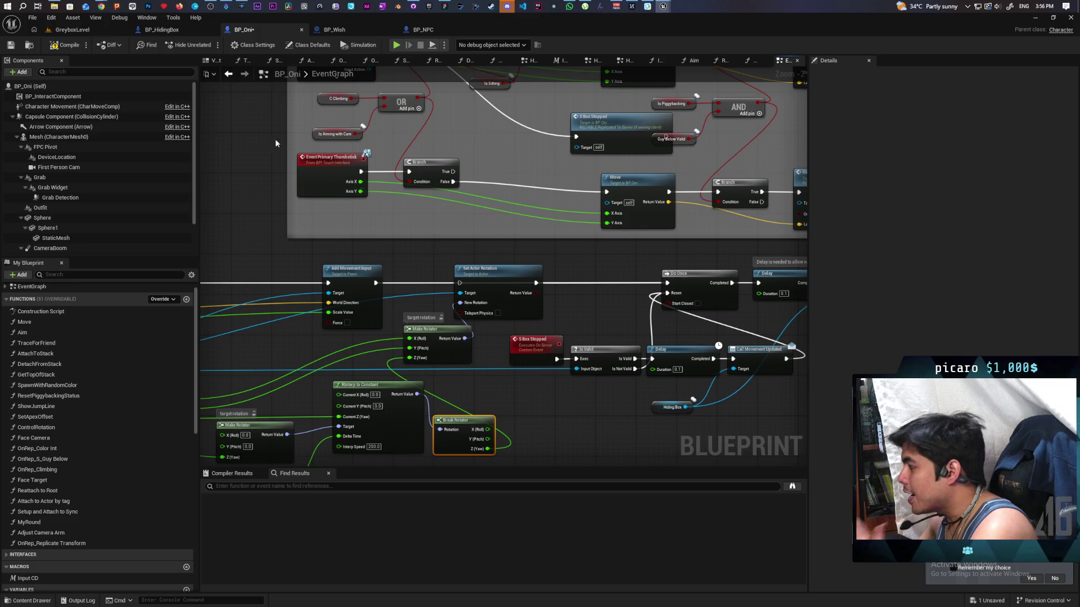
click(91, 32)
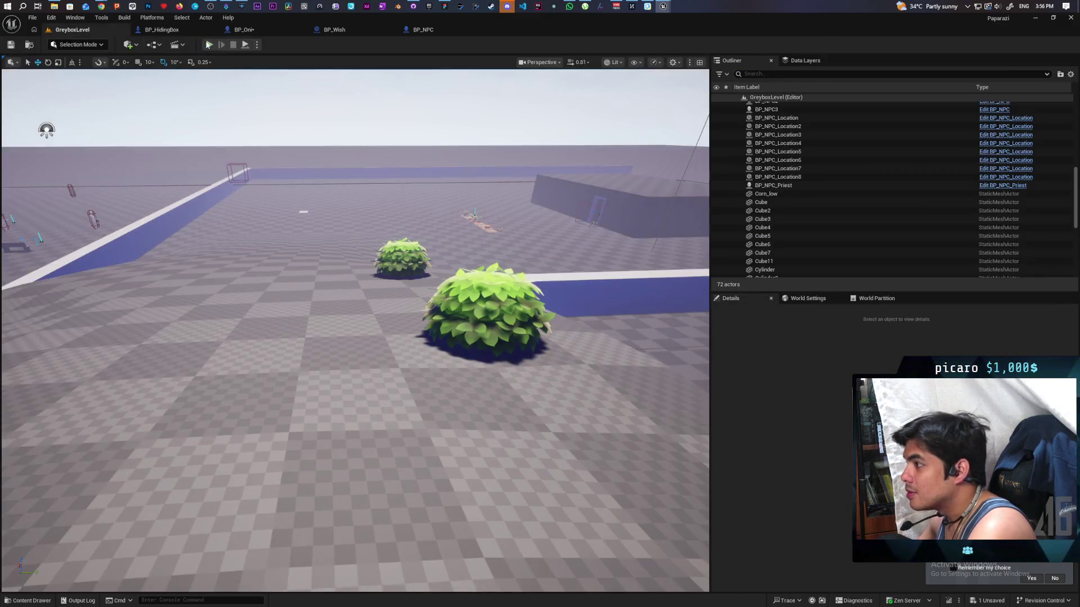
Playtest walking to the box, then check BP_NPC's graph and switch back to BP_Oni
click(208, 44)
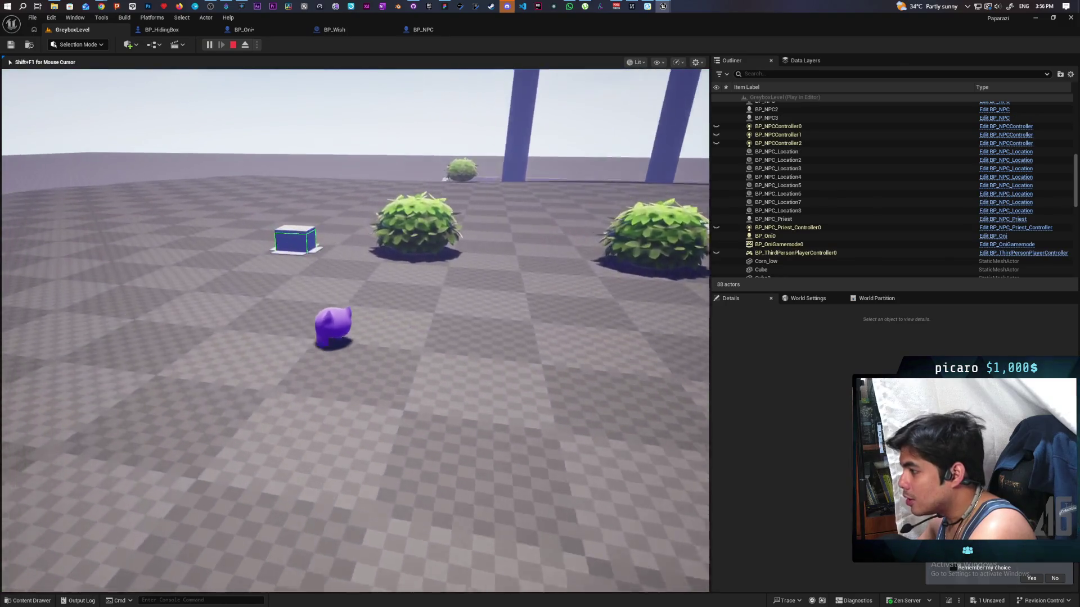
key(w)
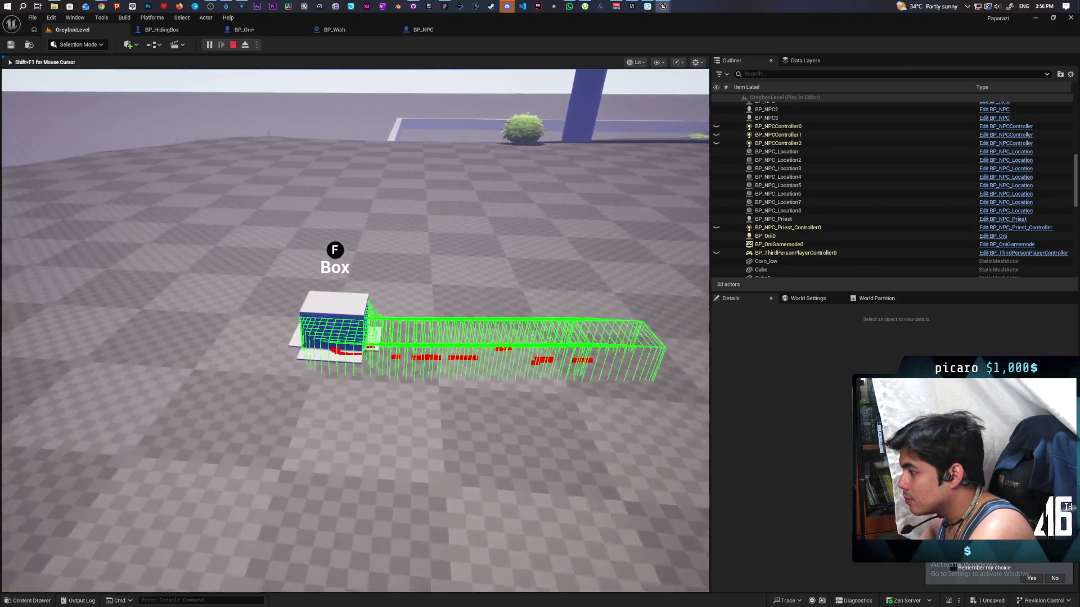
key(Escape)
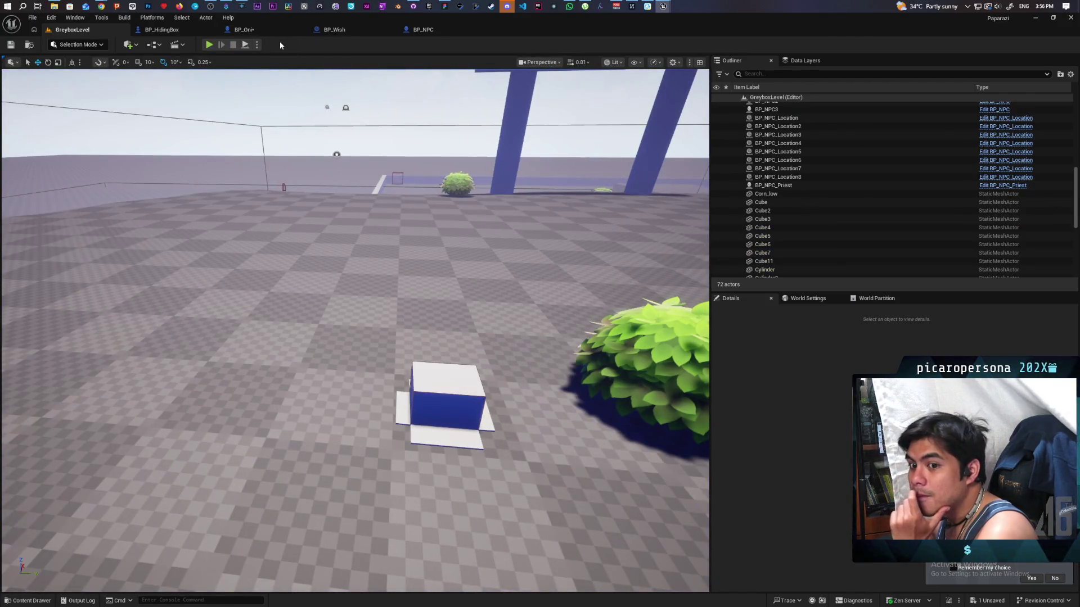
click(418, 31)
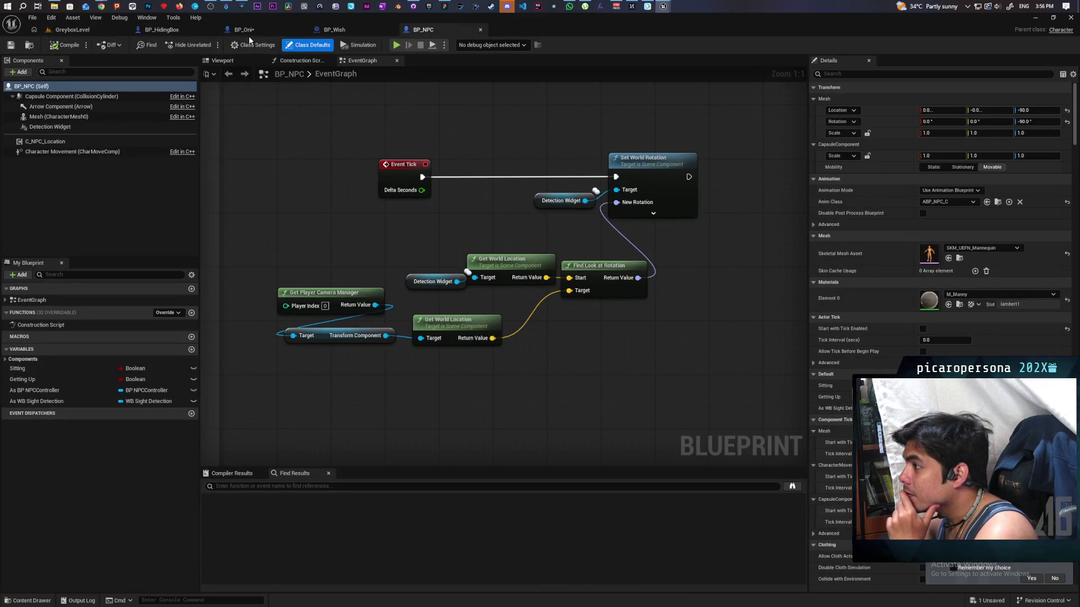
click(249, 34)
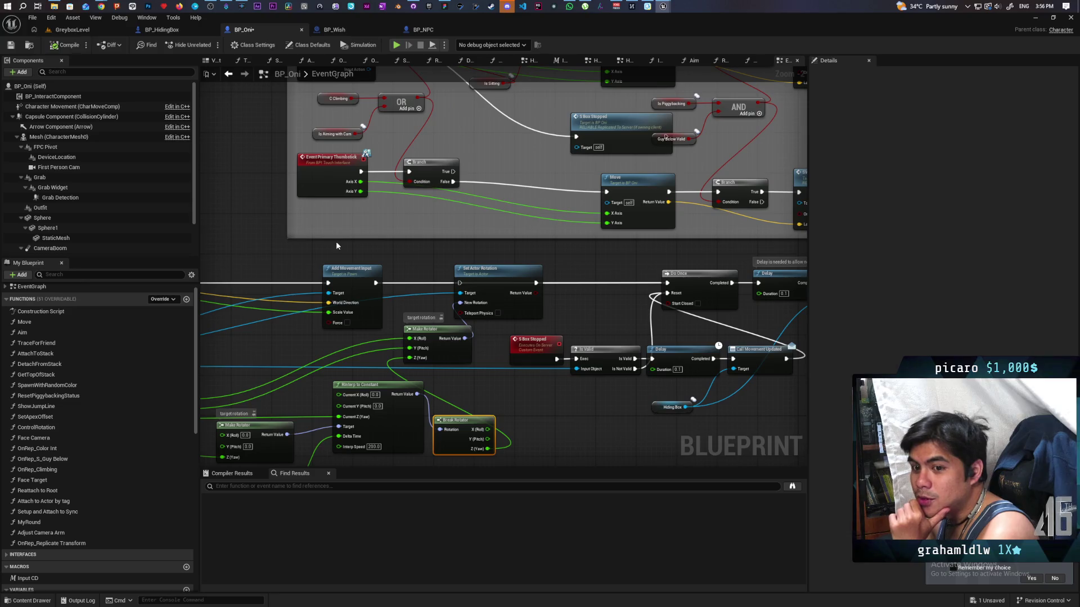
Save BP_Oni, look over its S Box Rotate Box event, then go back to GreyboxLevel
mouse_move(508, 399)
mouse_down()
mouse_move(596, 269)
mouse_move(611, 276)
mouse_up()
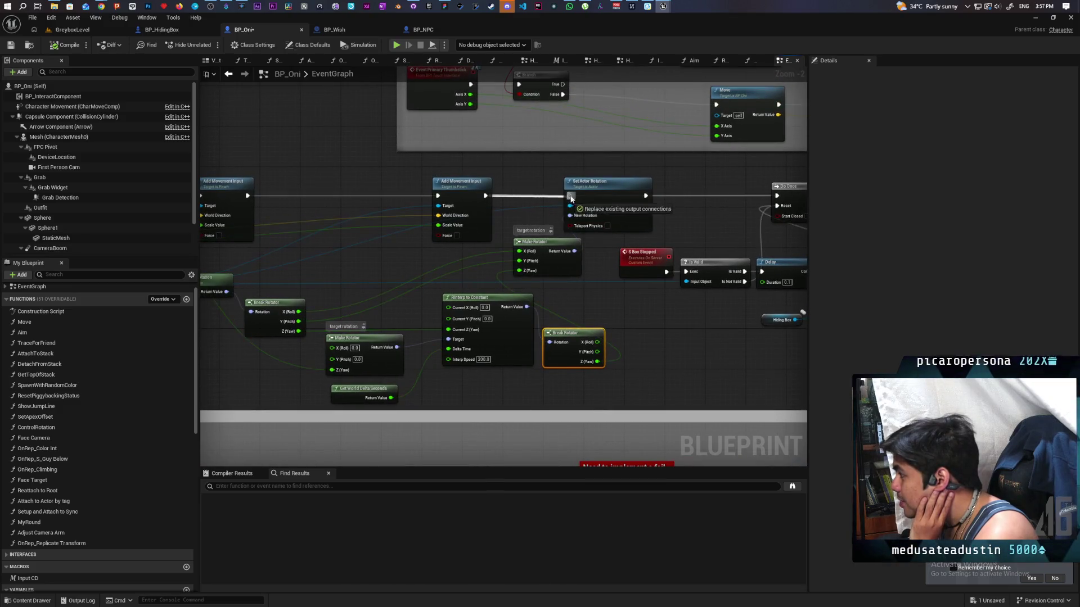
mouse_move(679, 335)
mouse_down()
mouse_move(627, 316)
mouse_move(649, 309)
mouse_up()
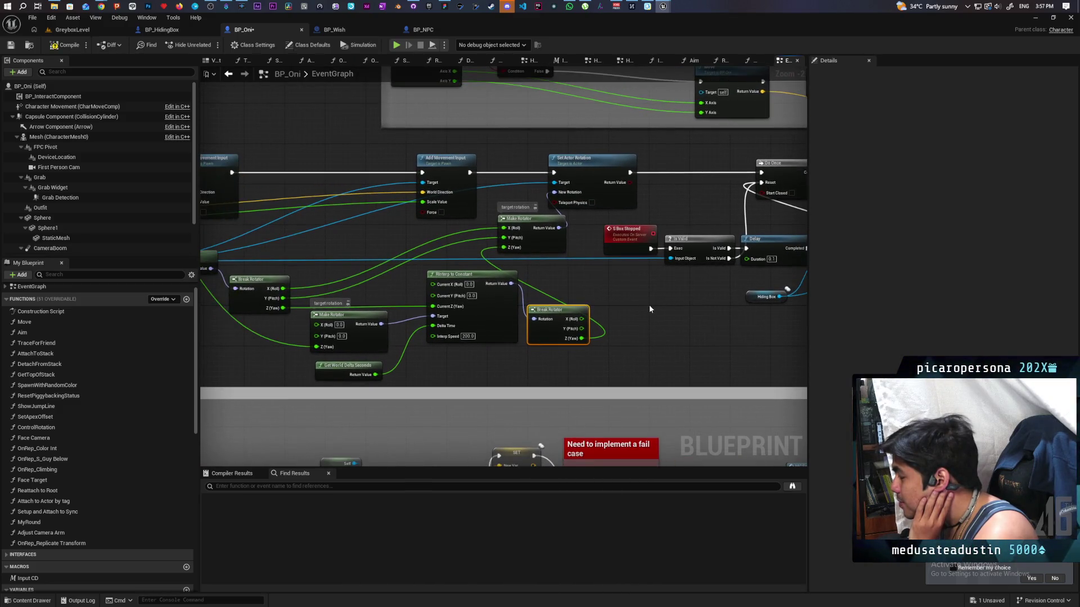
click(10, 46)
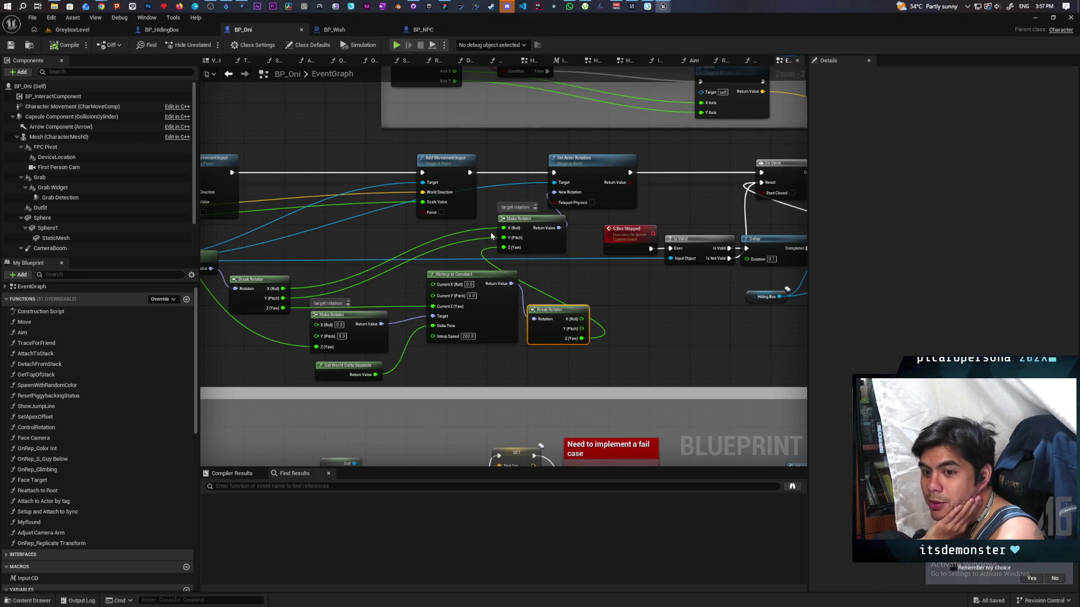
mouse_move(396, 240)
mouse_down()
mouse_move(583, 241)
mouse_move(557, 277)
mouse_up()
scroll(584, 242, down, 1)
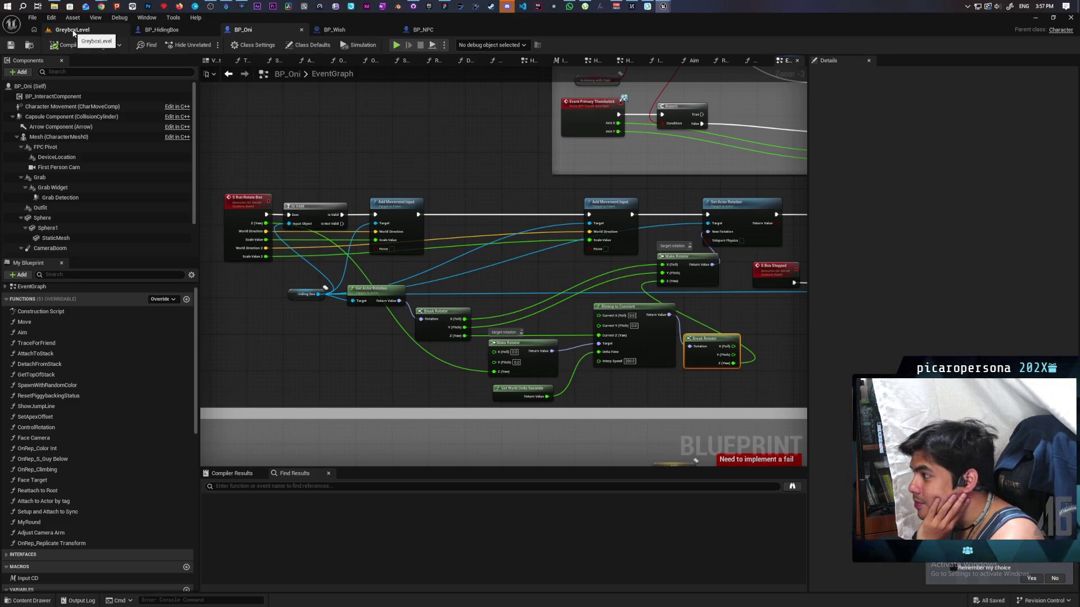
click(74, 31)
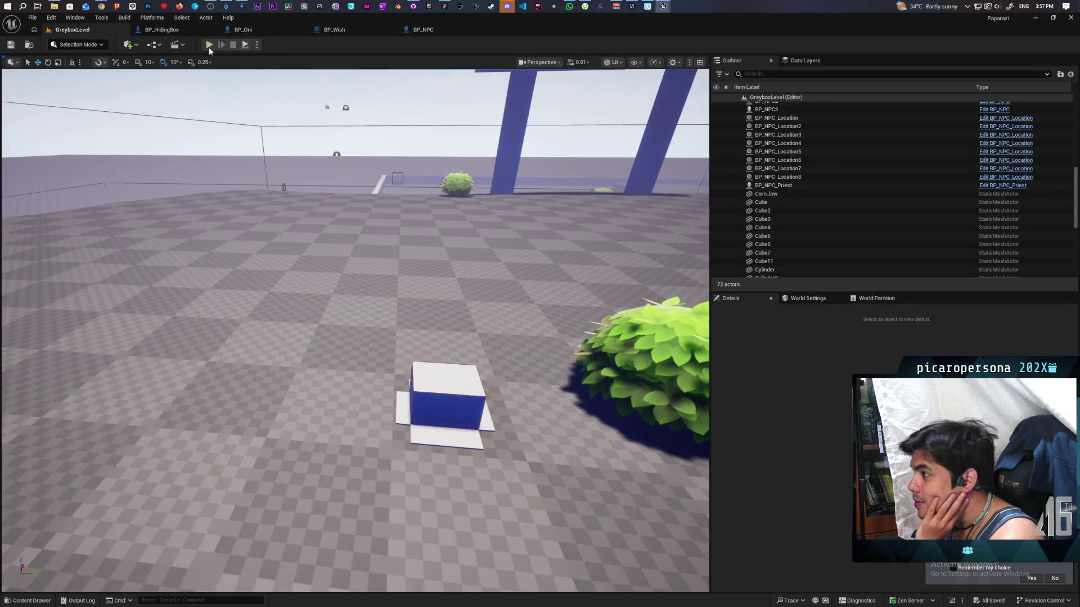
Walk onto the box, back off, and circle the camera around it
key(w)
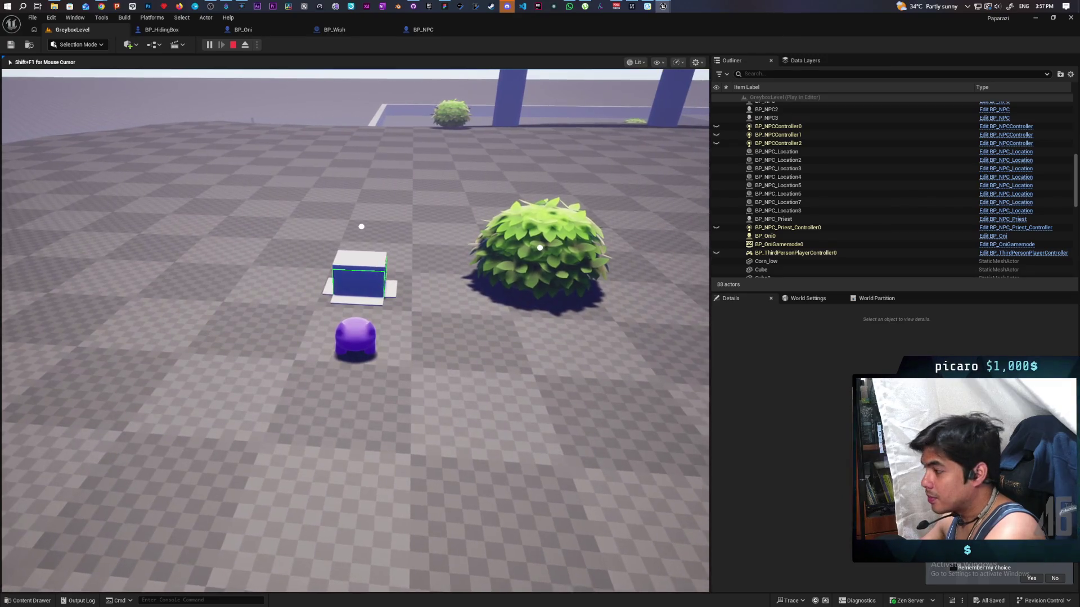
key(w)
key(s)
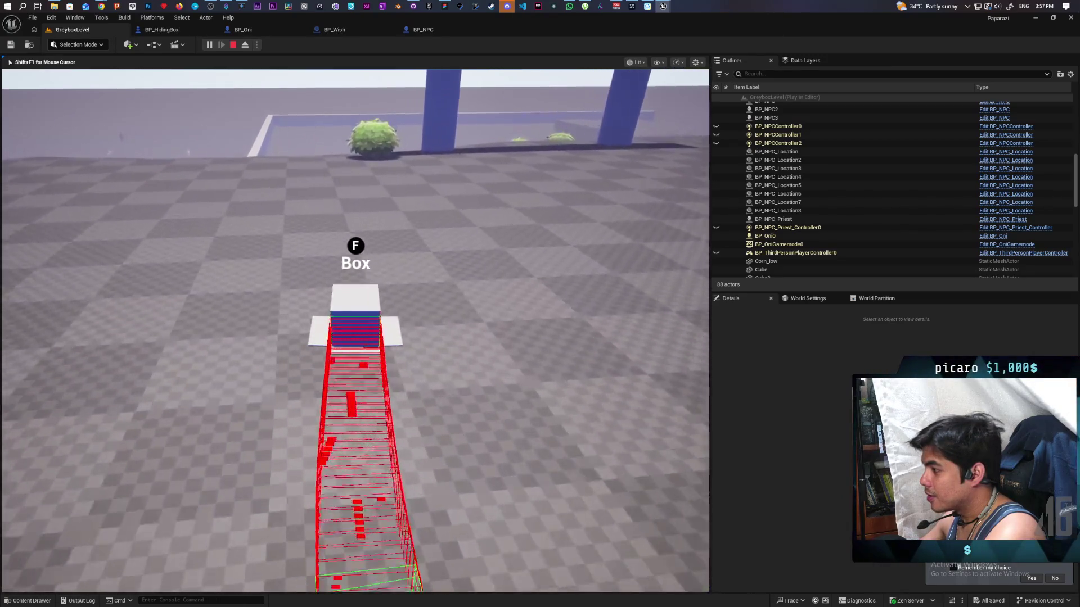
key(a)
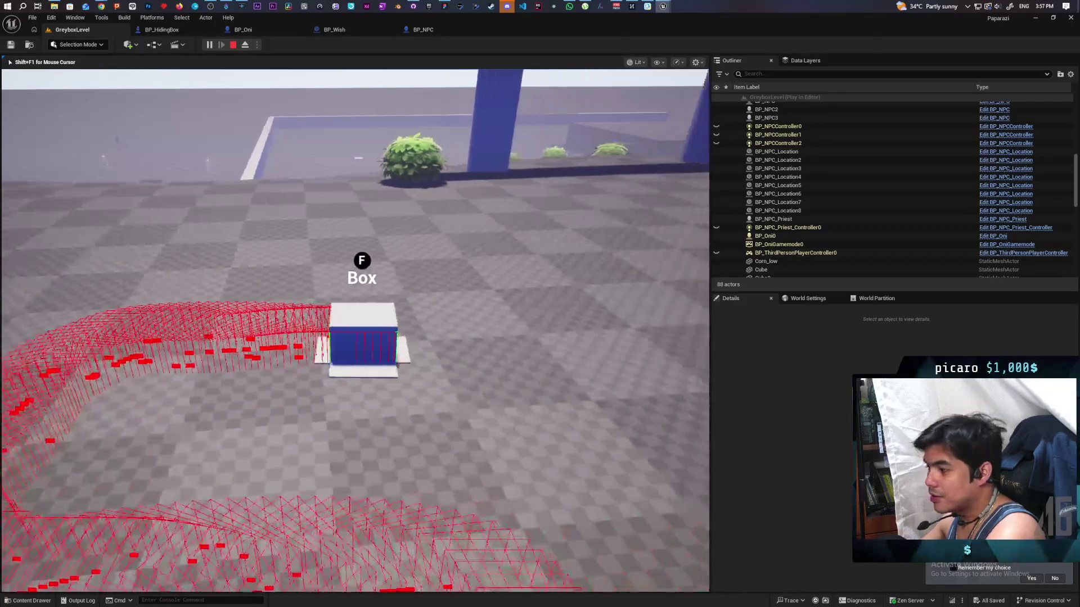
key(a)
key(a)
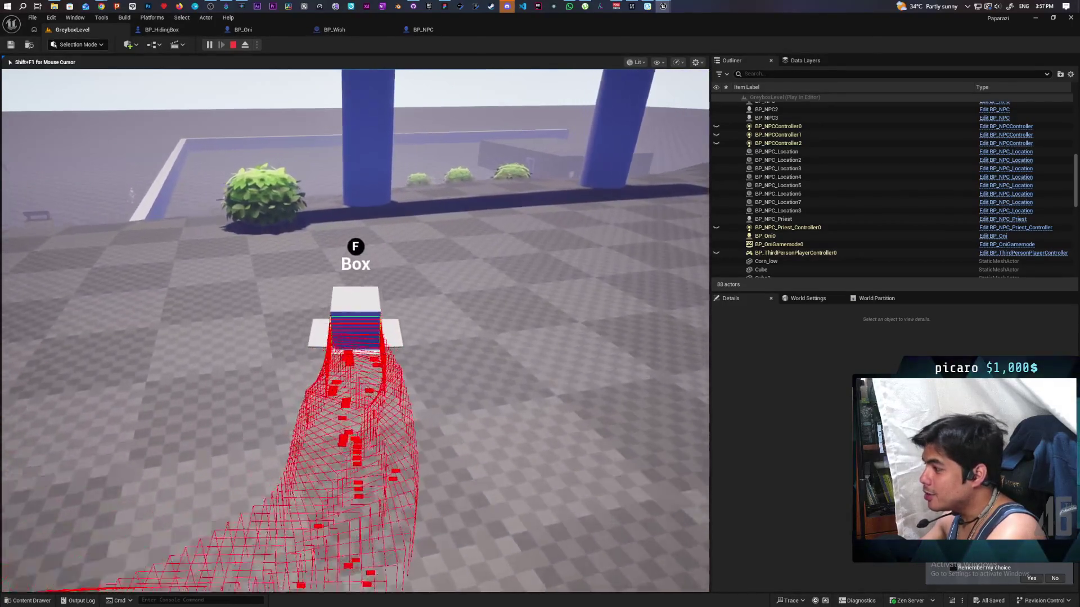
key(w)
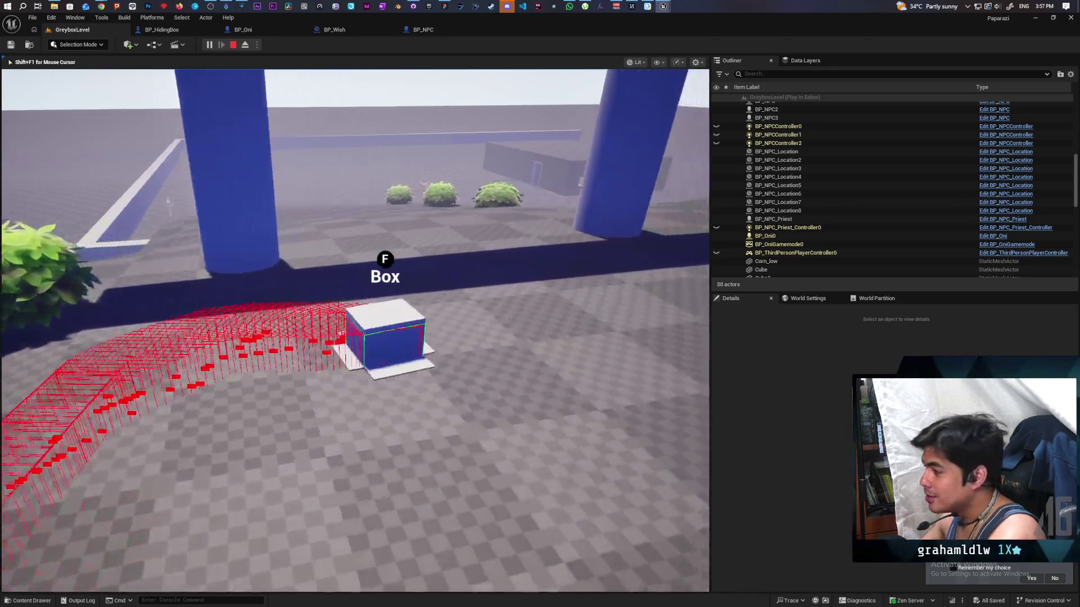
key(a)
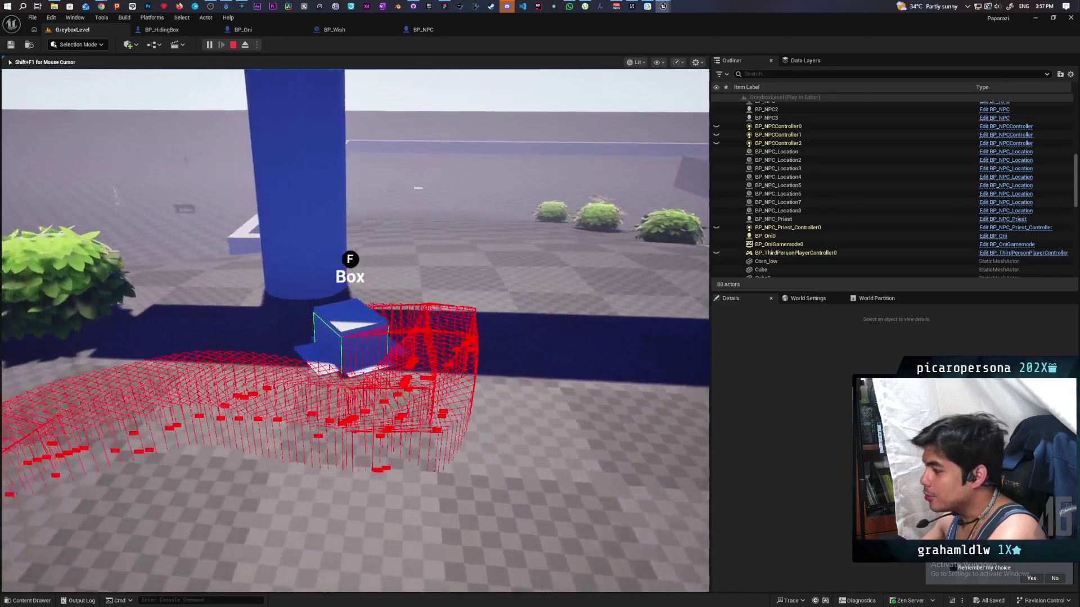
key(a)
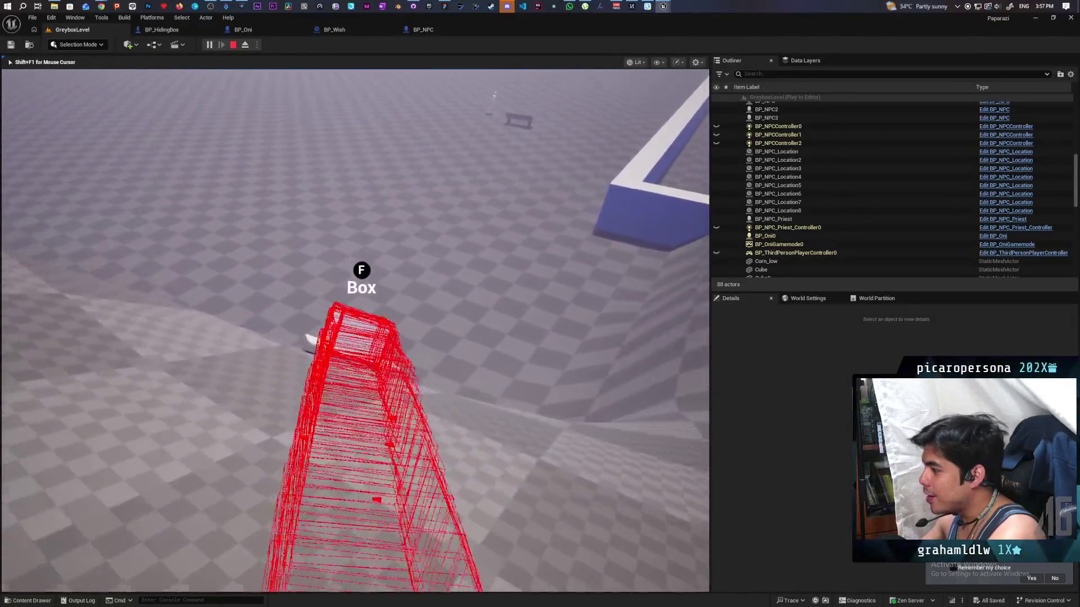
Drive the box forward across the floor along a curving path, then end the session
key(w)
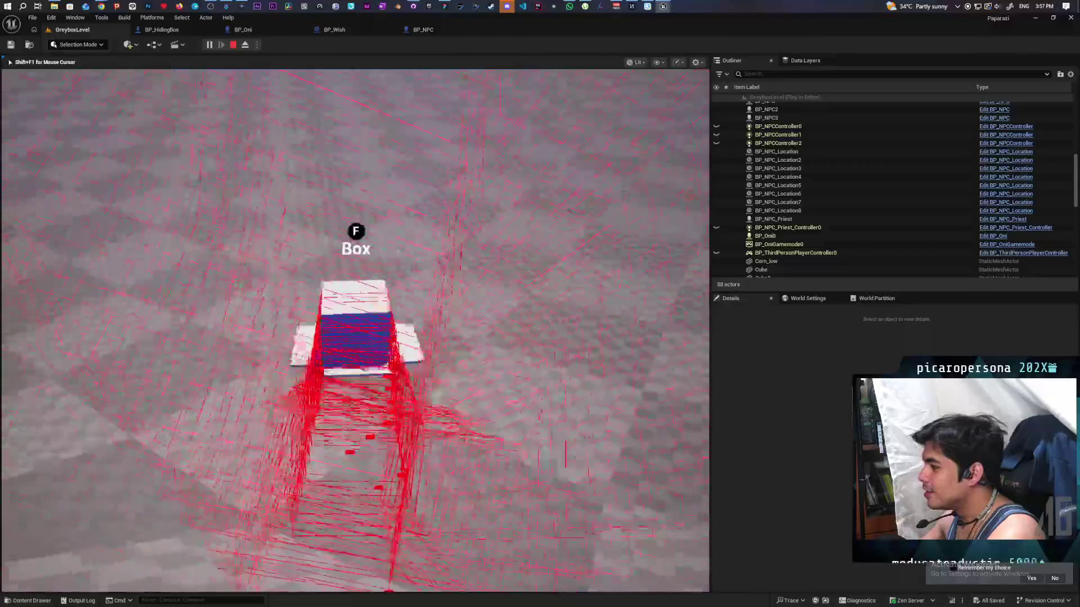
key(w)
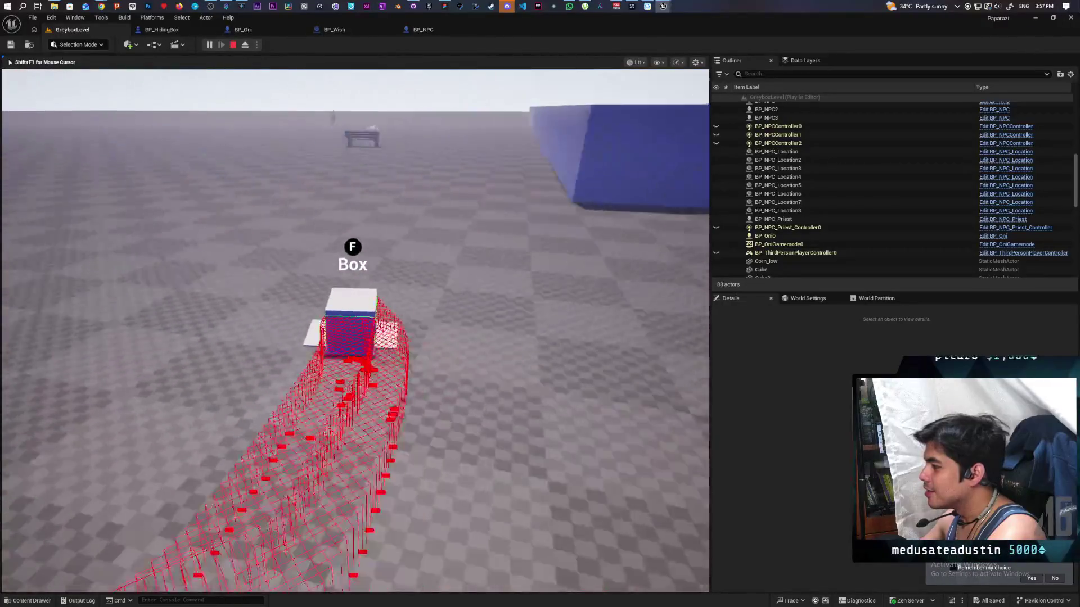
key(w)
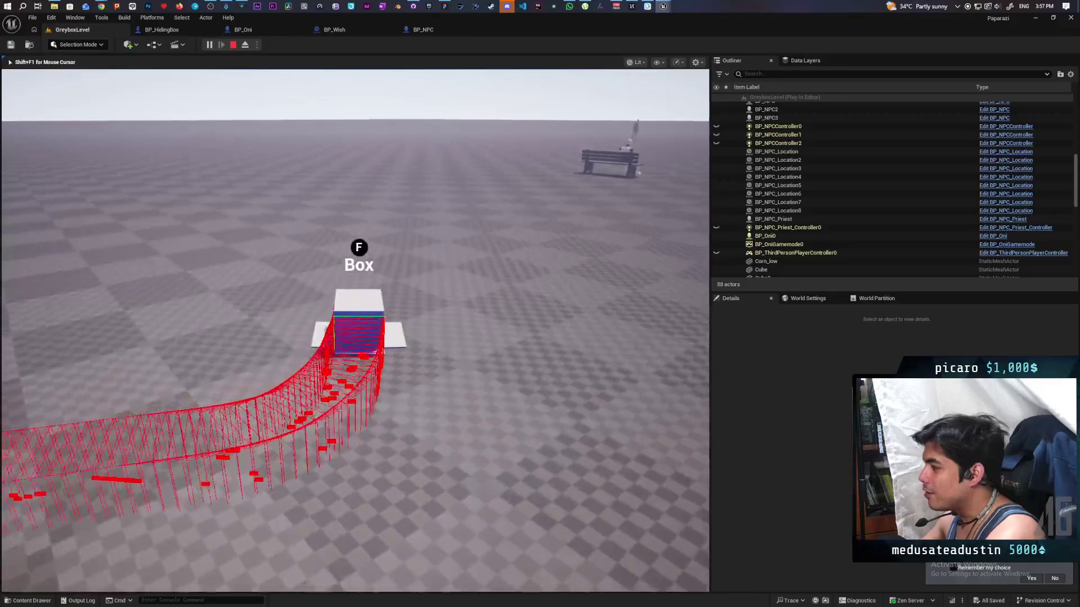
key(Escape)
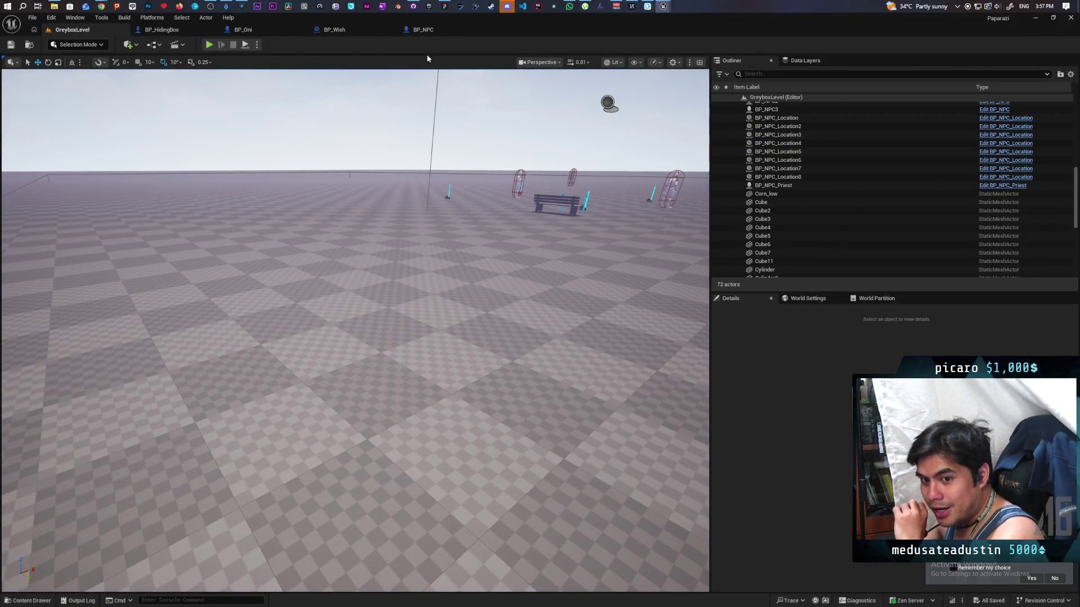
mouse_move(661, 7)
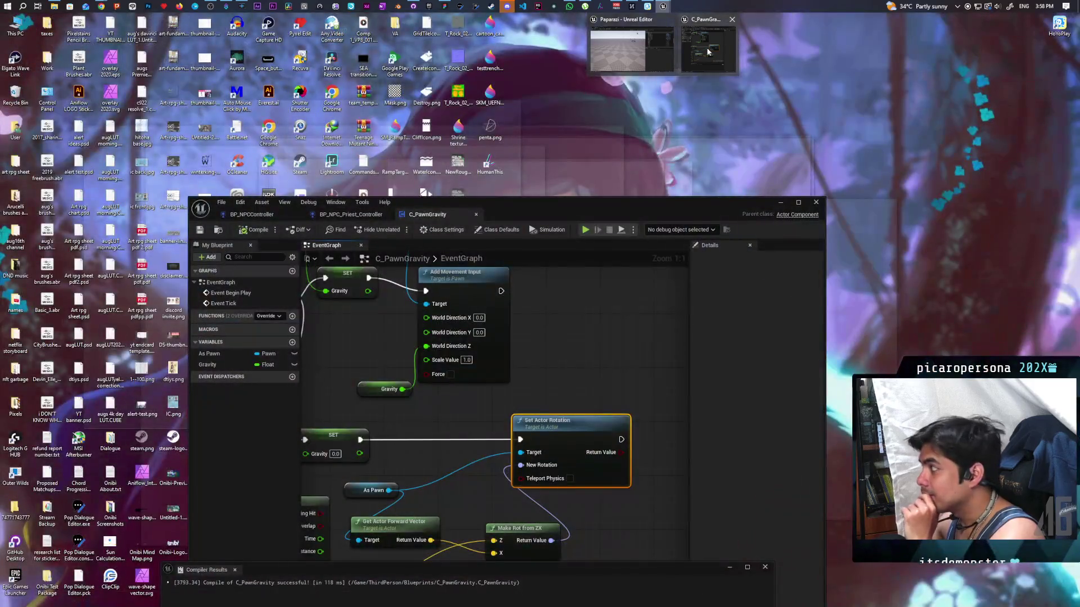
click(707, 47)
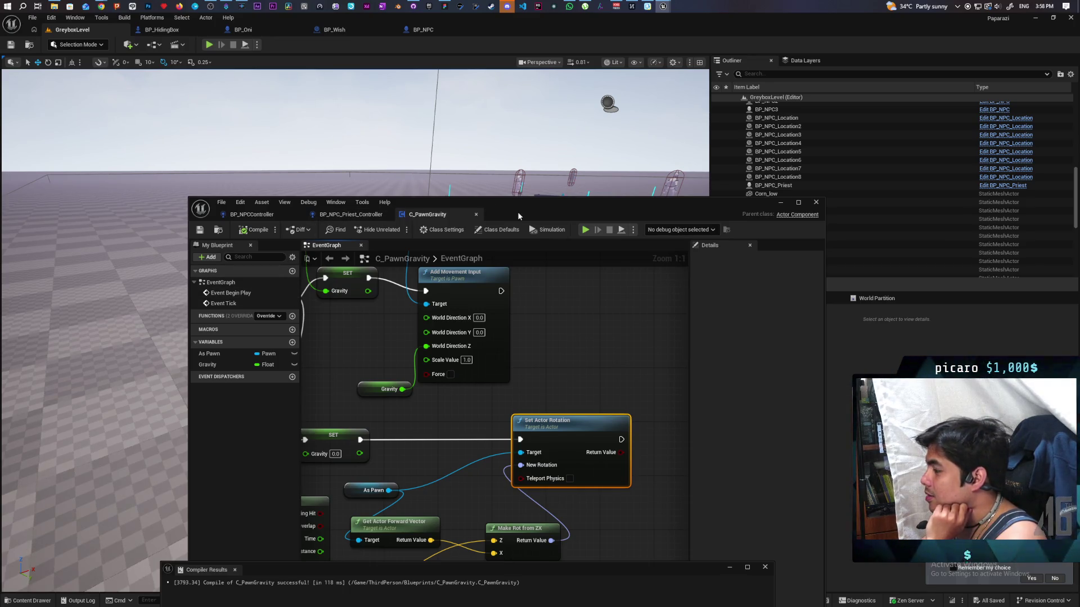
mouse_move(543, 203)
mouse_down()
mouse_move(528, 107)
mouse_move(546, 84)
mouse_up()
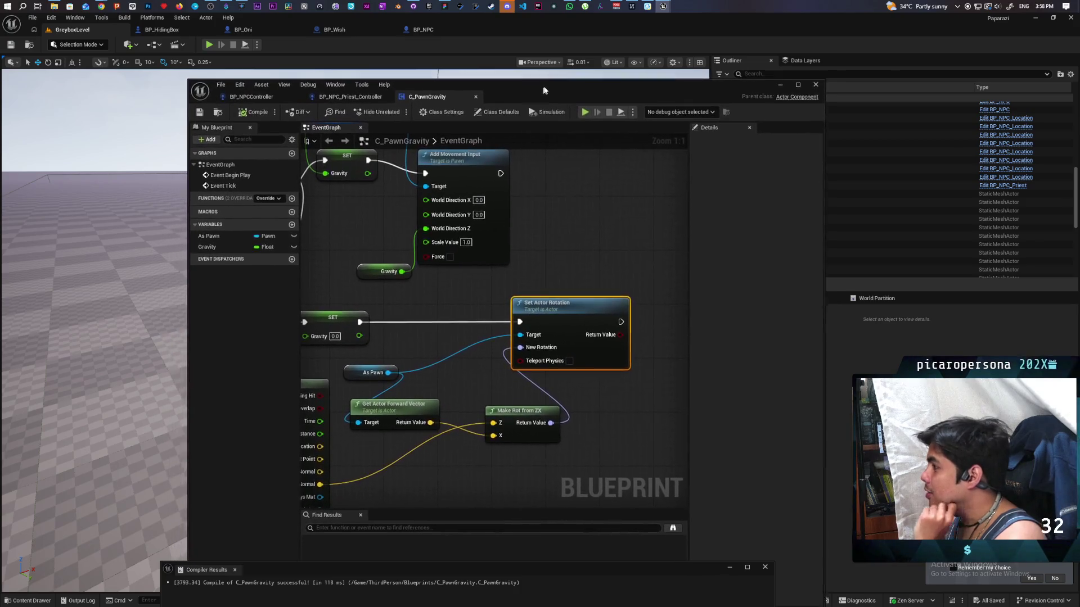
scroll(543, 208, down, 3)
scroll(544, 207, down, 2)
scroll(503, 261, up, 3)
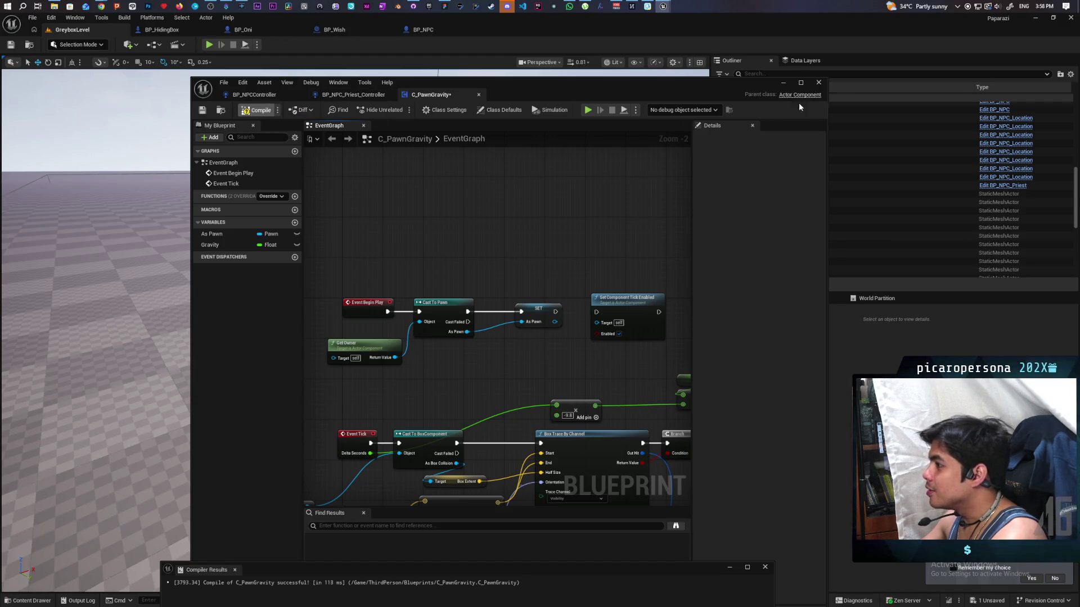
click(783, 83)
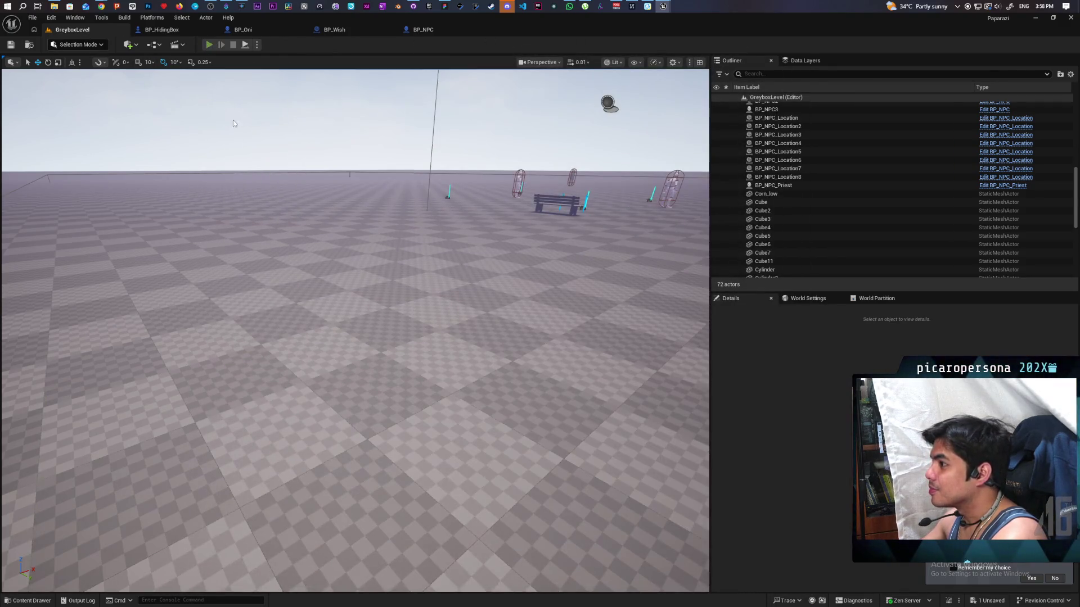
Start PIE with Alt+P, walk to the box until it logs 'Box Seen', then stop
key(alt+p)
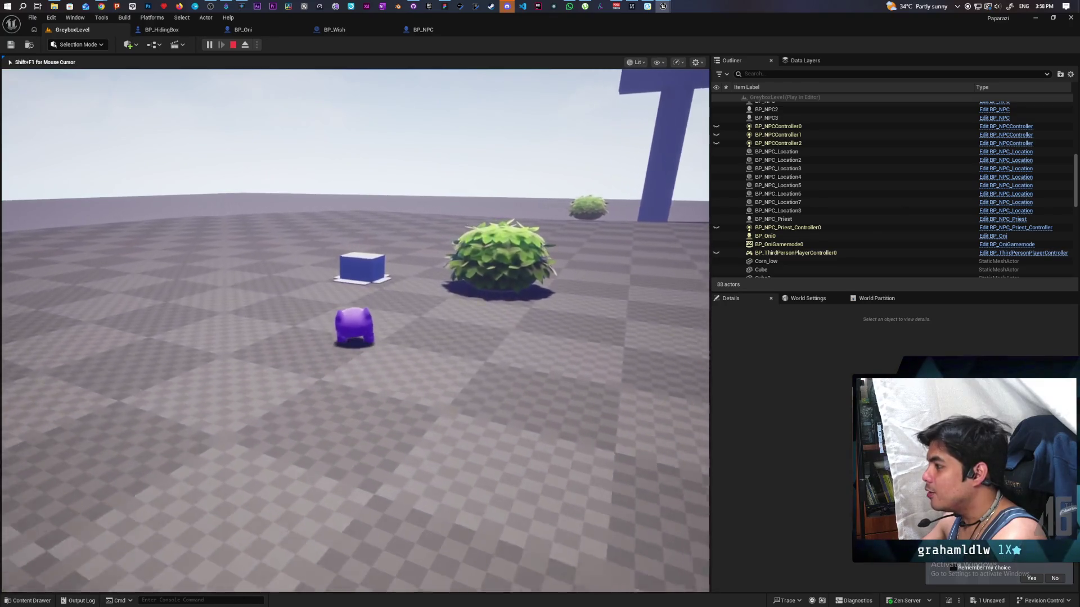
key(w)
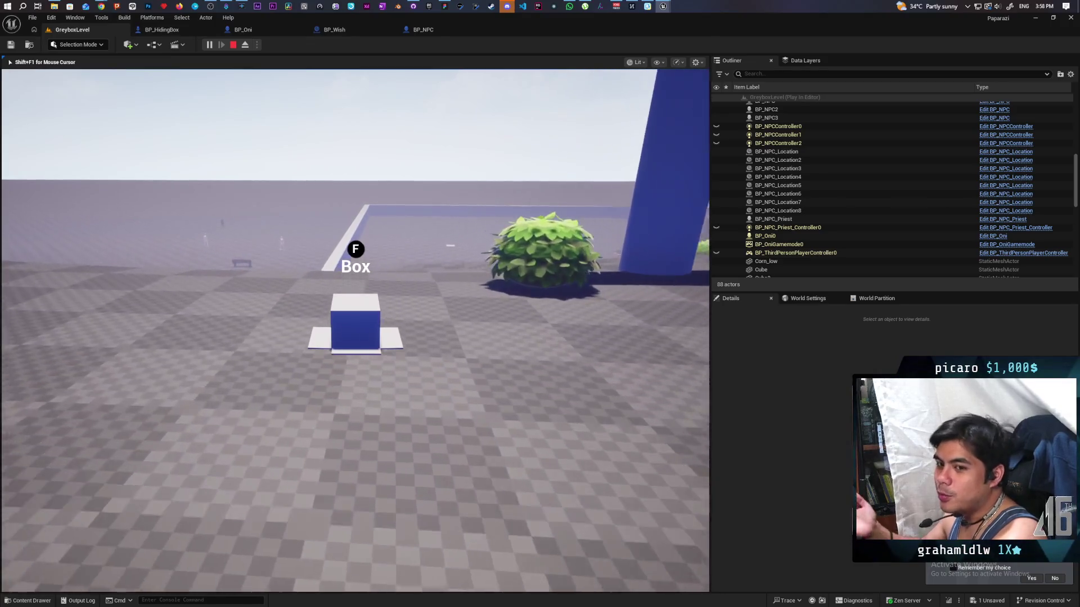
key(space)
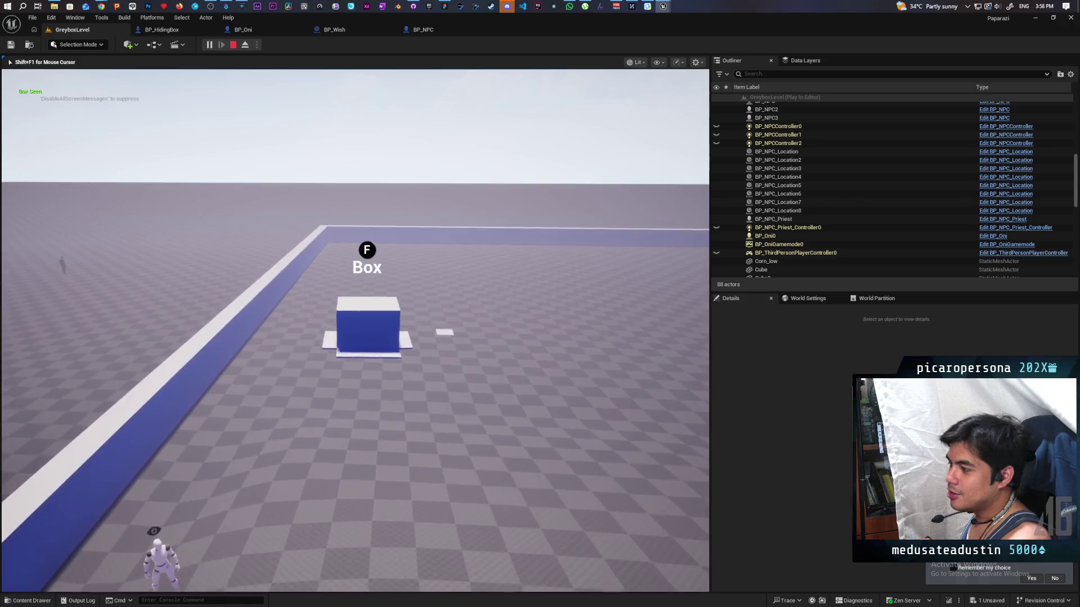
key(Escape)
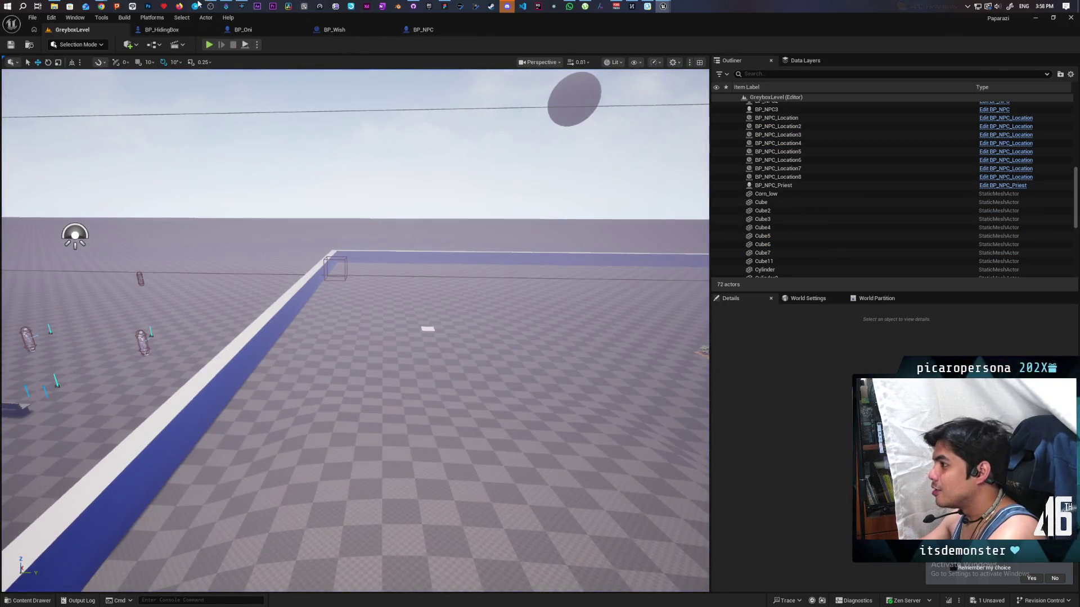
mouse_move(103, 7)
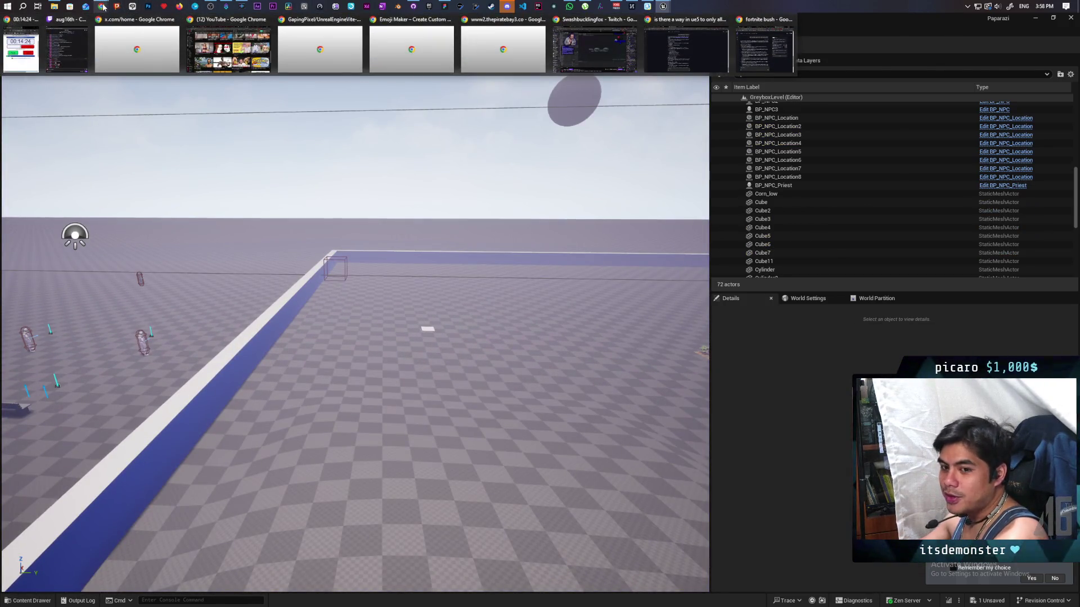
mouse_move(759, 65)
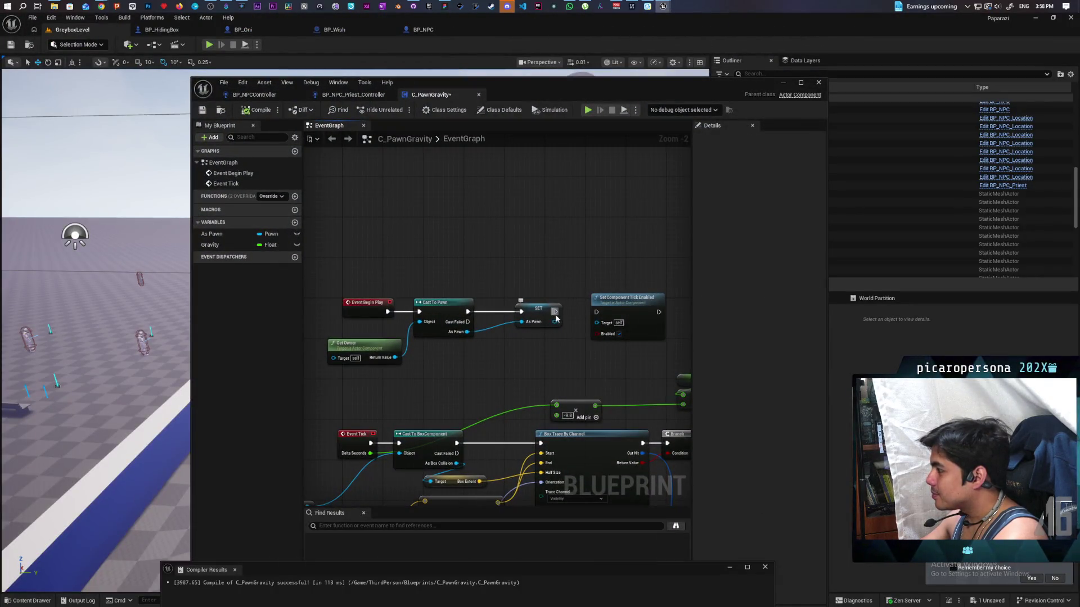
drag(554, 313, 596, 312)
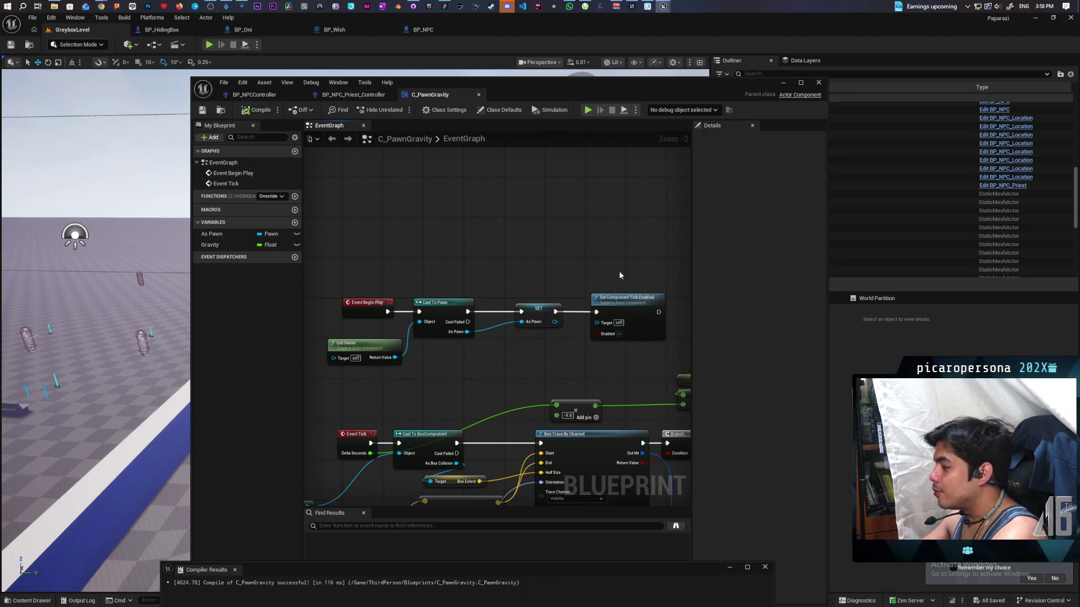
Review C_PawnGravity's Gravity getter, add and multiply nodes and the Box Trace By Channel node
scroll(572, 264, down, 1)
scroll(429, 205, up, 2)
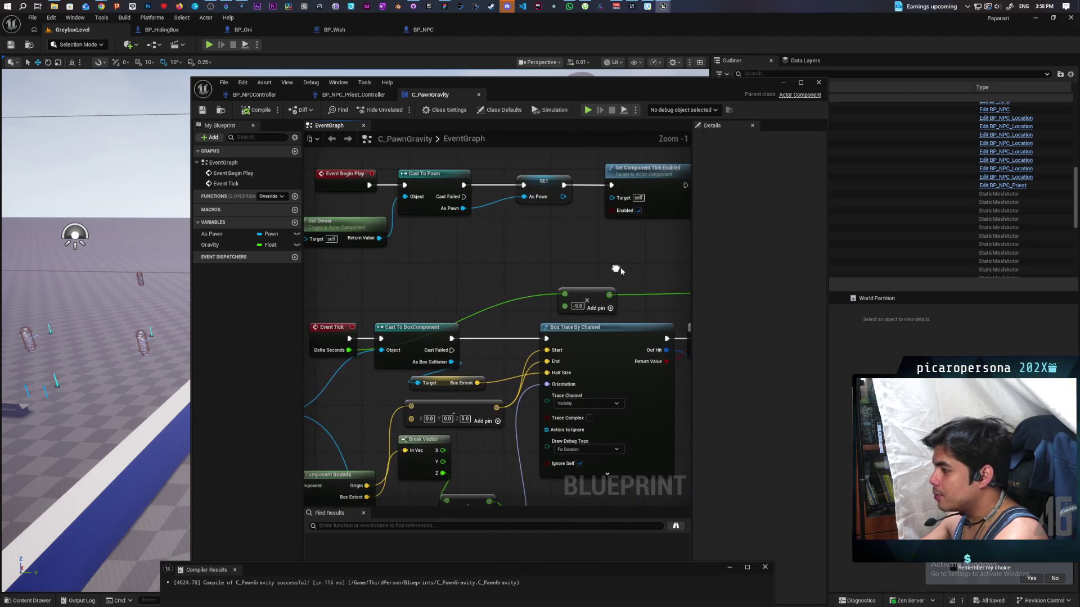
mouse_move(396, 336)
mouse_down()
mouse_move(202, 338)
mouse_move(561, 392)
mouse_up()
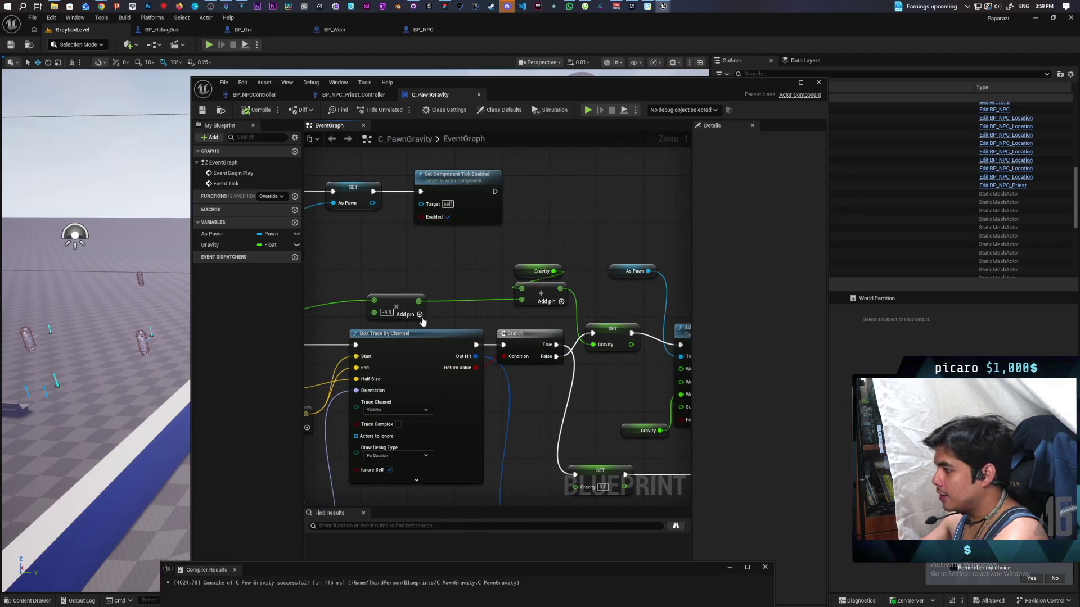
drag(396, 273, 569, 322)
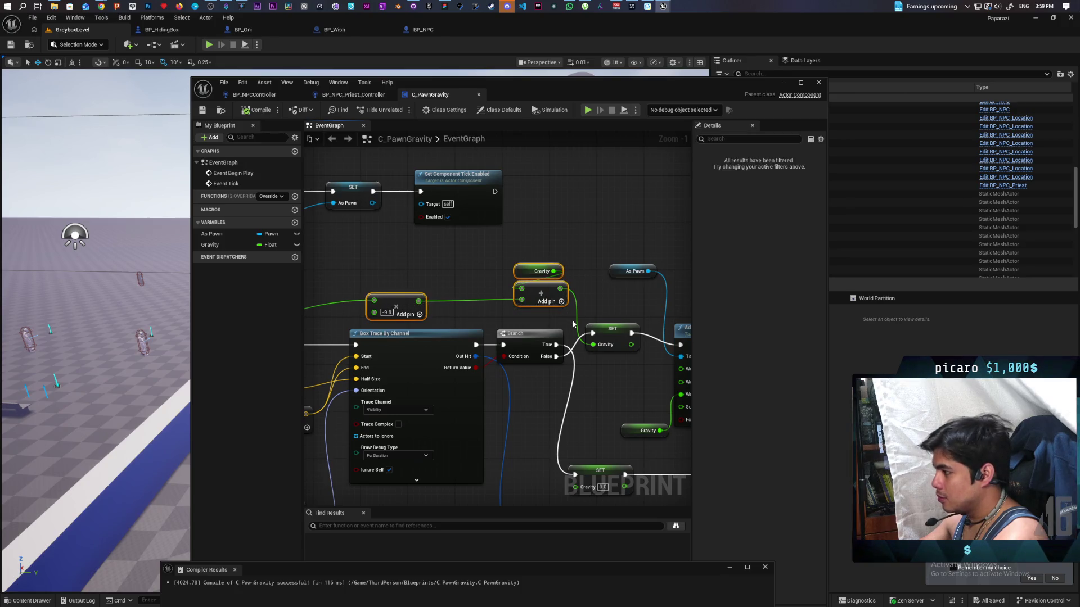
click(254, 94)
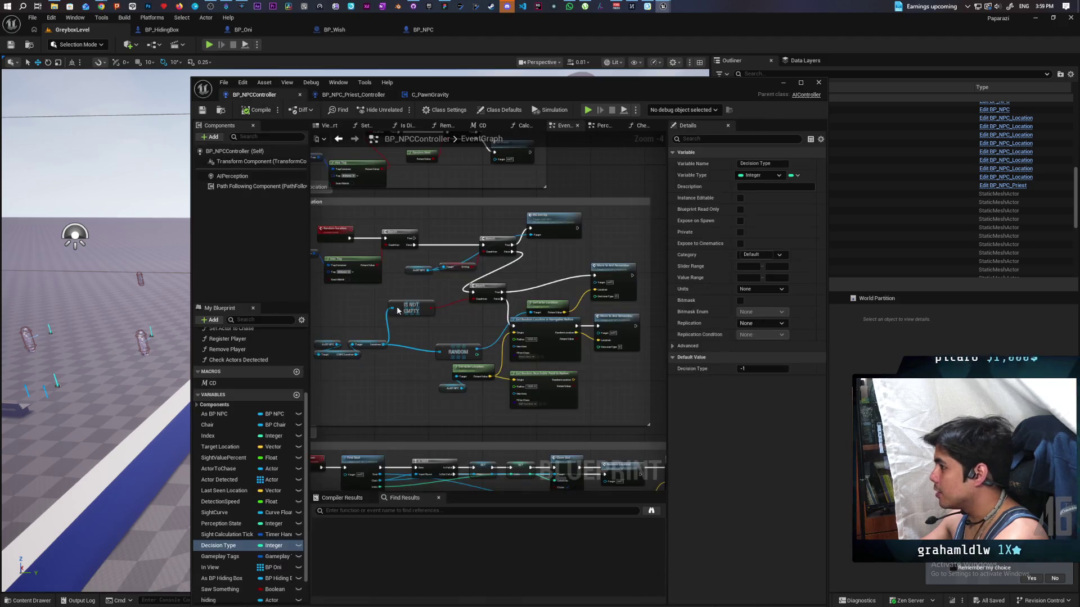
click(430, 94)
scroll(585, 281, up, 3)
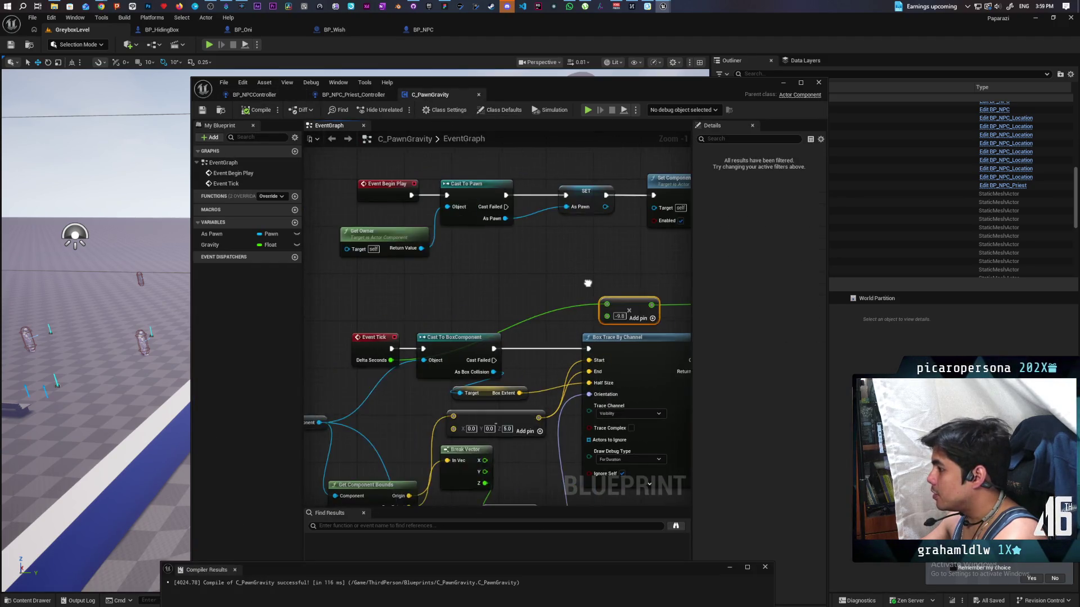
drag(567, 278, 467, 291)
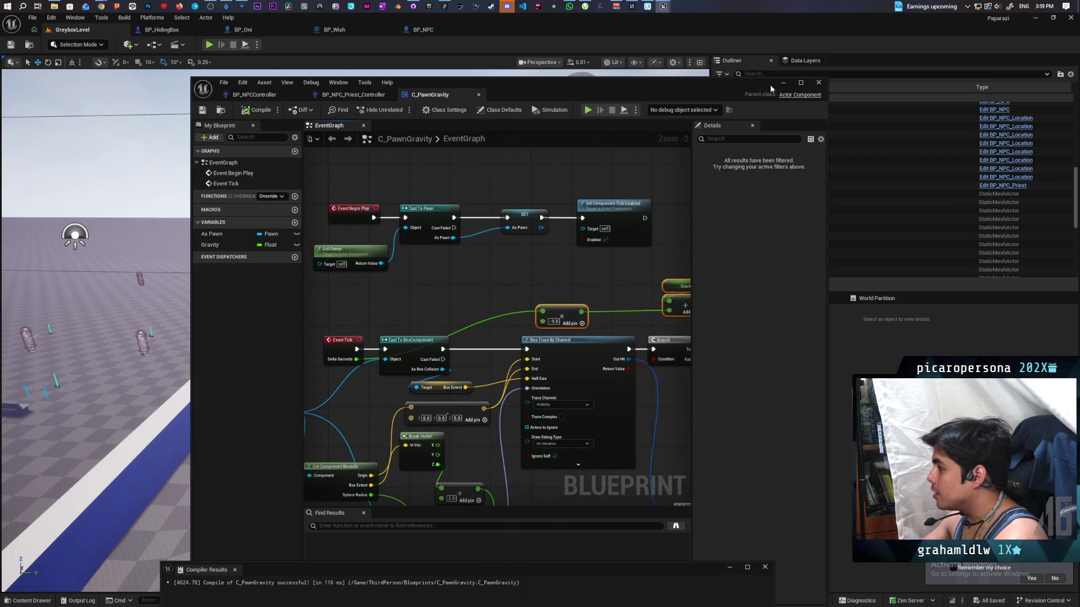
Minimize the Blueprint editor, then playtest: walk to the box, orbit the camera left, and stop
click(782, 83)
click(210, 45)
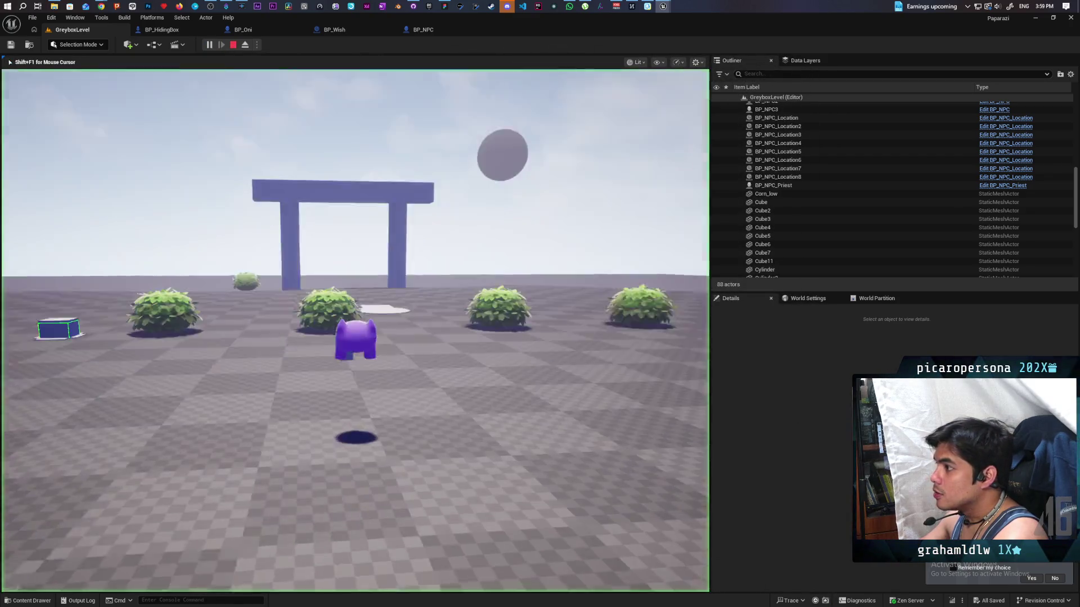
key(w)
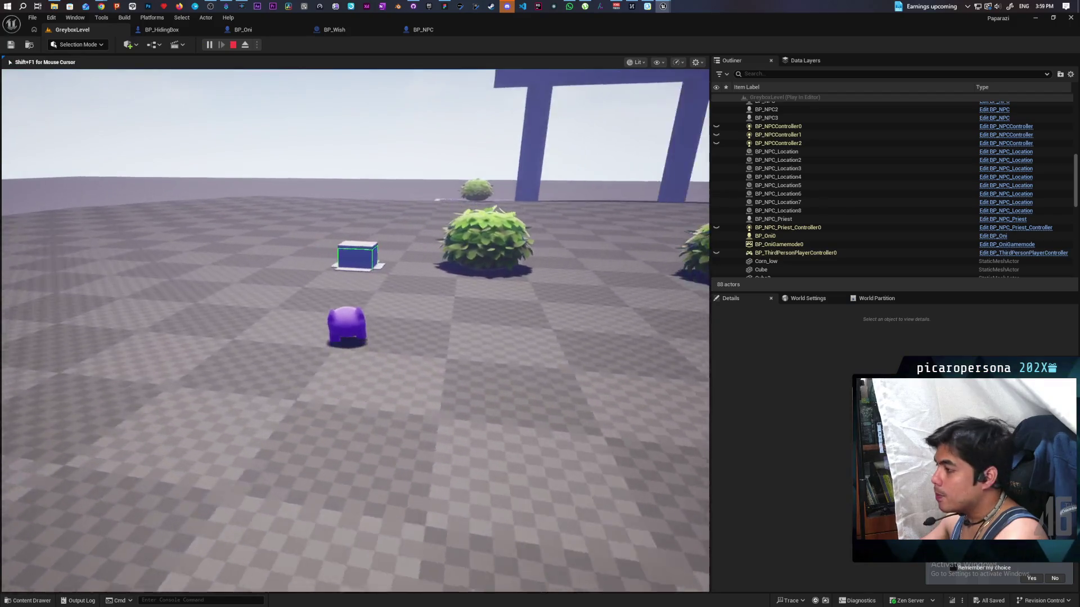
key(a)
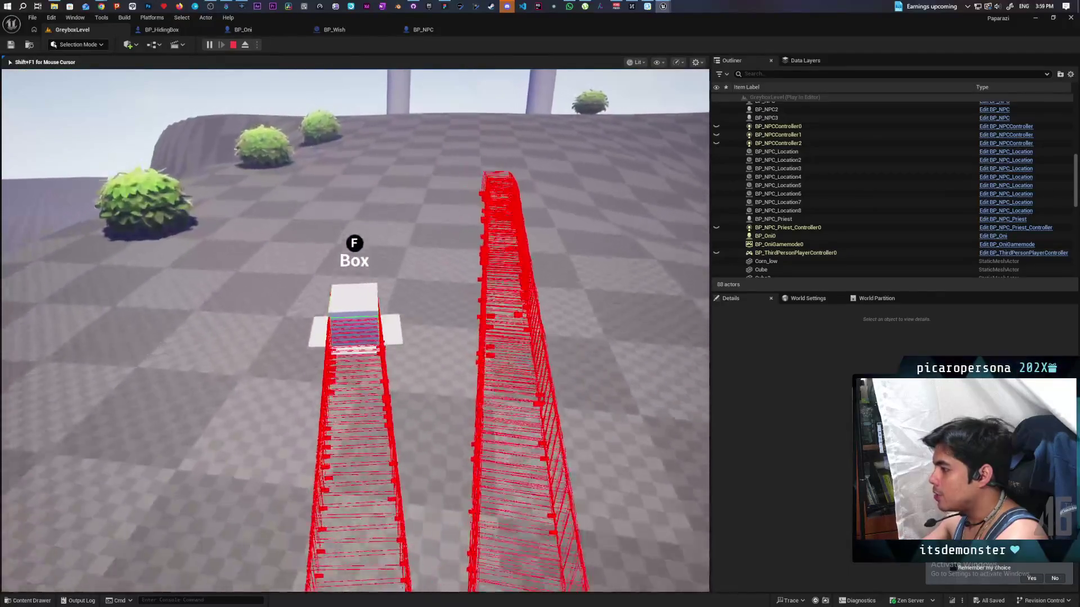
key(Escape)
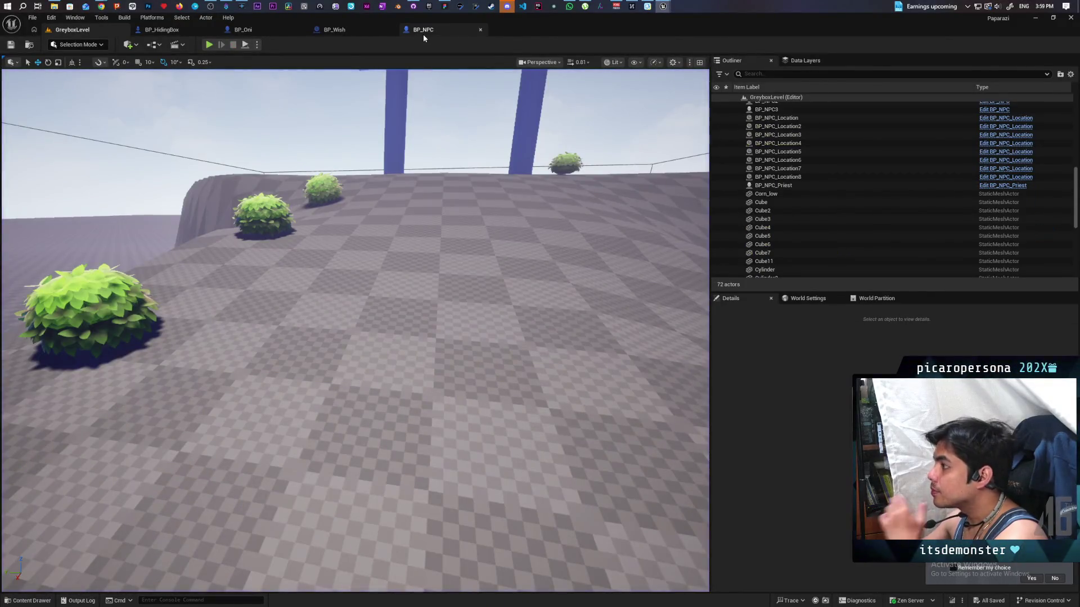
Open BP_NPC, then bring the C_PawnGravity blueprint window to the front
click(423, 34)
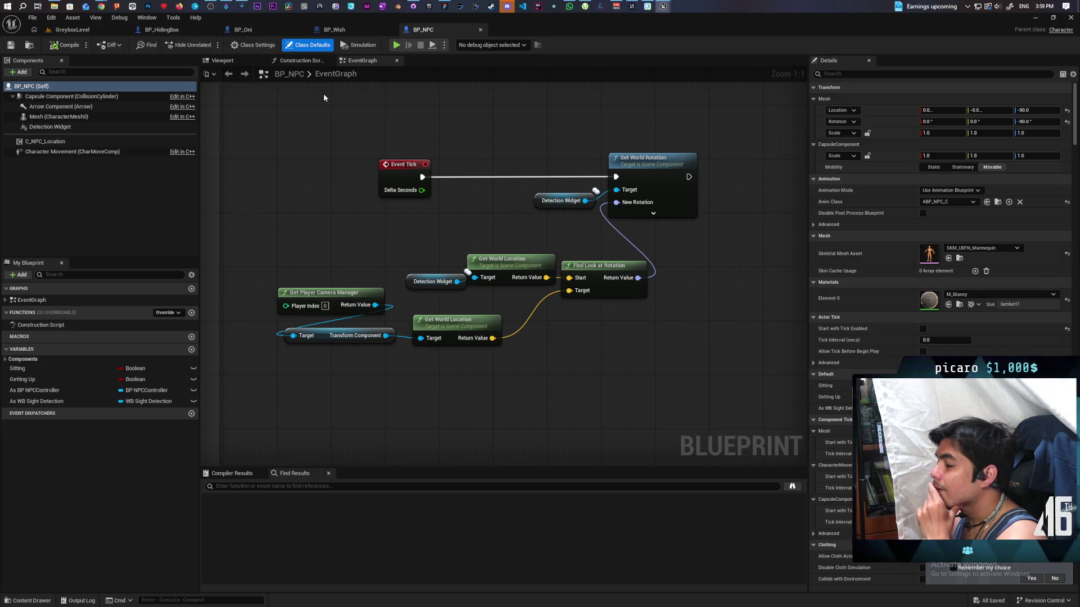
mouse_move(663, 6)
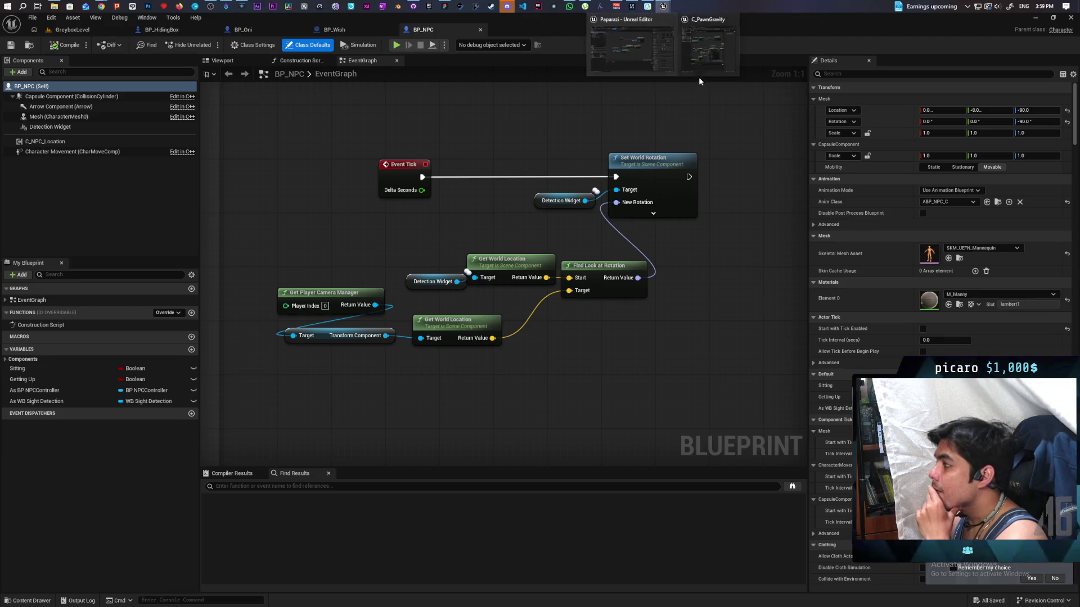
click(647, 39)
Inspect the Add Movement Input nodes and select As Pawn and Get Actor Forward Vector
scroll(530, 243, up, 3)
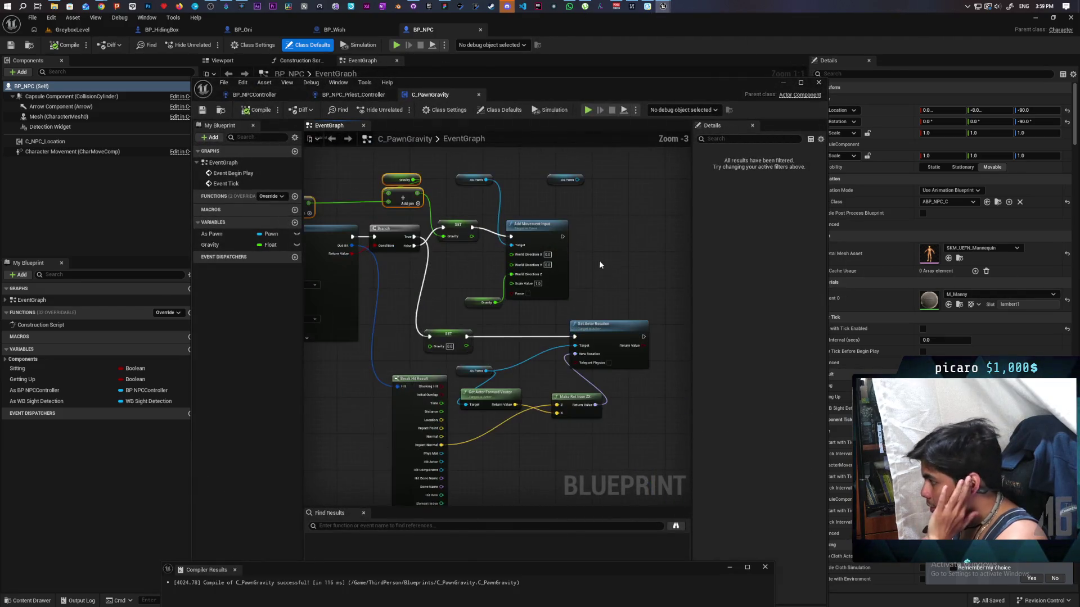
scroll(547, 248, up, 2)
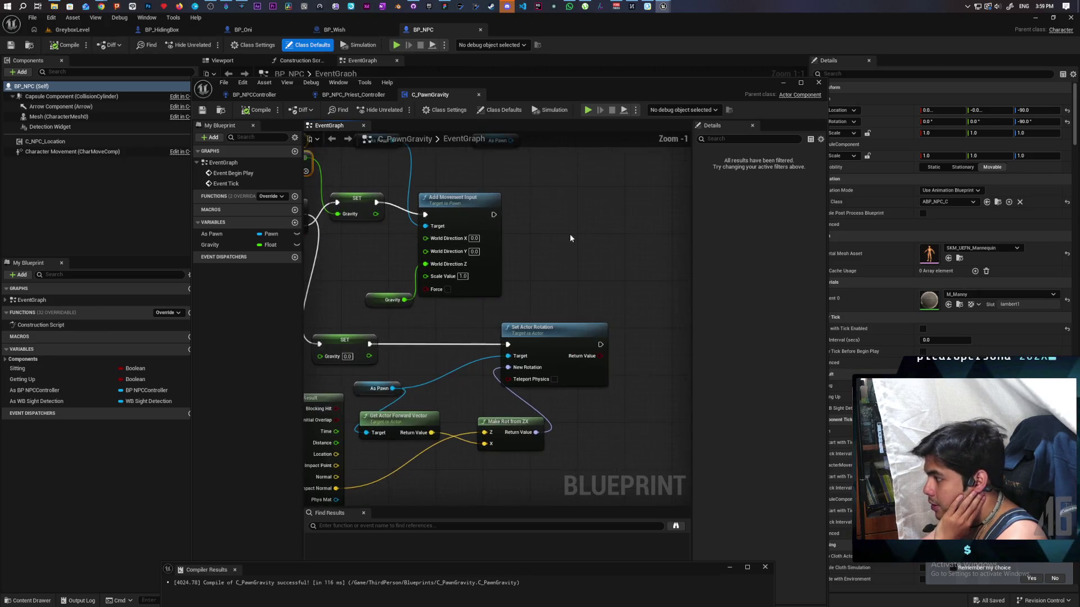
mouse_move(605, 240)
mouse_down()
mouse_move(573, 341)
mouse_move(550, 366)
mouse_move(489, 340)
mouse_move(521, 321)
mouse_move(504, 388)
mouse_move(572, 372)
mouse_move(583, 381)
mouse_move(590, 360)
mouse_move(511, 369)
mouse_move(446, 364)
mouse_move(554, 361)
mouse_move(444, 351)
mouse_move(619, 345)
mouse_move(491, 349)
mouse_move(529, 347)
mouse_up()
scroll(560, 378, down, 3)
scroll(591, 361, up, 1)
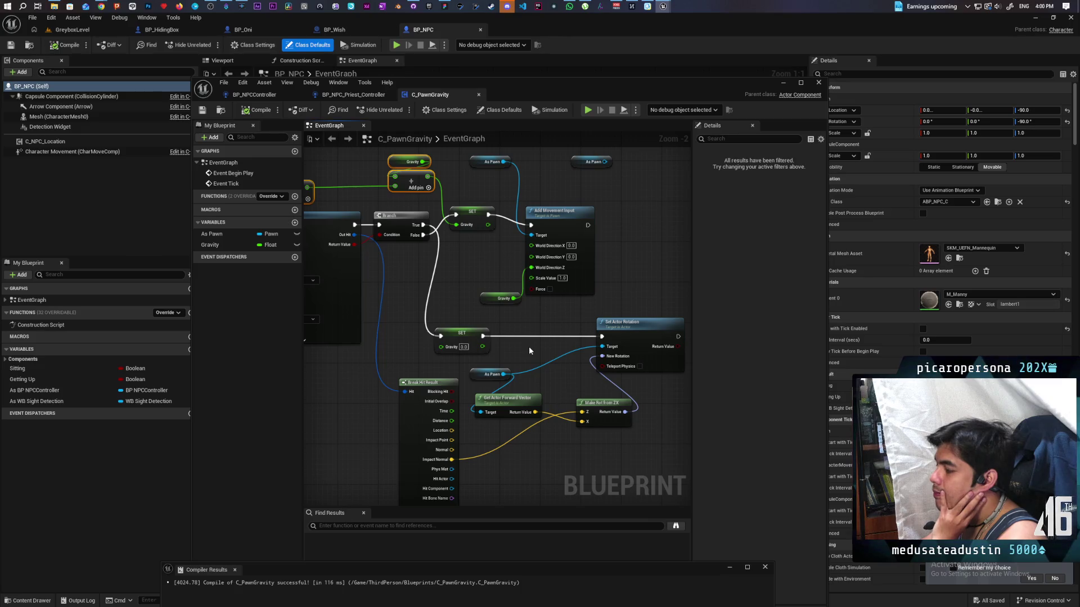
drag(498, 362, 519, 400)
scroll(519, 400, up, 2)
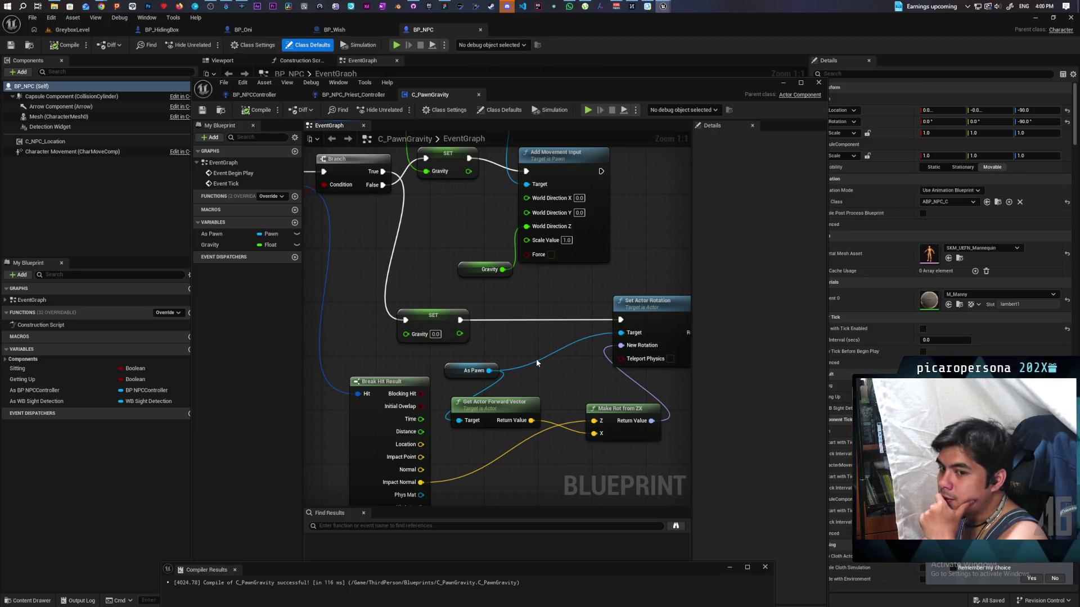
mouse_move(481, 351)
mouse_down()
mouse_move(522, 415)
mouse_move(529, 344)
mouse_up()
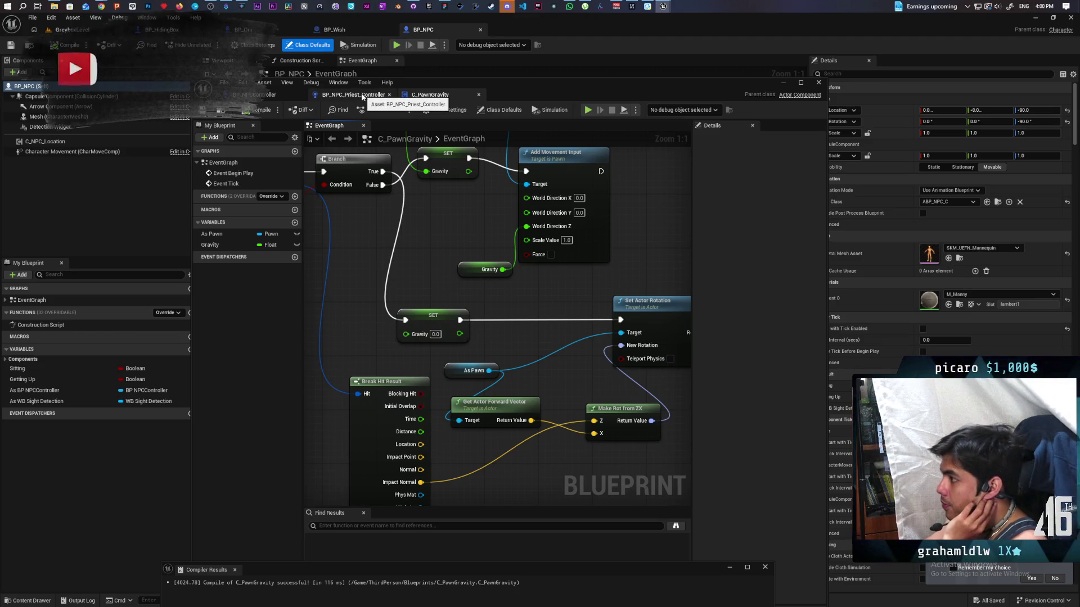
Close C_PawnGravity, go to BP_Oni's graph and select the S Run Rotate Box event
click(782, 82)
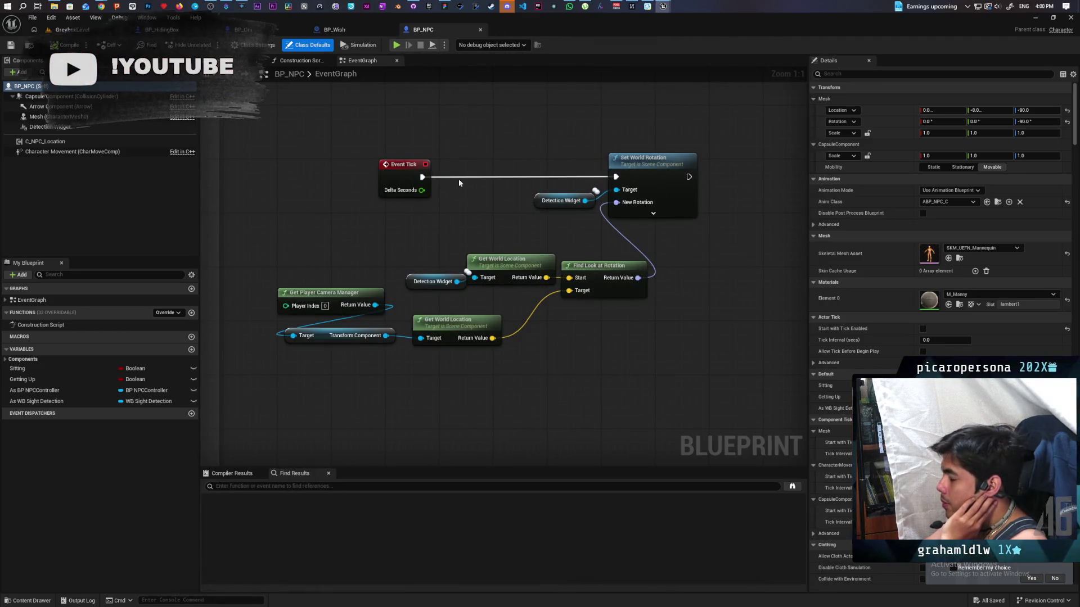
click(162, 30)
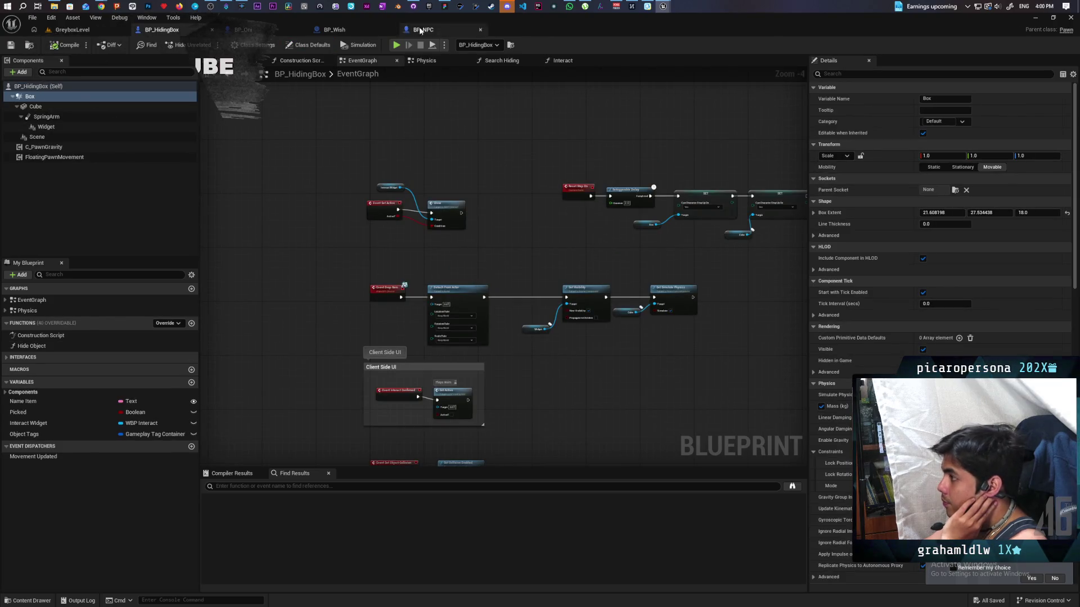
click(243, 29)
scroll(552, 242, up, 4)
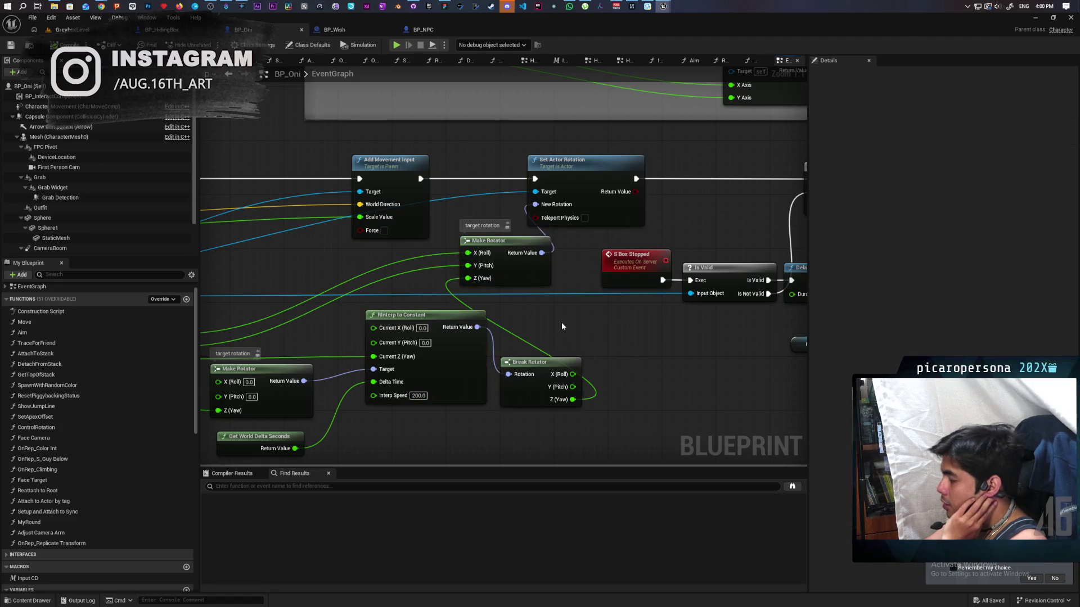
scroll(566, 325, down, 5)
scroll(431, 292, up, 4)
drag(336, 170, 362, 315)
Shift the second Add Movement Input node left and view S Box Stopped, Is Valid and Delay
mouse_move(744, 298)
mouse_down()
mouse_move(455, 283)
mouse_move(588, 287)
mouse_up()
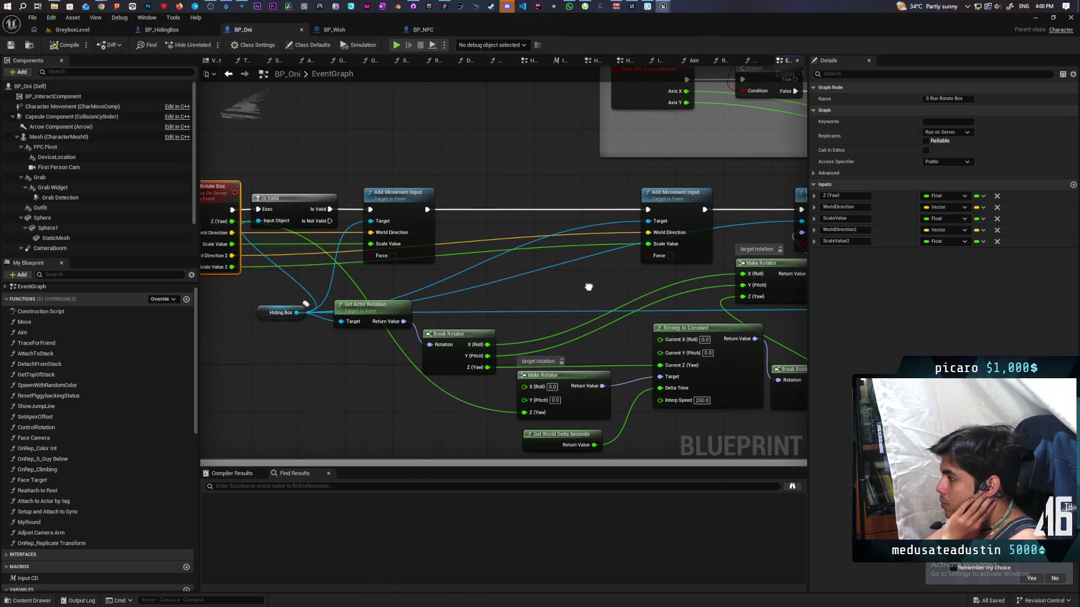
drag(679, 207, 555, 202)
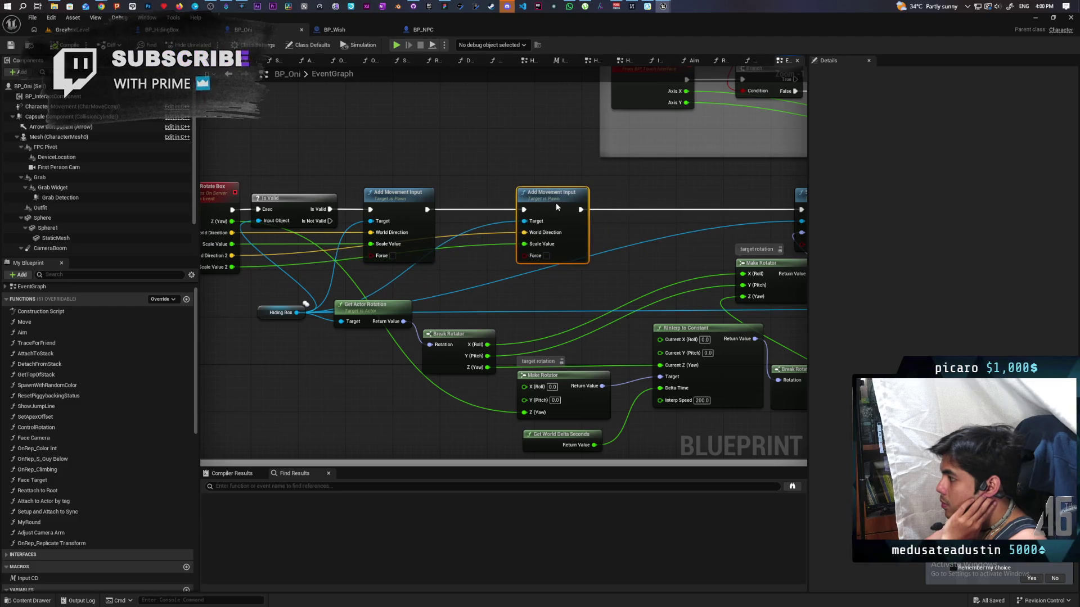
drag(449, 219, 374, 231)
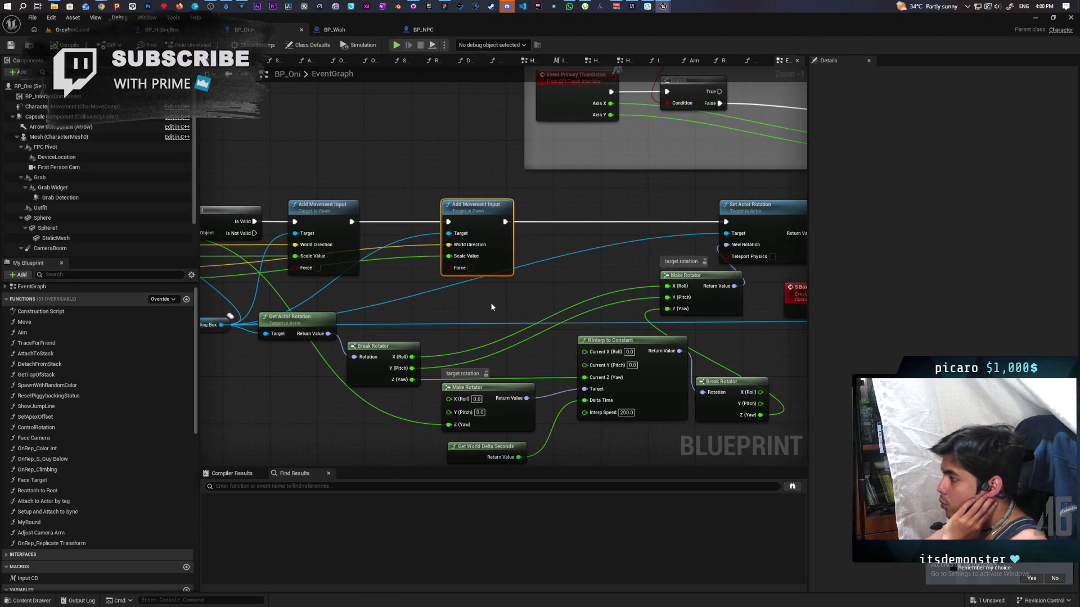
drag(511, 305, 345, 287)
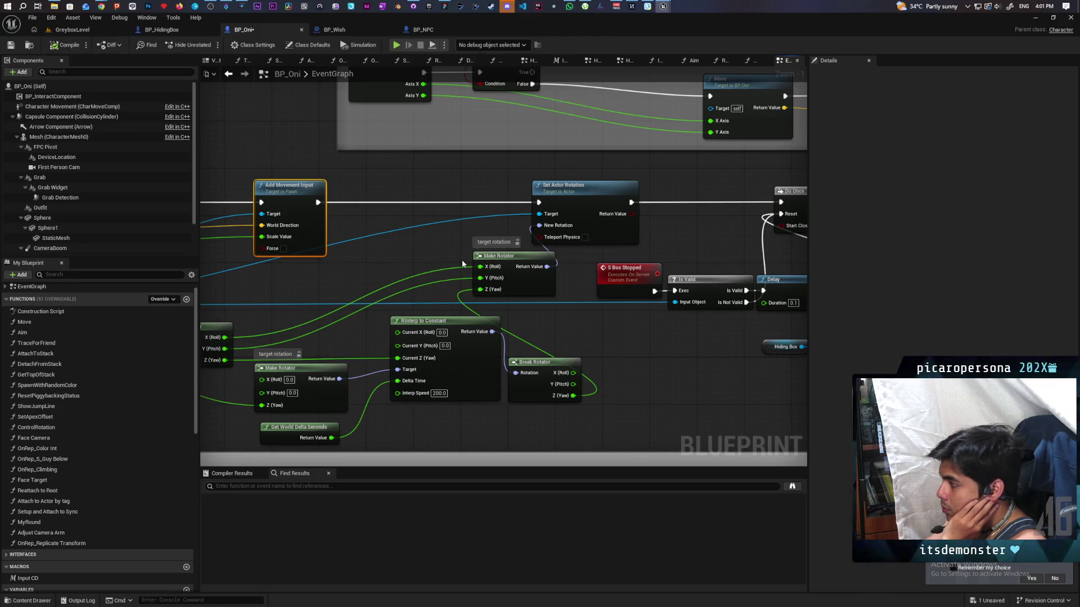
Review the Set Actor Rotation interpolation logic and select the Hiding Box variable node
click(563, 187)
drag(591, 305, 522, 307)
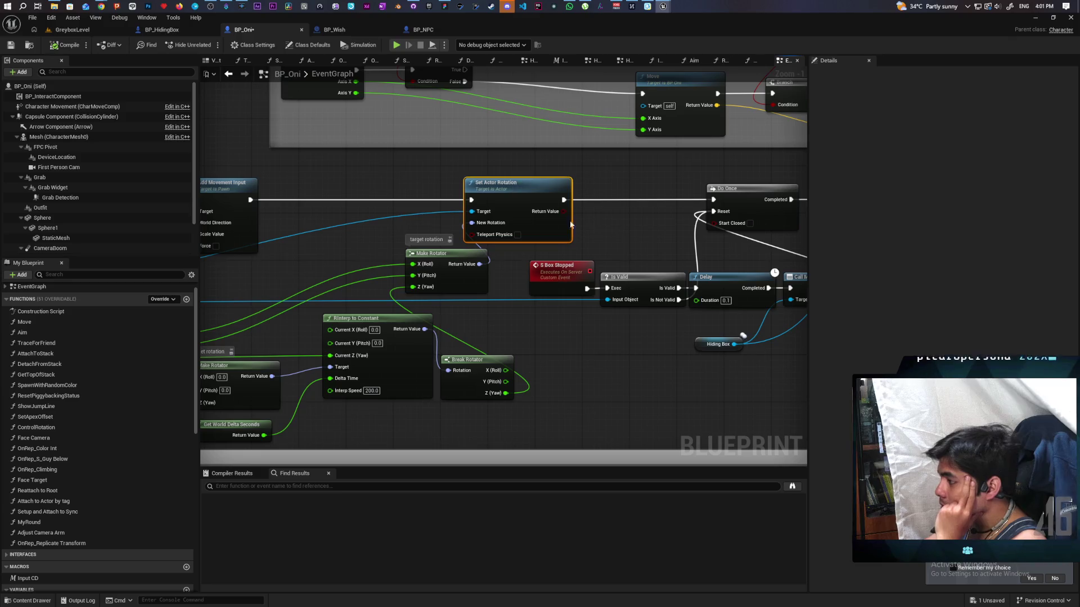
mouse_move(506, 344)
mouse_down()
mouse_move(709, 320)
mouse_move(601, 331)
mouse_up()
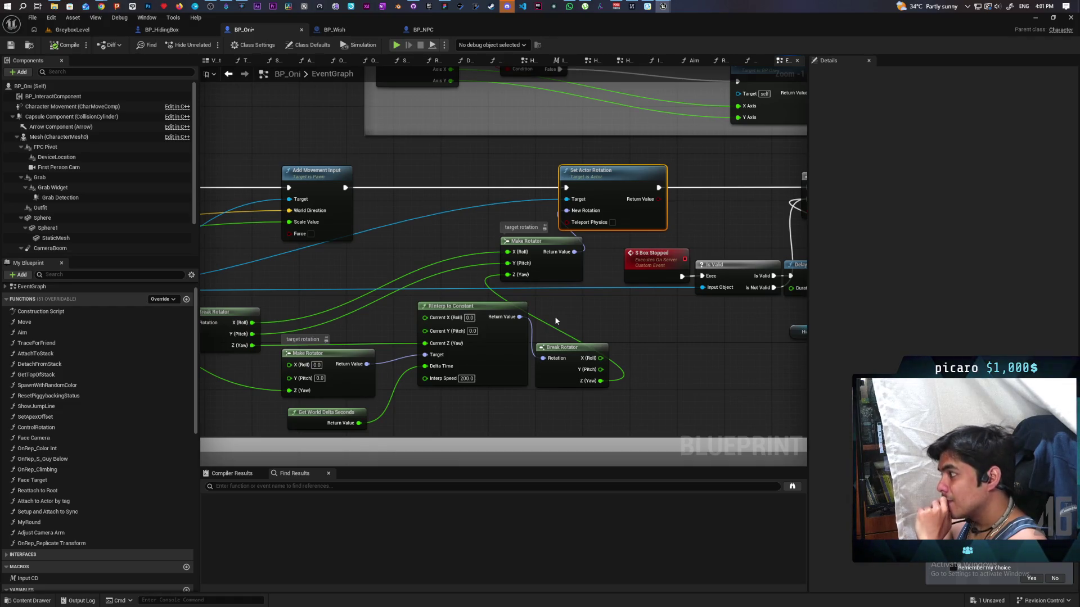
drag(565, 306, 379, 299)
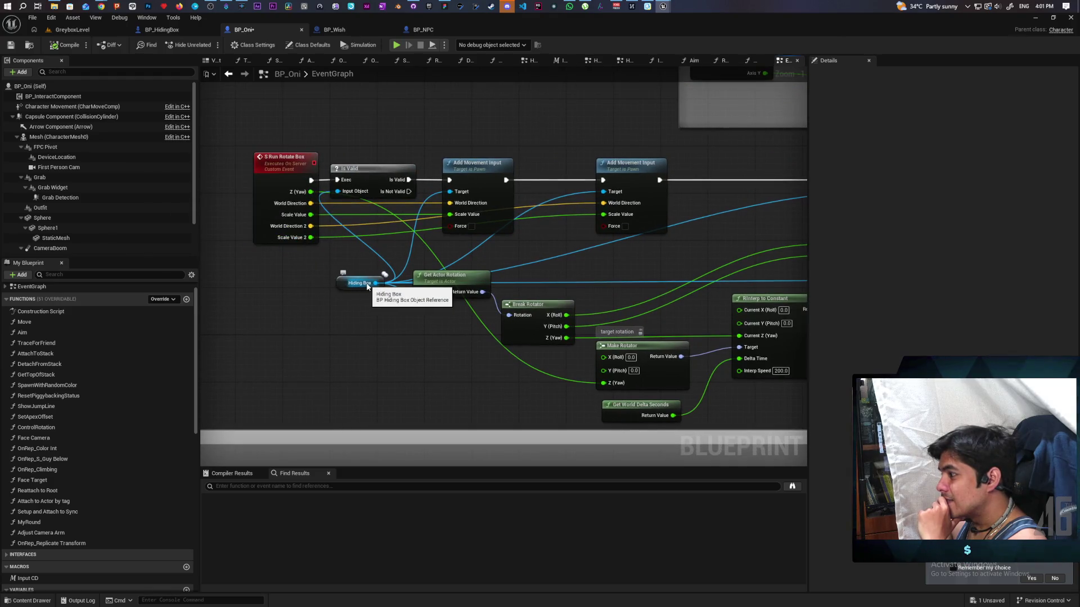
mouse_move(463, 378)
mouse_down()
mouse_move(287, 385)
mouse_move(348, 392)
mouse_up()
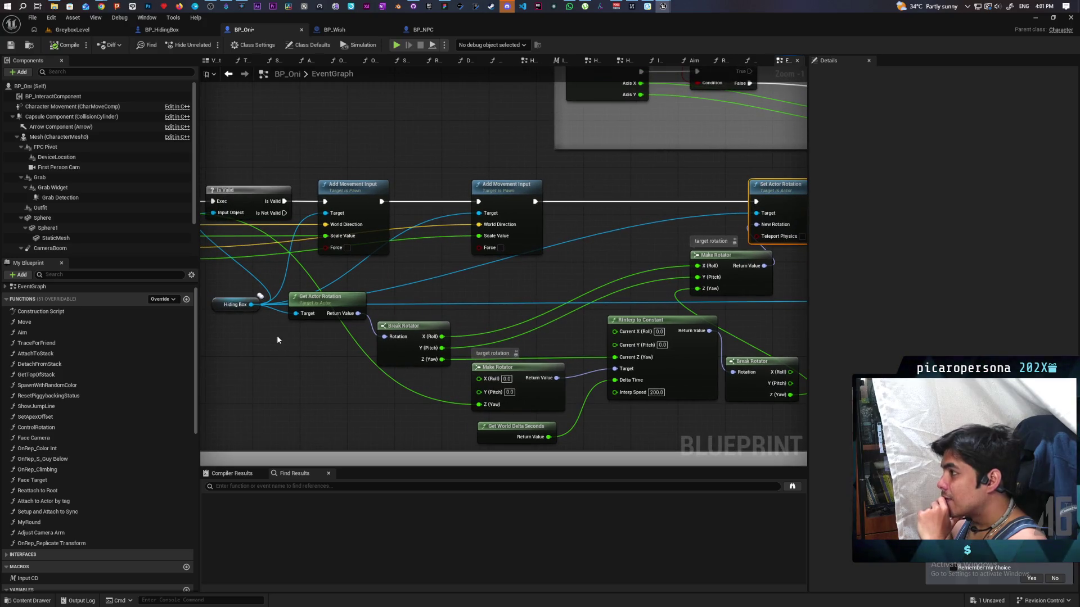
click(252, 310)
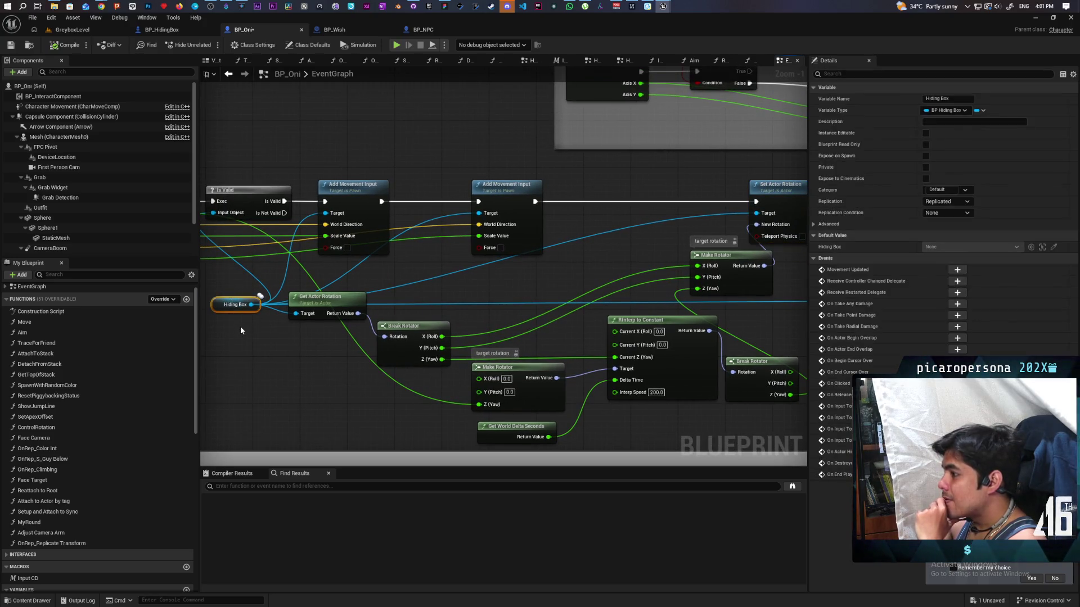
Add a Get C Pawn Gravity node from Hiding Box via 'get gravity' search and save BP_Oni
drag(251, 304, 277, 353)
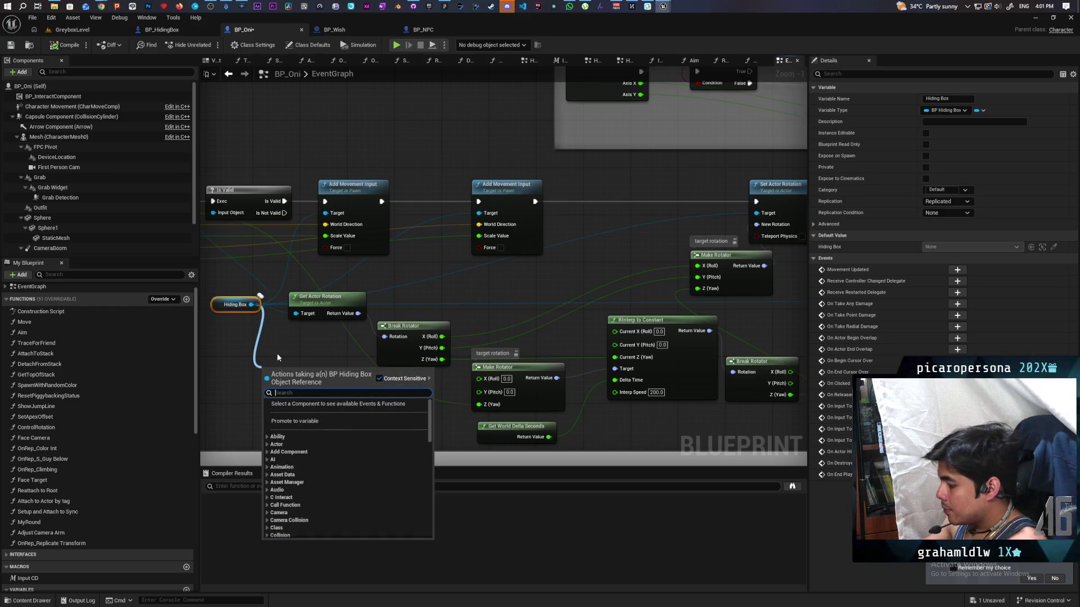
text(get gravity)
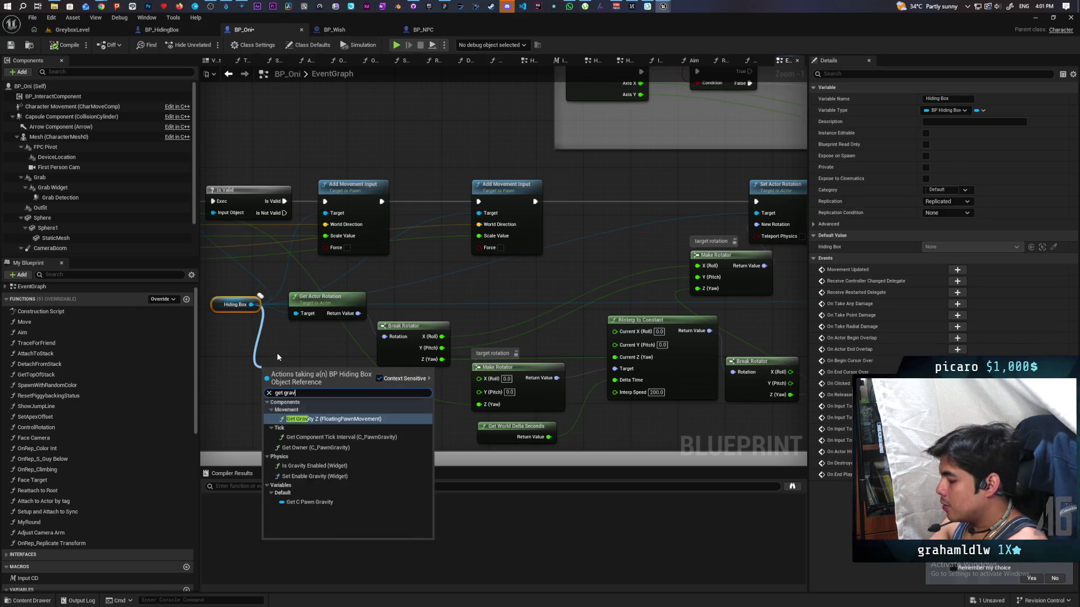
click(315, 502)
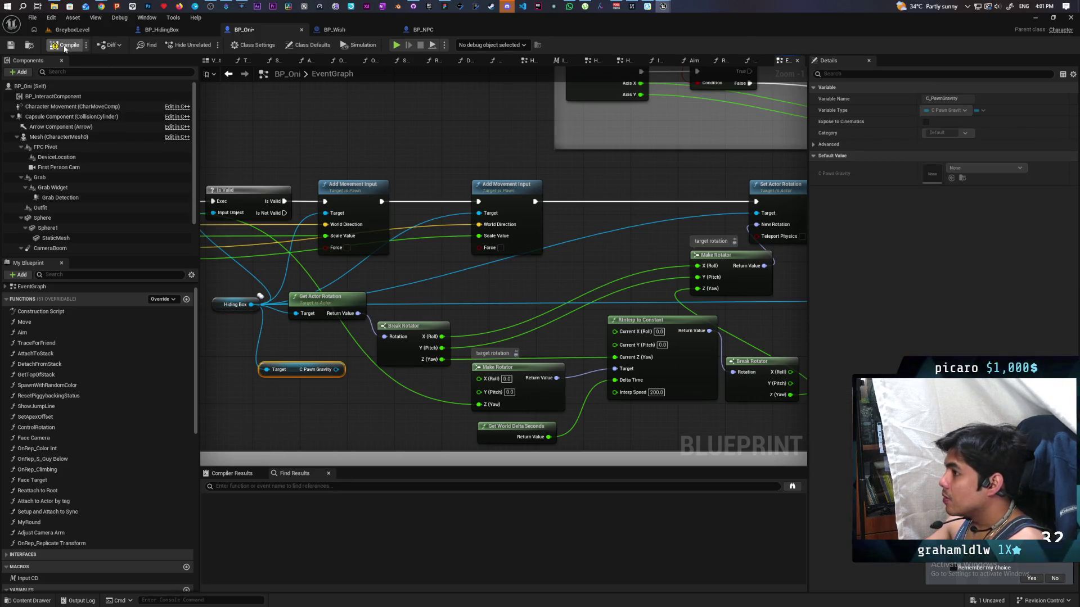
key(ctrl+s)
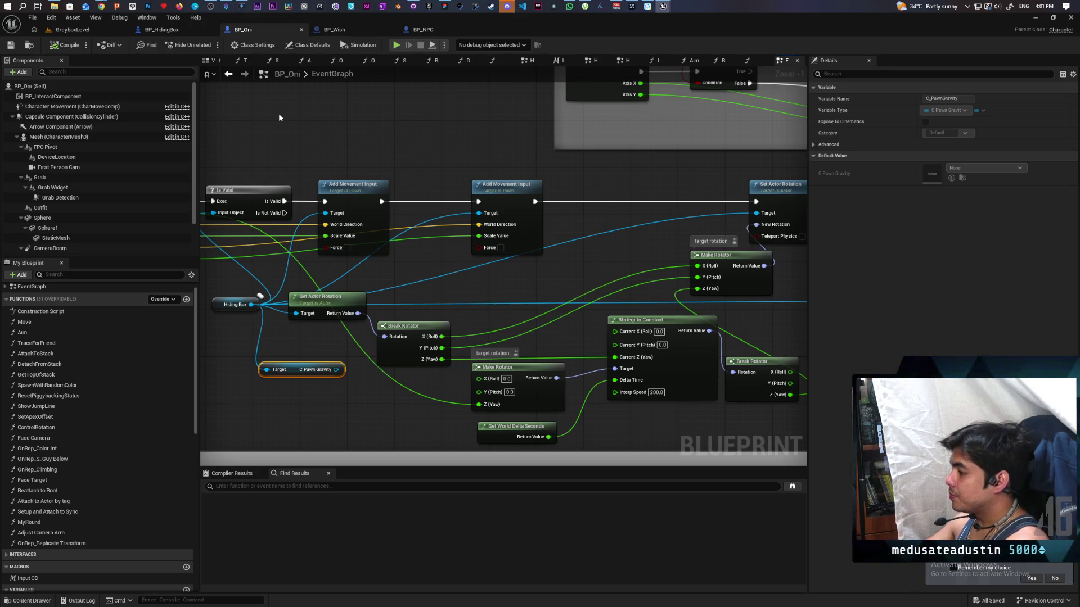
Select the Break Rotator node, then bring the C_PawnGravity window back to front
mouse_move(663, 7)
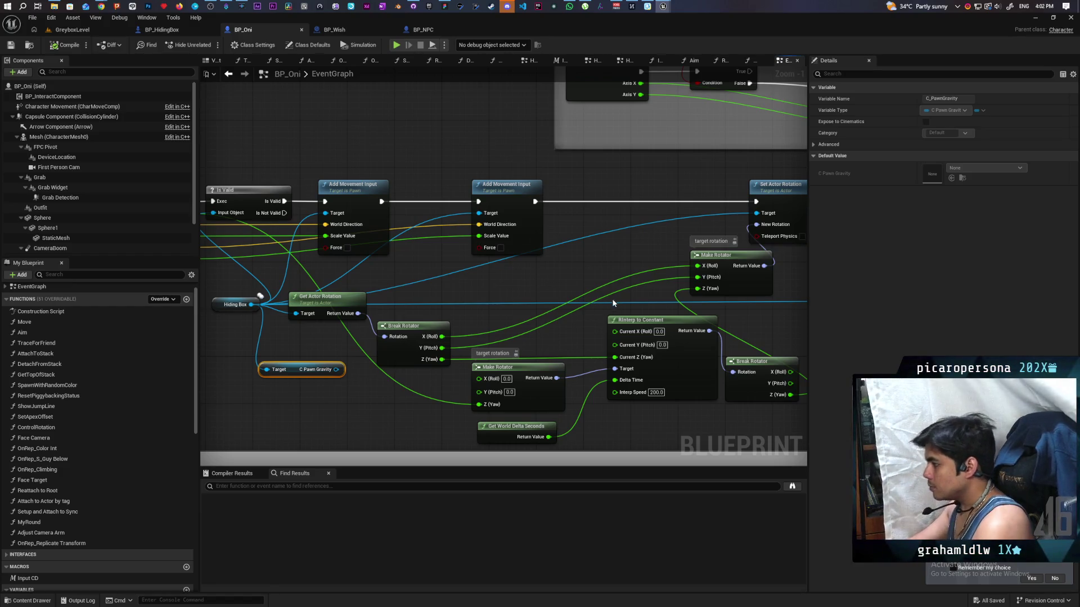
drag(623, 316, 547, 294)
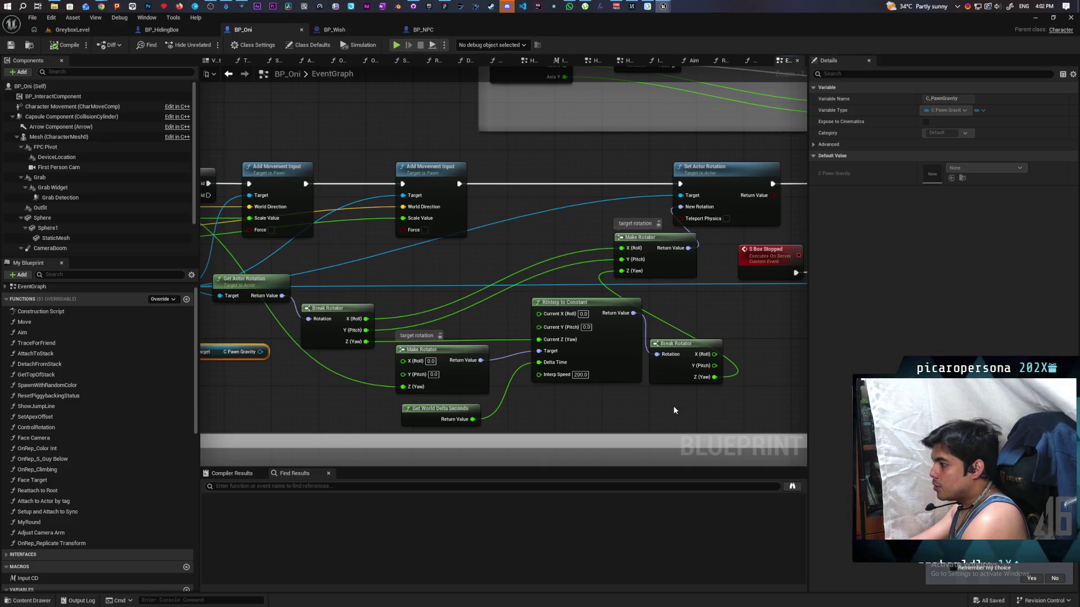
click(684, 363)
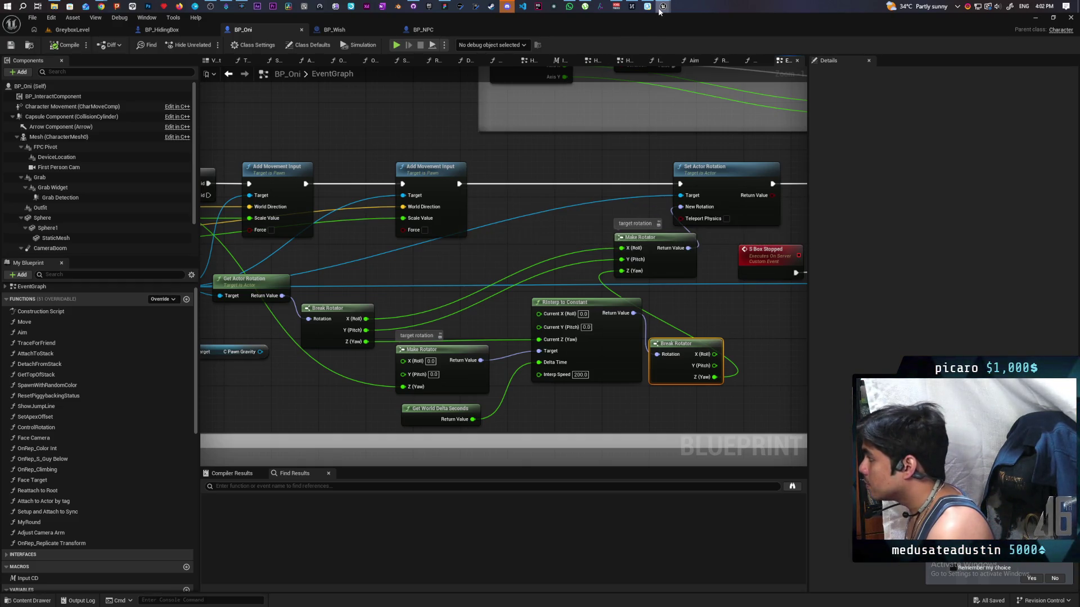
click(694, 36)
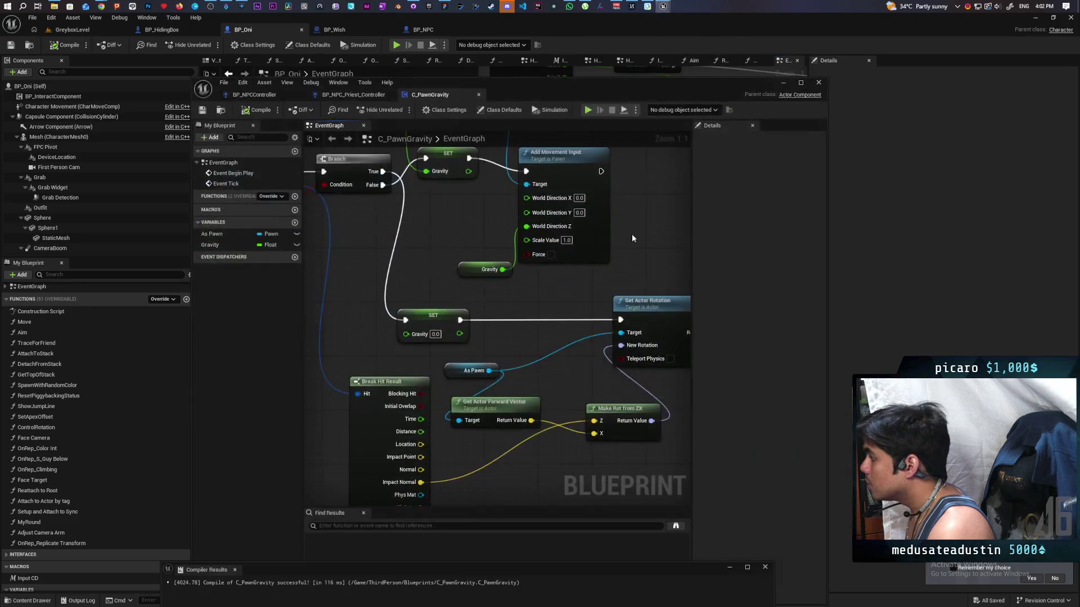
Duplicate Gravity into a new float variable Z Rot, compile and save C_PawnGravity, then minimize it
right_click(211, 246)
click(241, 313)
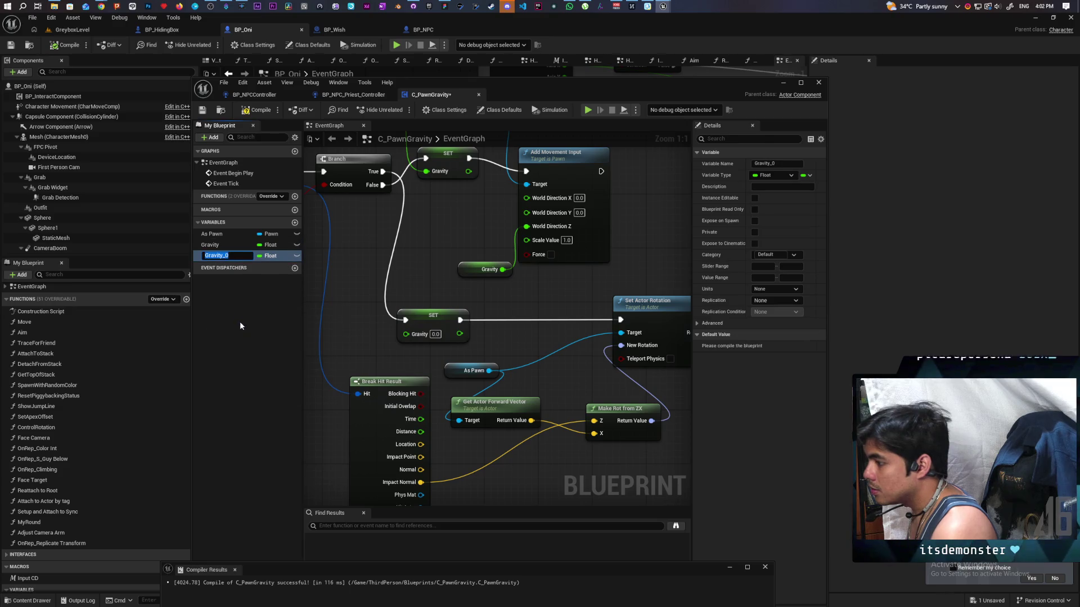
text(Z)
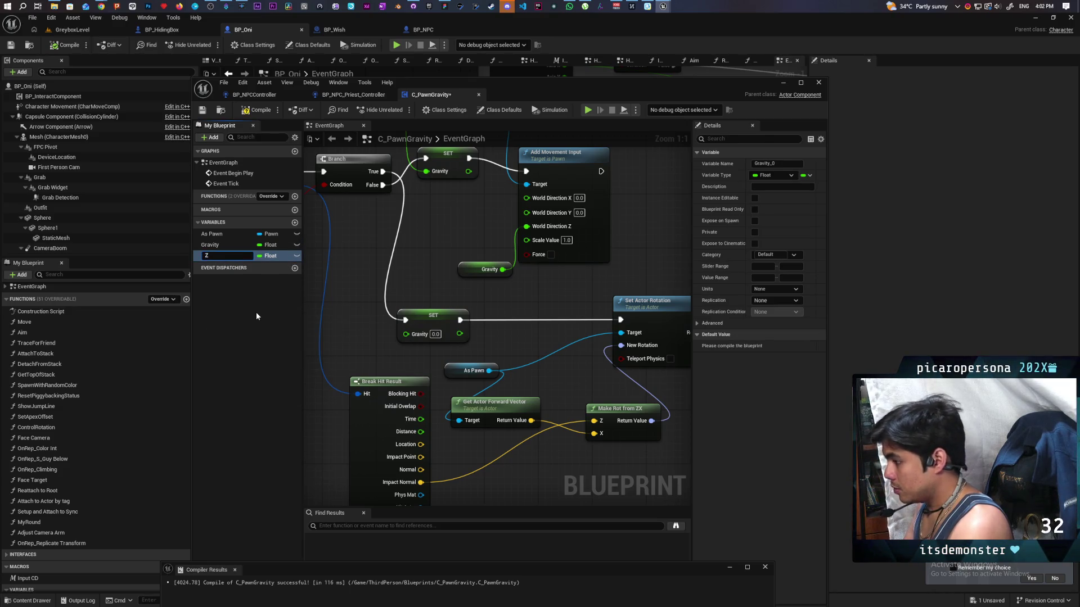
text( Rot)
key(Return)
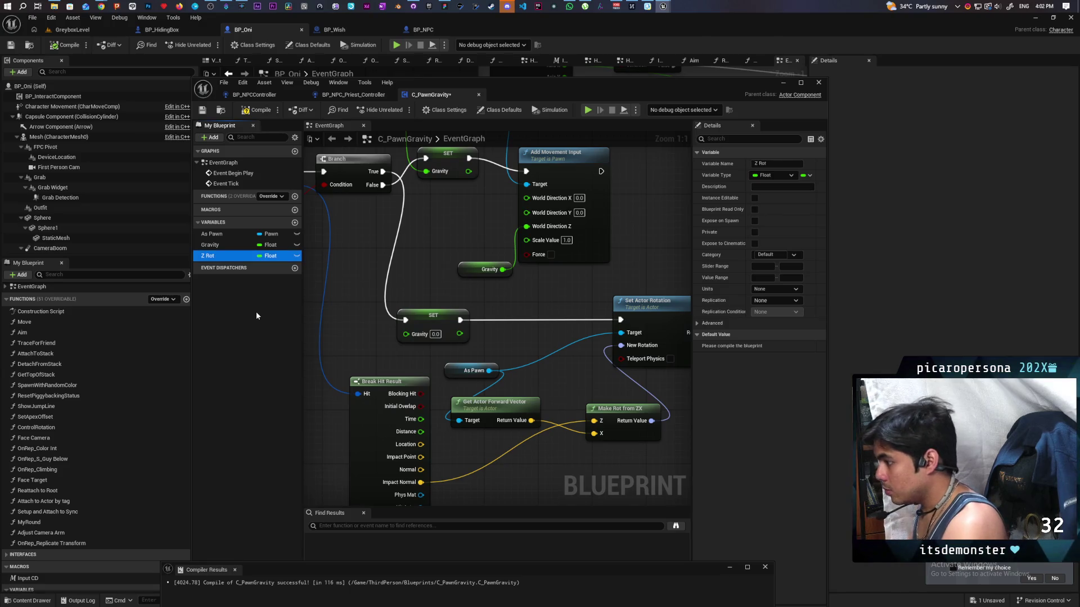
click(256, 111)
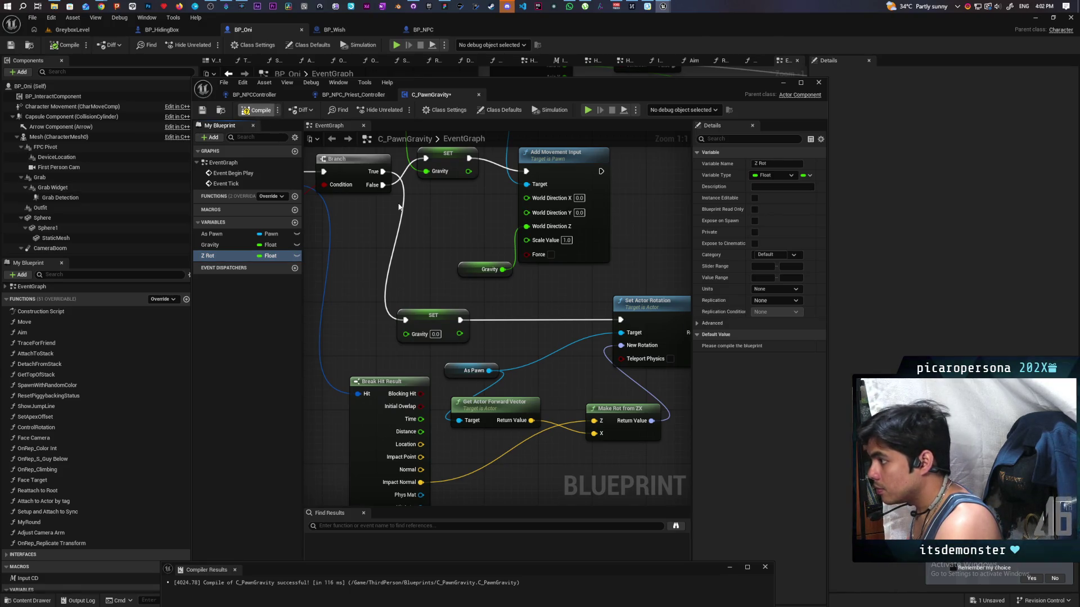
key(ctrl+s)
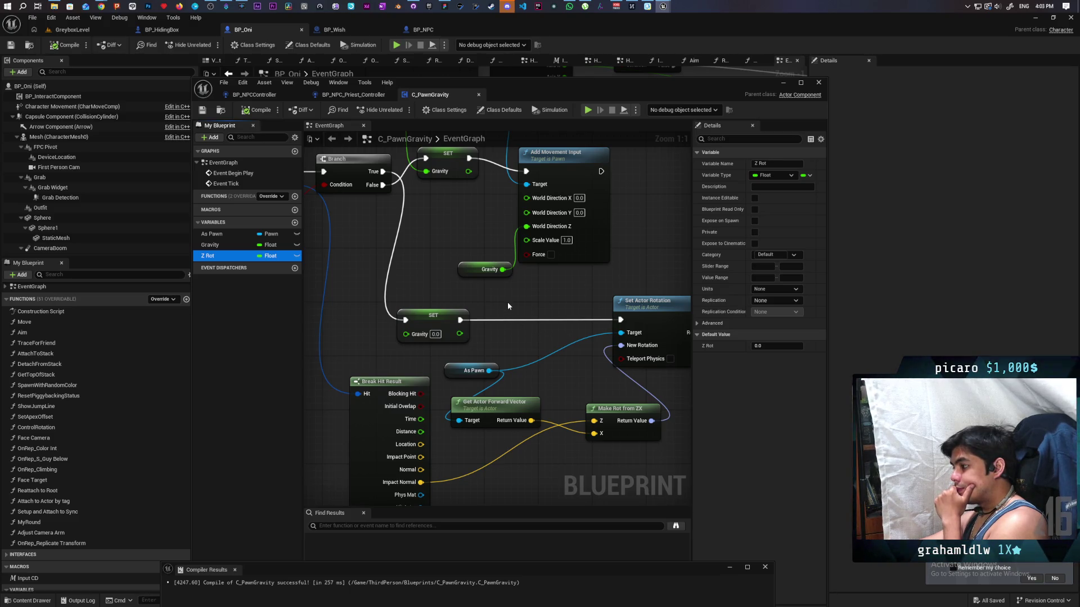
mouse_move(507, 305)
mouse_down()
mouse_move(503, 337)
mouse_move(542, 385)
mouse_up()
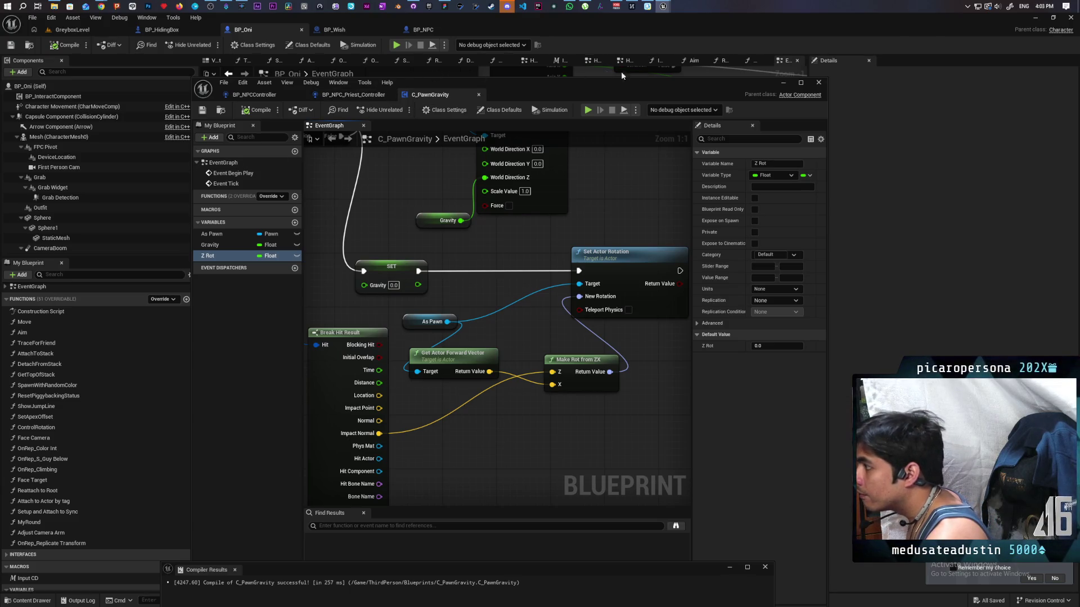
click(785, 83)
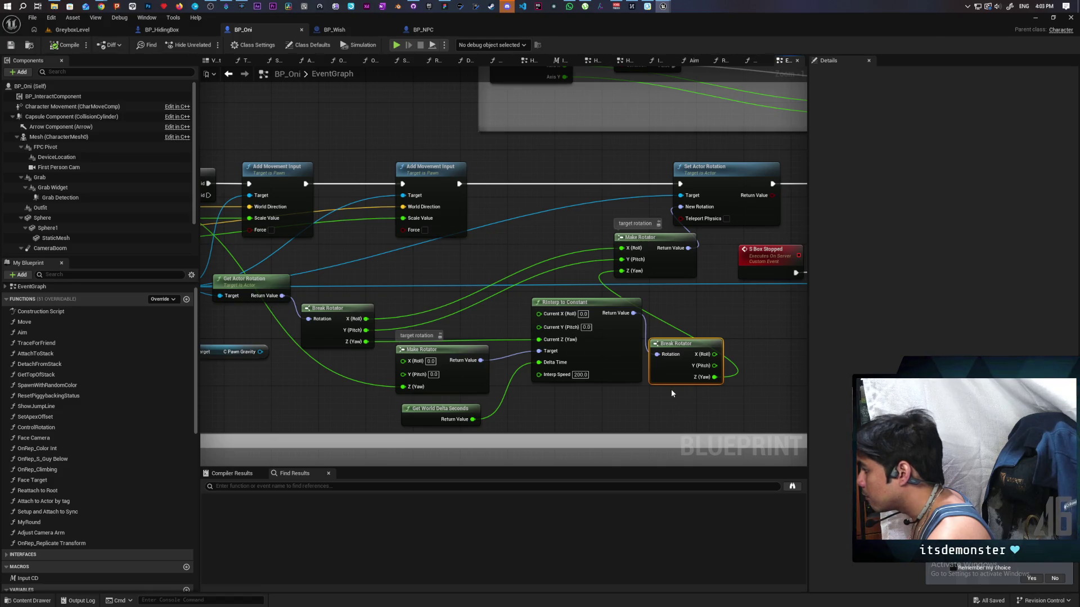
Add SET Z Rot from C Pawn Gravity, feed it Break Rotator's yaw, and splice it before Set Actor Rotation
drag(716, 386, 623, 395)
drag(248, 318, 430, 293)
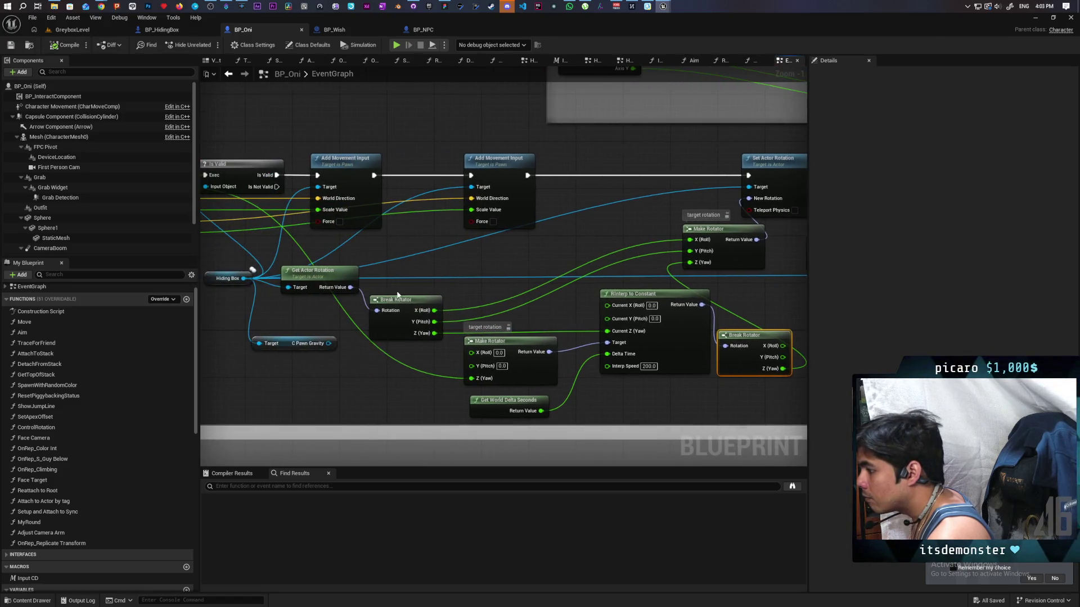
drag(329, 344, 360, 369)
text(set z)
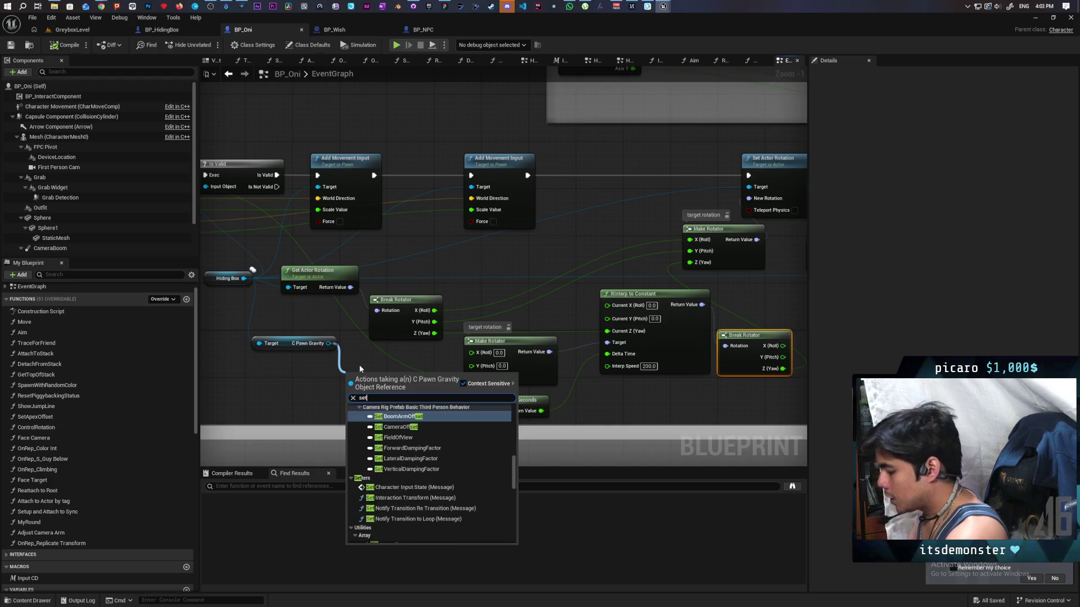
key(Return)
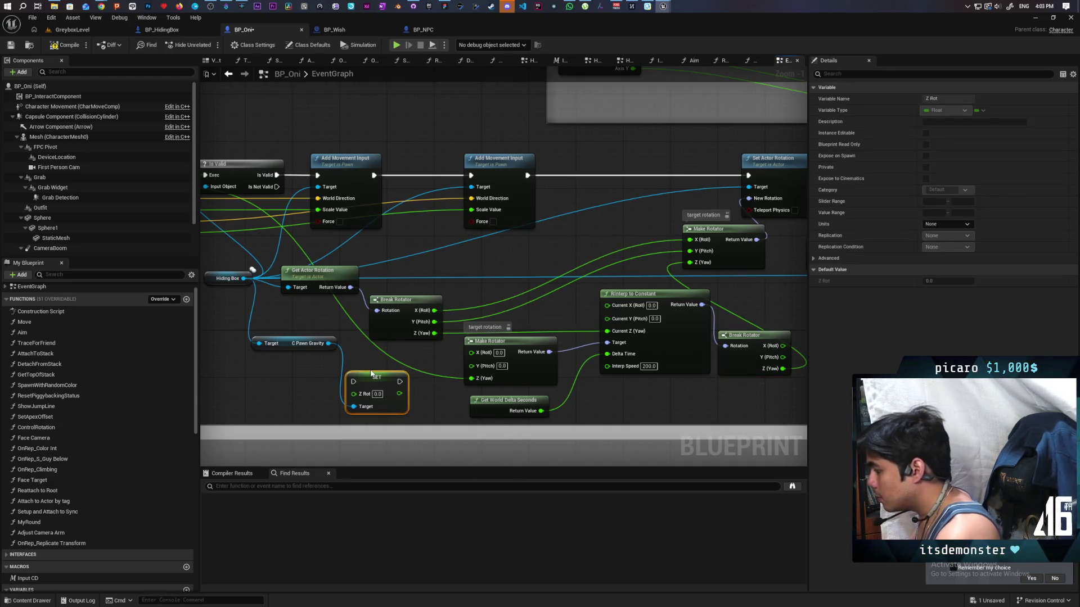
mouse_move(378, 378)
mouse_down()
mouse_move(626, 178)
mouse_move(661, 171)
mouse_up()
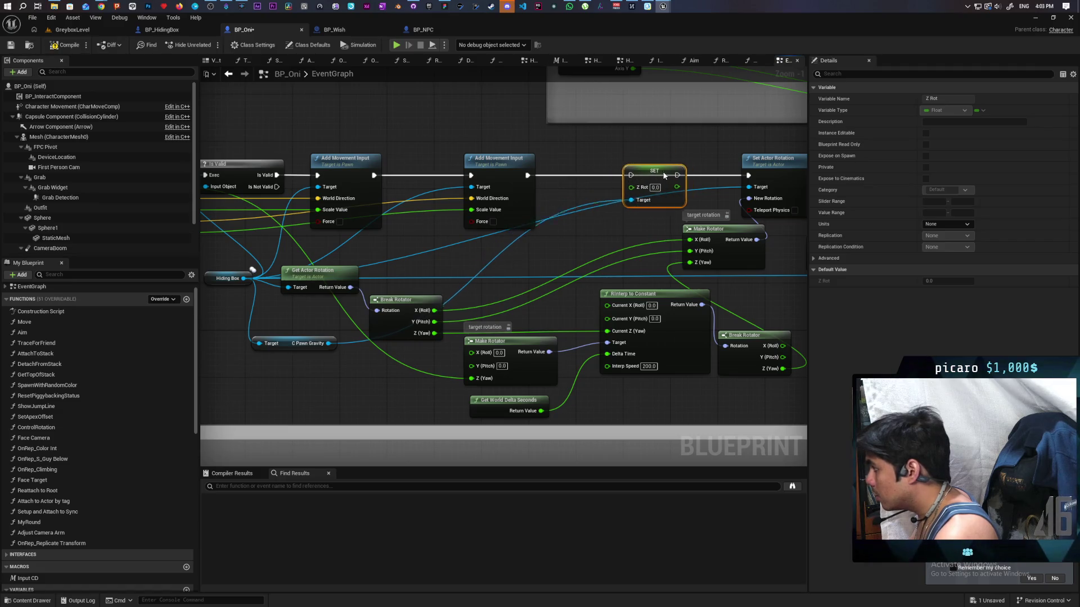
drag(784, 369, 628, 187)
drag(517, 175, 626, 174)
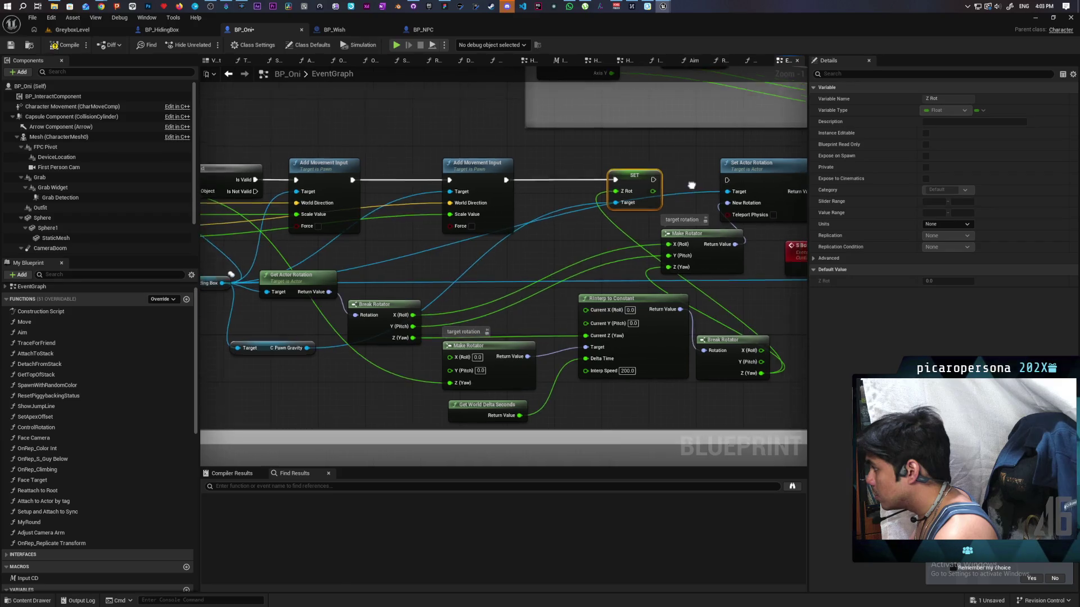
mouse_move(474, 227)
mouse_down()
mouse_move(790, 225)
mouse_move(548, 227)
mouse_up()
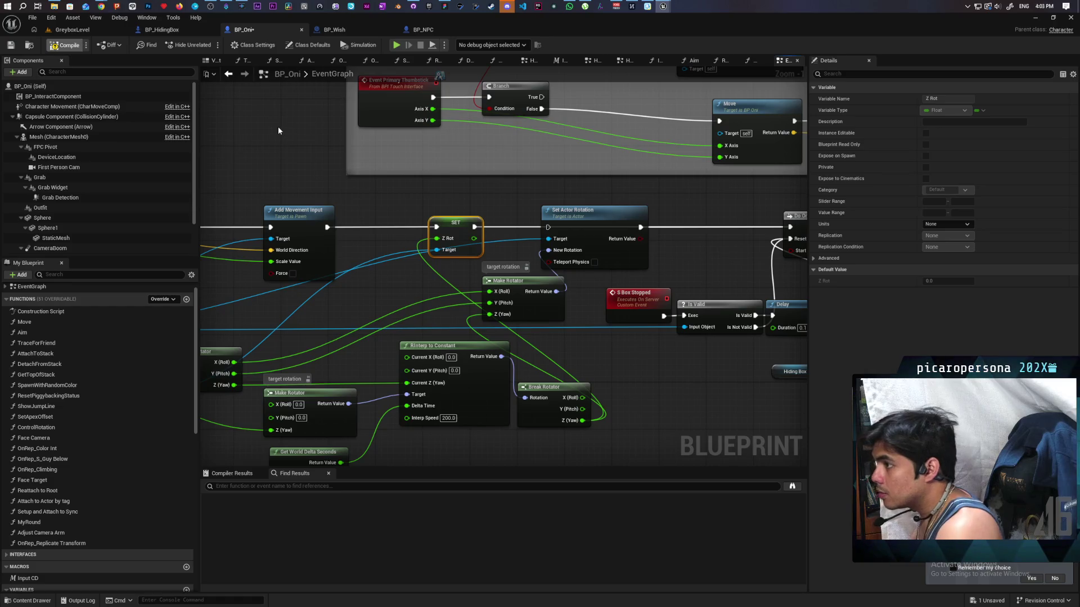
click(77, 31)
Playtest GreyboxLevel, walking up to the Box and circling it, then stop with Shift+F1
click(211, 46)
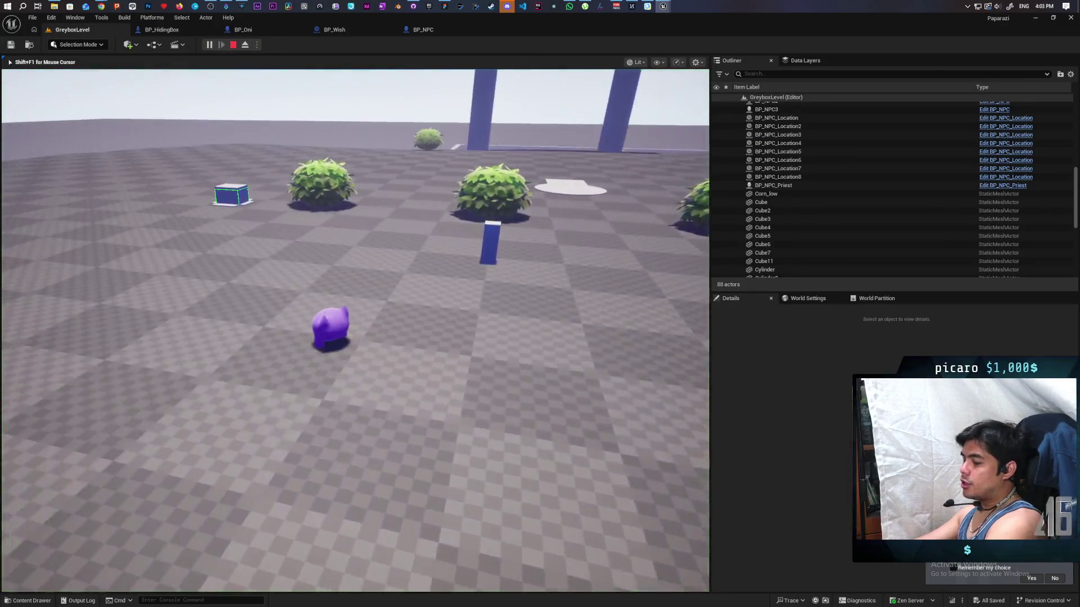
key(w)
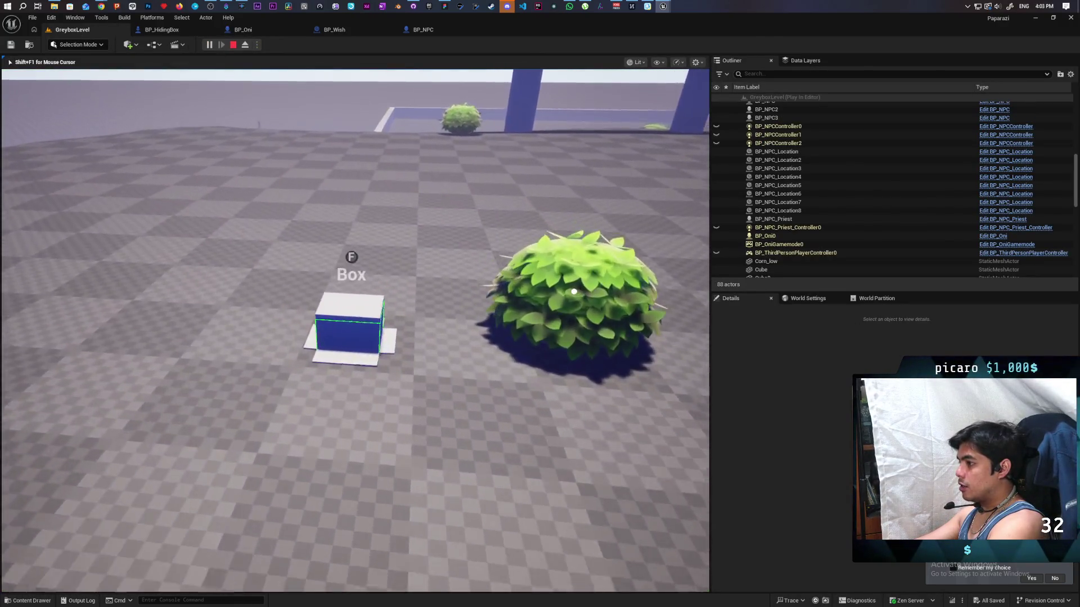
key(a)
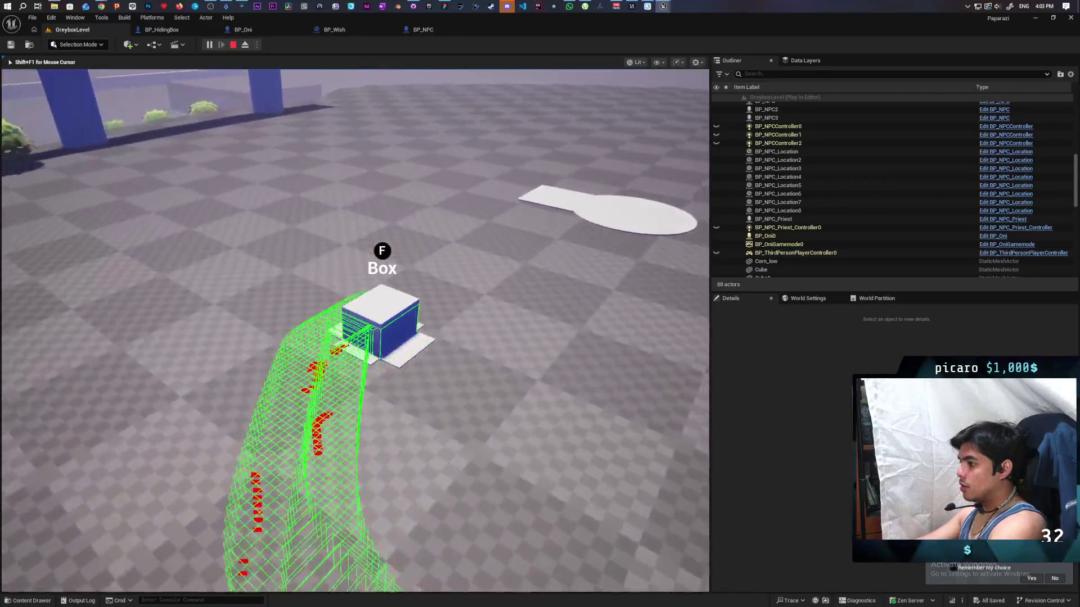
key(a)
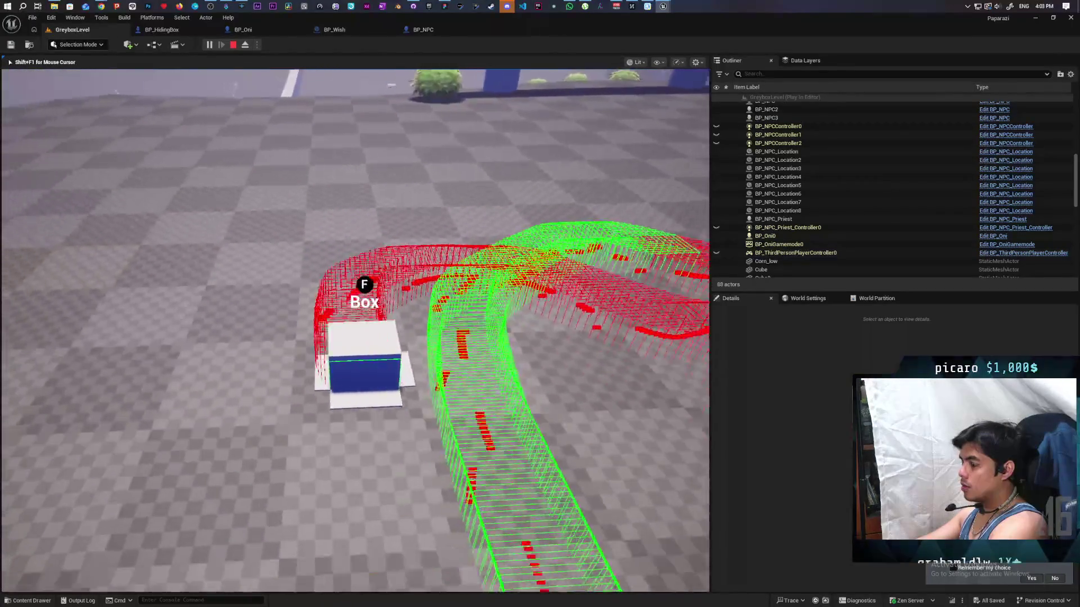
key(a)
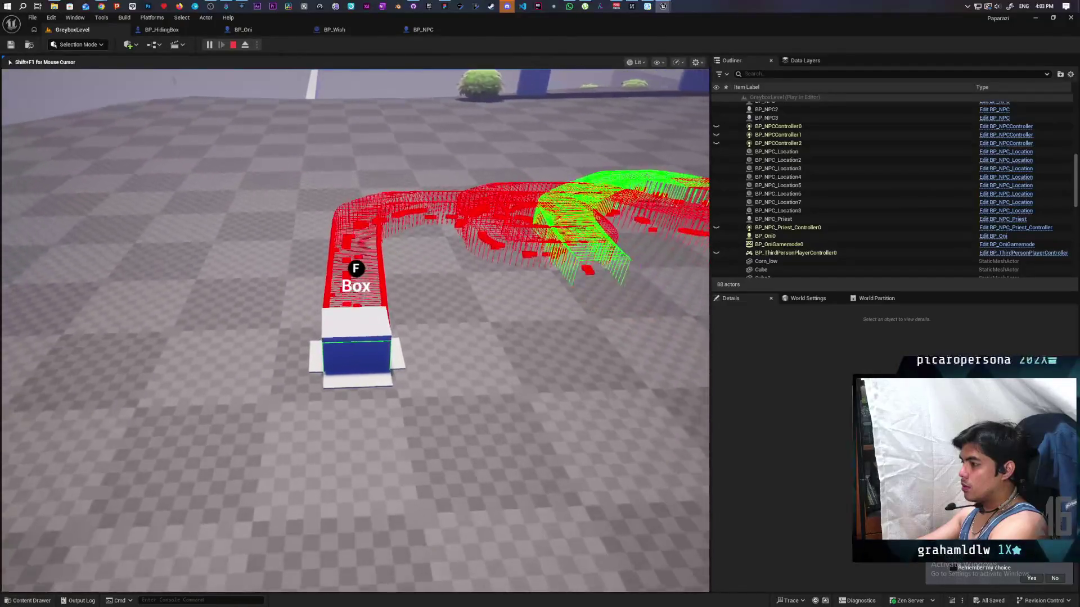
key(a)
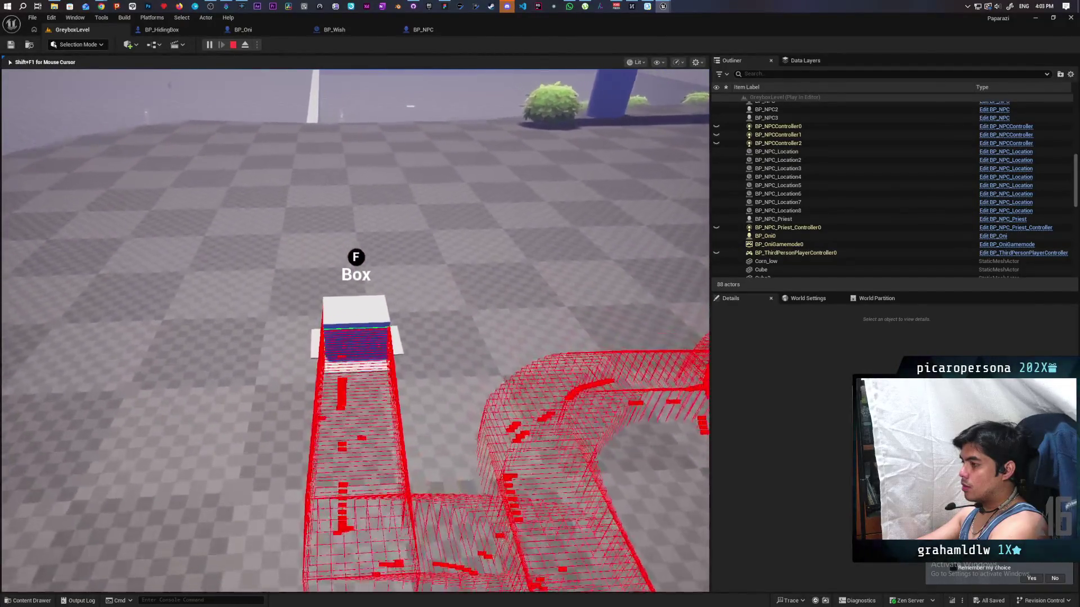
key(shift+F1)
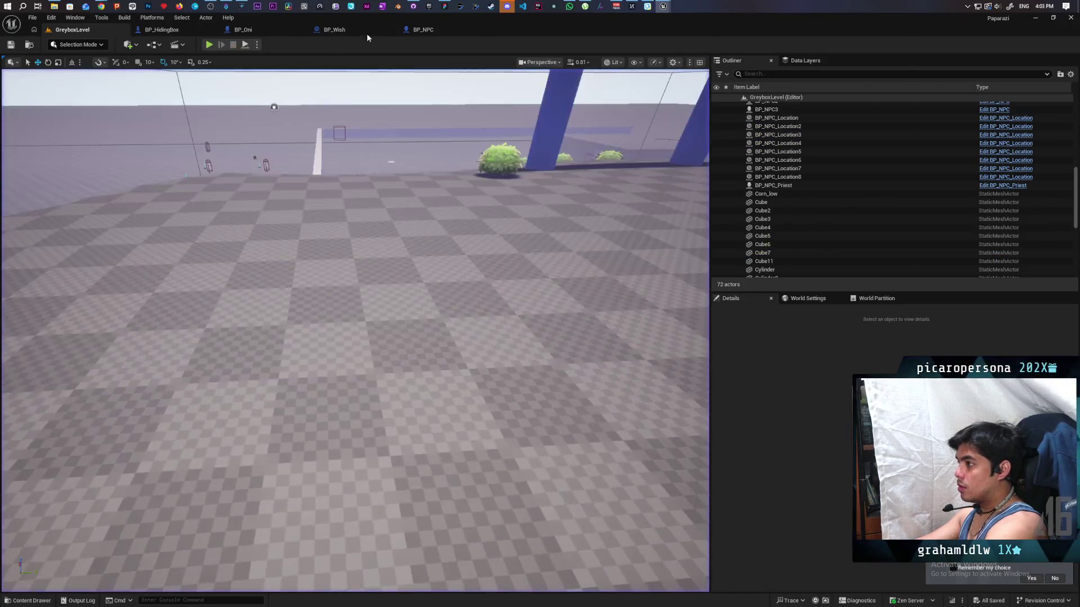
Look through the BP_NPC, BP_Wish, BP_HidingBox and BP_Oni tabs, then bring C_PawnGravity forward
click(413, 31)
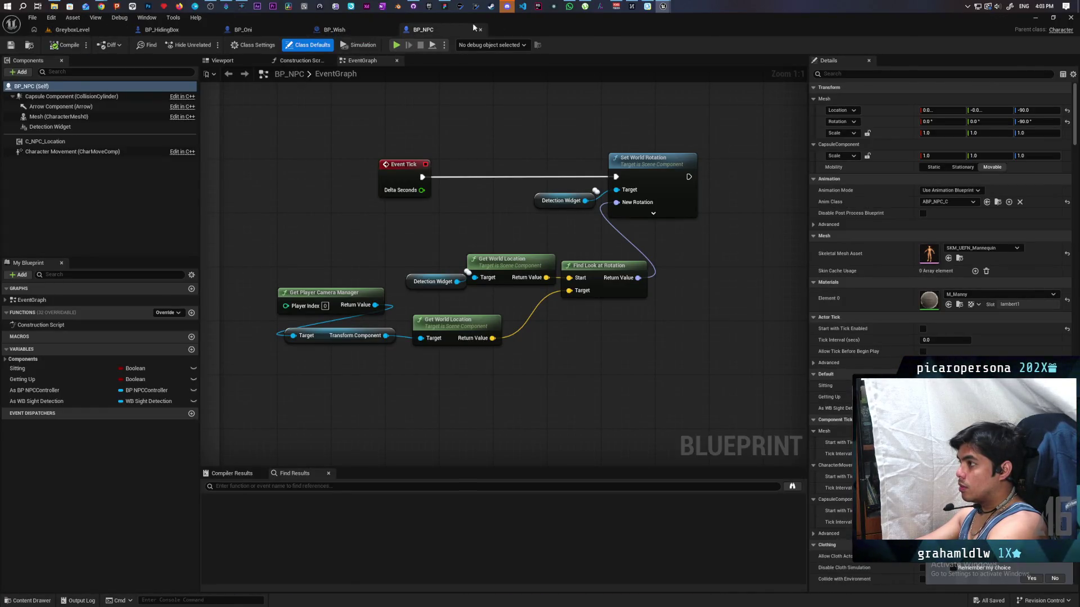
click(90, 29)
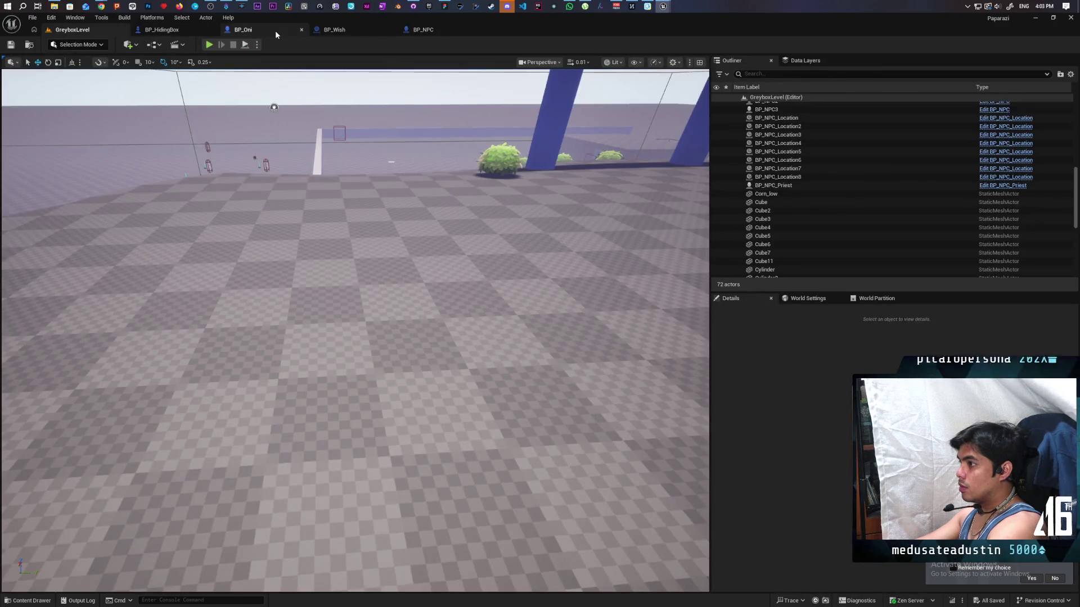
click(275, 31)
click(341, 31)
click(172, 32)
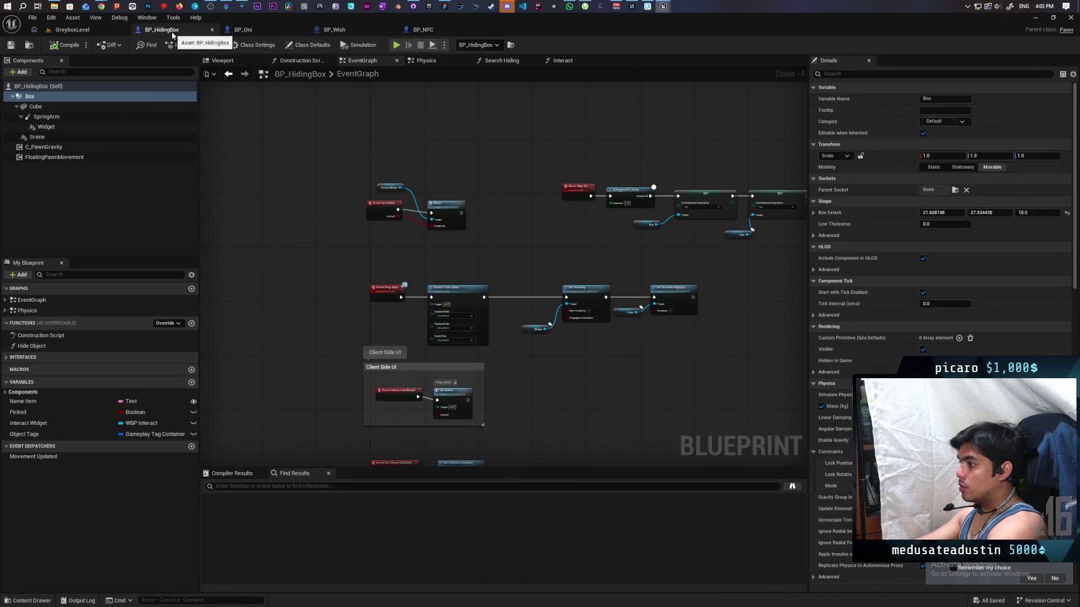
click(284, 31)
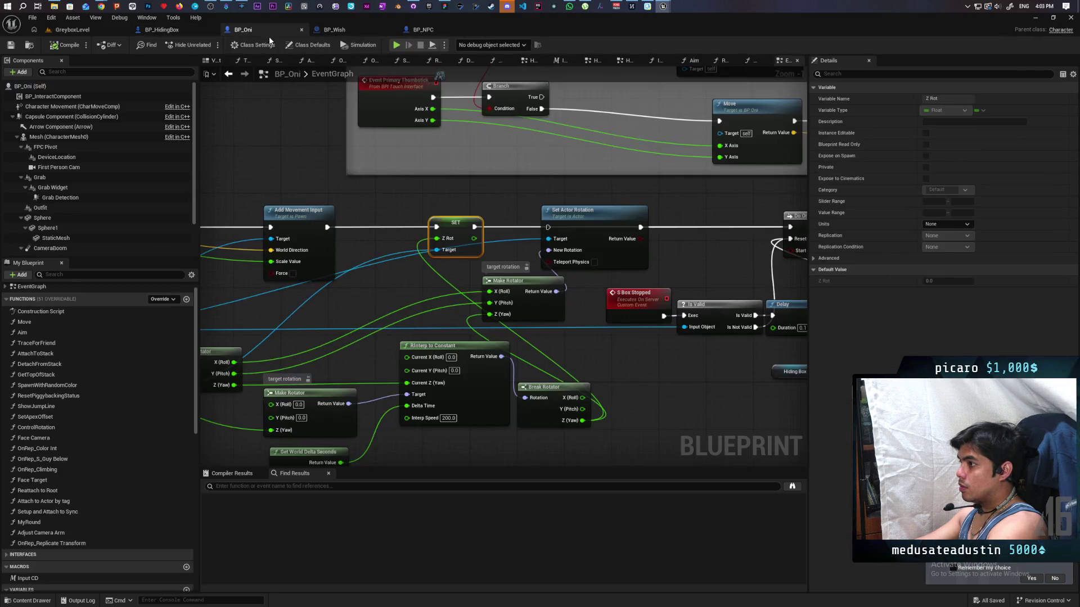
mouse_move(665, 8)
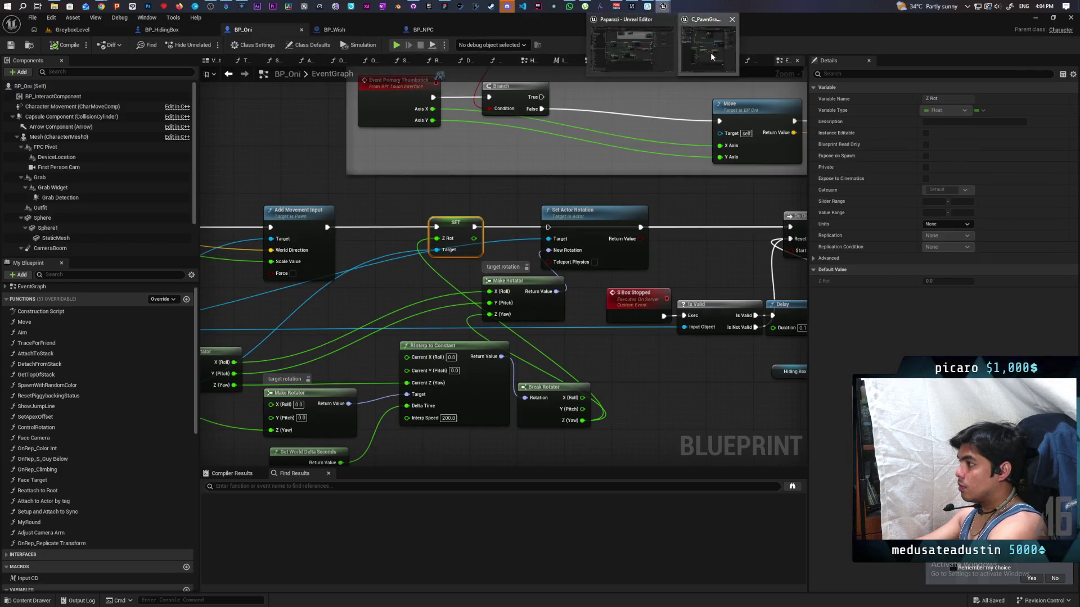
click(710, 52)
Place a Z Rot getter near Make Rot from ZX and unlink it from New Rotation
mouse_move(528, 335)
mouse_down()
mouse_move(501, 357)
mouse_move(501, 315)
mouse_move(473, 299)
mouse_up()
drag(208, 255, 417, 454)
click(427, 441)
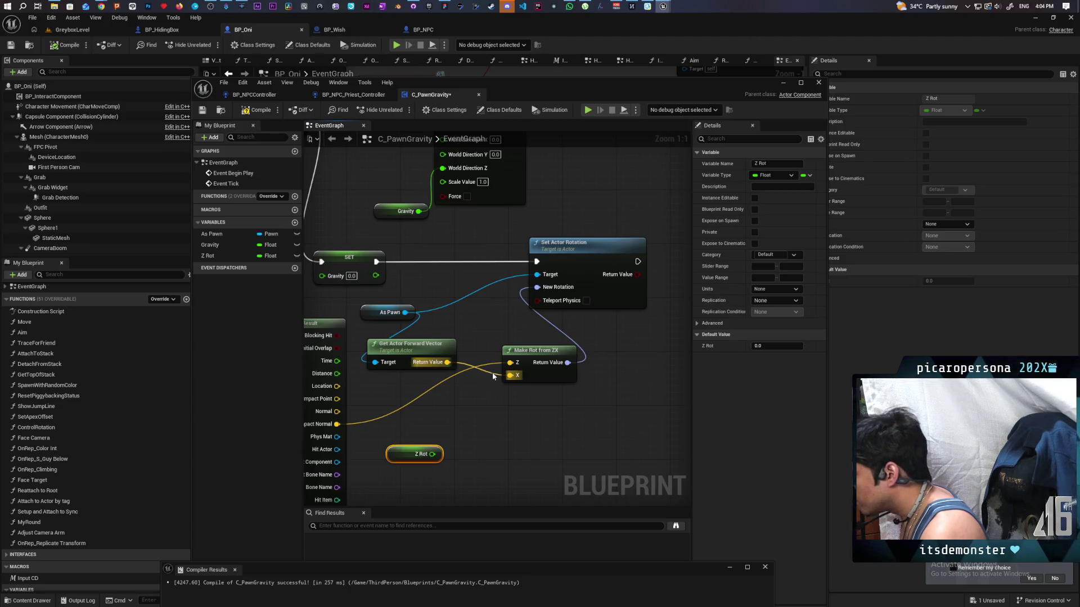
mouse_move(503, 402)
mouse_down()
mouse_move(558, 371)
mouse_move(512, 378)
mouse_up()
mouse_move(374, 425)
mouse_down()
mouse_move(517, 384)
mouse_move(509, 382)
mouse_up()
drag(546, 241, 628, 236)
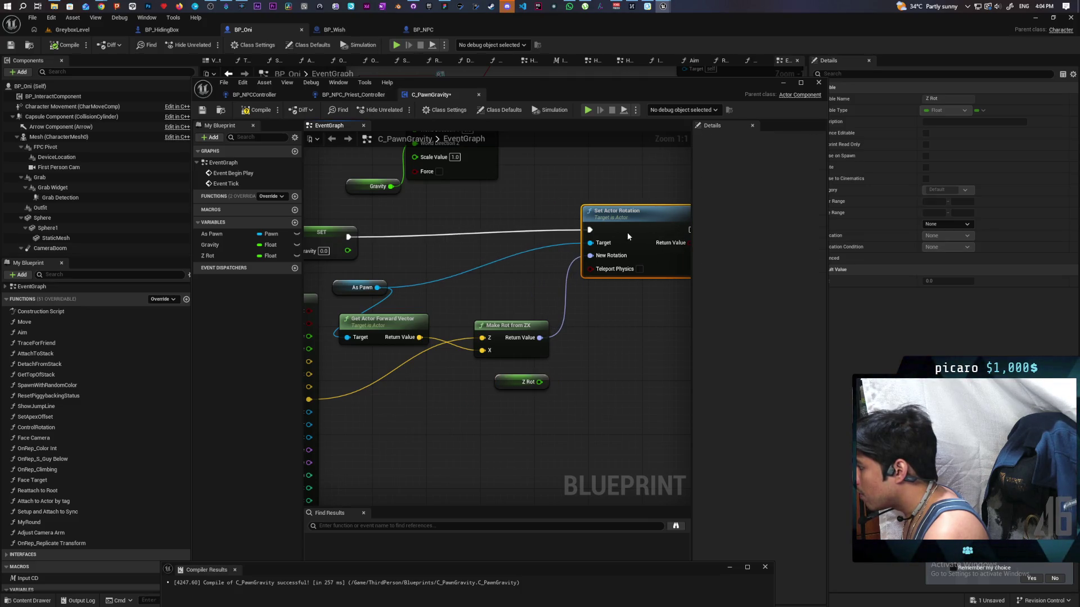
alt+click(566, 298)
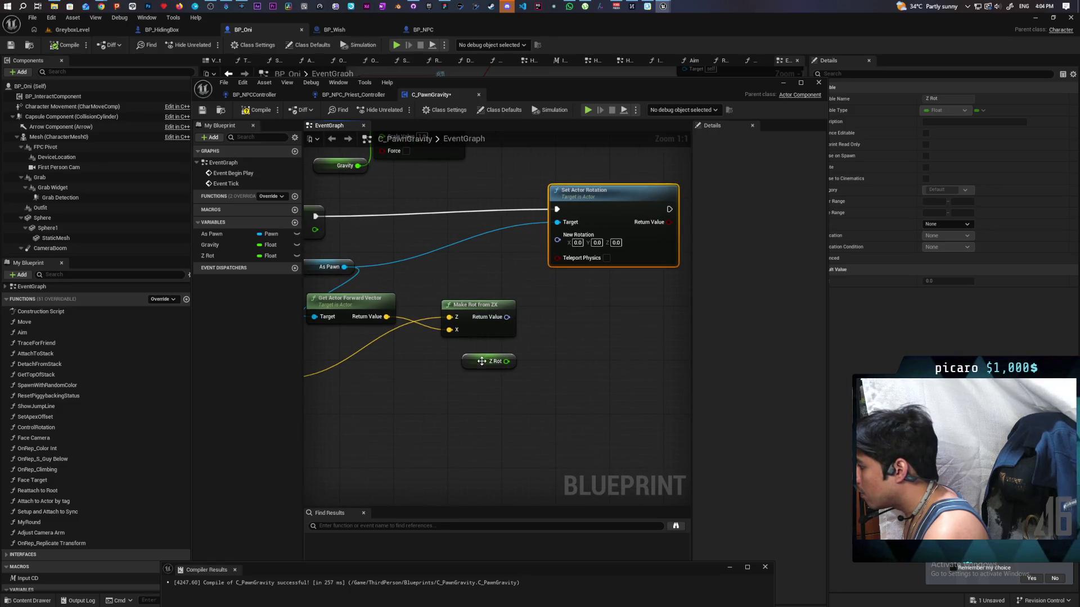
drag(481, 361, 482, 382)
Split both rotator pins, wiring ZX roll and pitch across and Z Rot into yaw
right_click(505, 317)
click(534, 346)
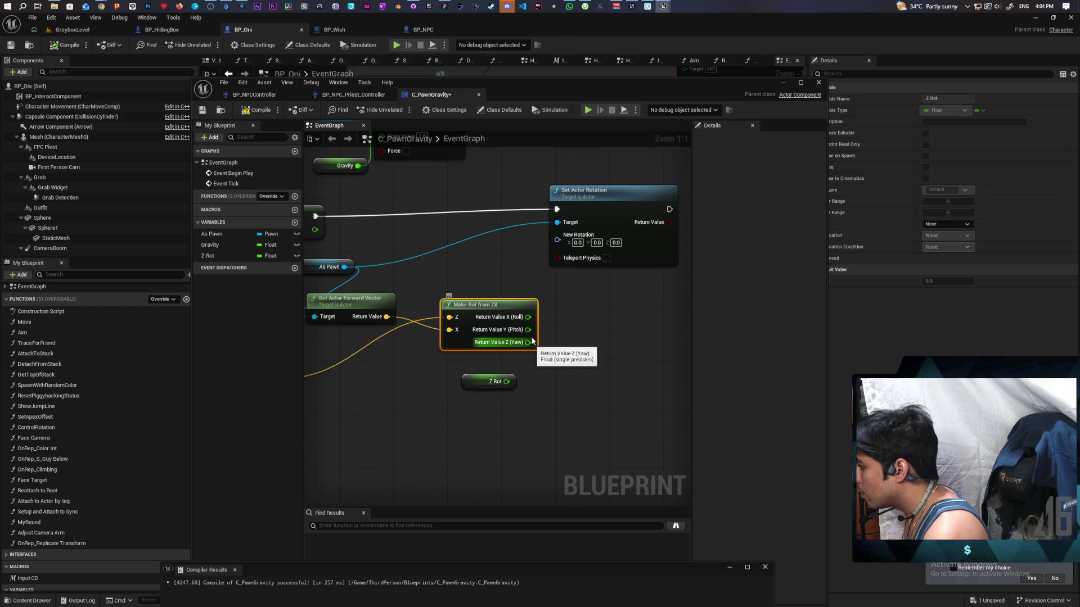
right_click(557, 239)
click(591, 273)
drag(527, 317, 557, 235)
drag(527, 329, 557, 249)
drag(506, 382, 557, 260)
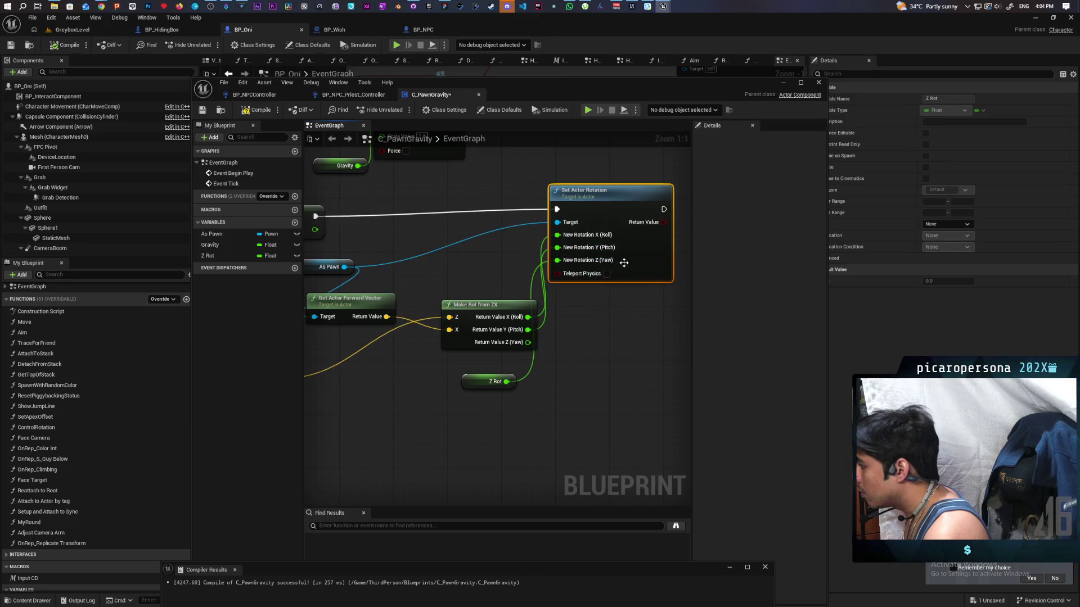
drag(629, 261, 663, 261)
Compile C_PawnGravity, minimize its window, and start a play-in-editor test with Alt+P
click(260, 109)
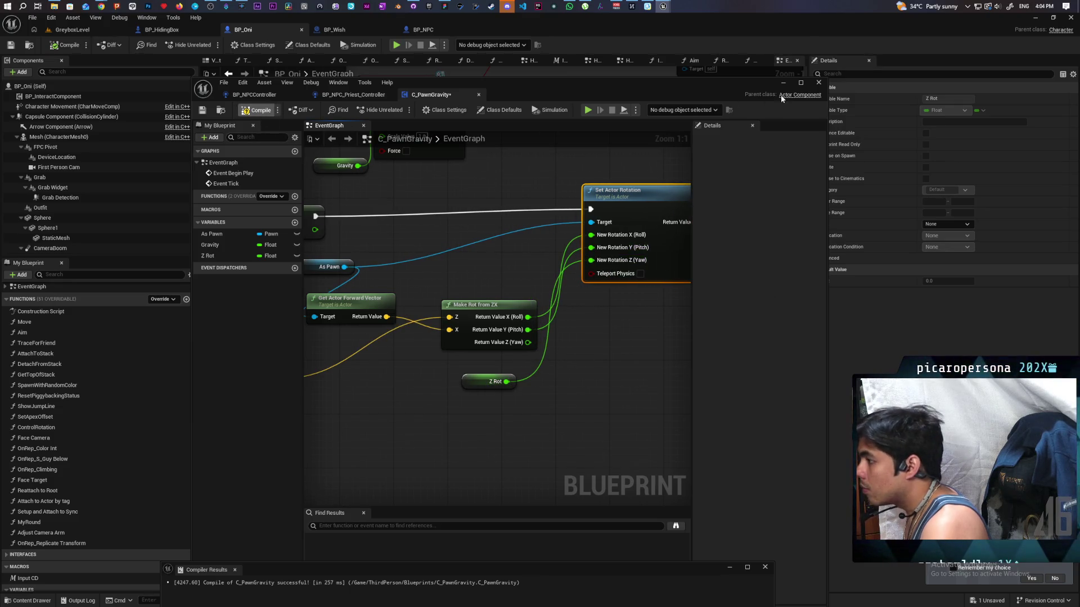
click(783, 83)
key(alt+p)
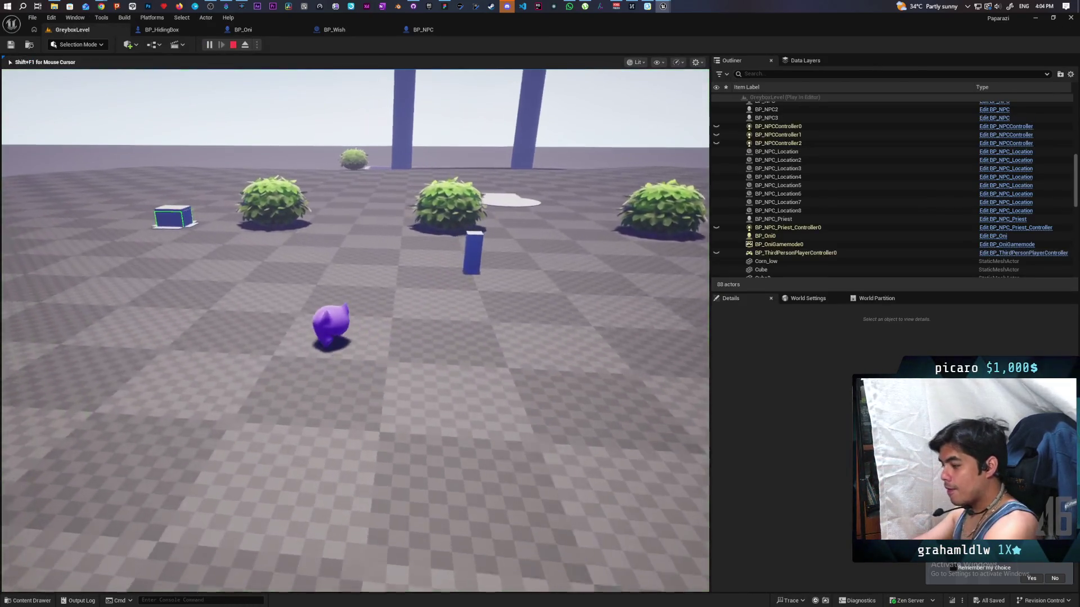
Walk the character to the Box and watch the red debug traces, then stop with Esc
key(w)
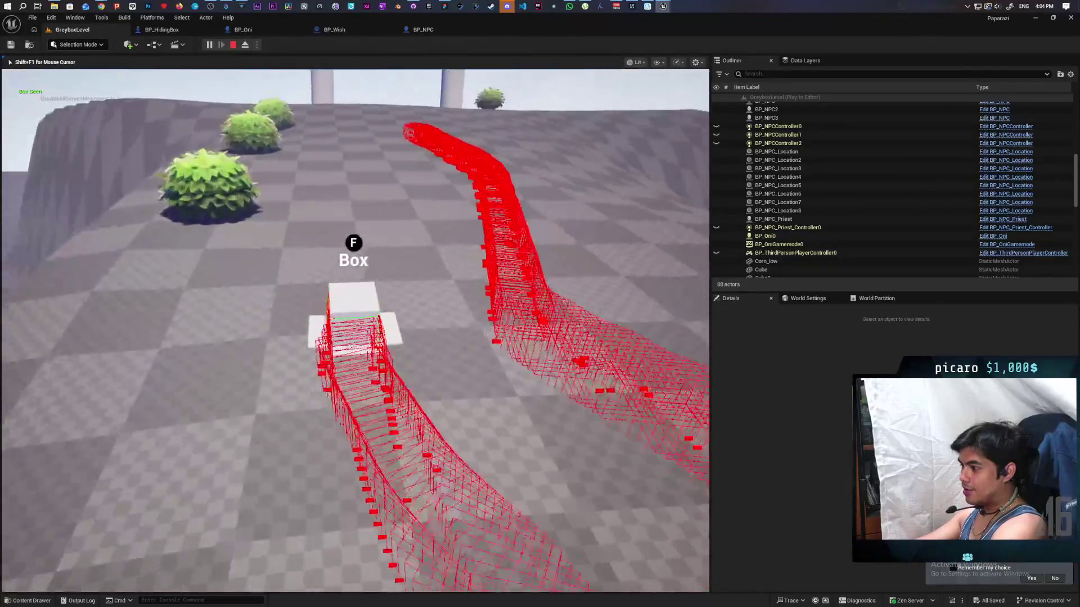
key(Escape)
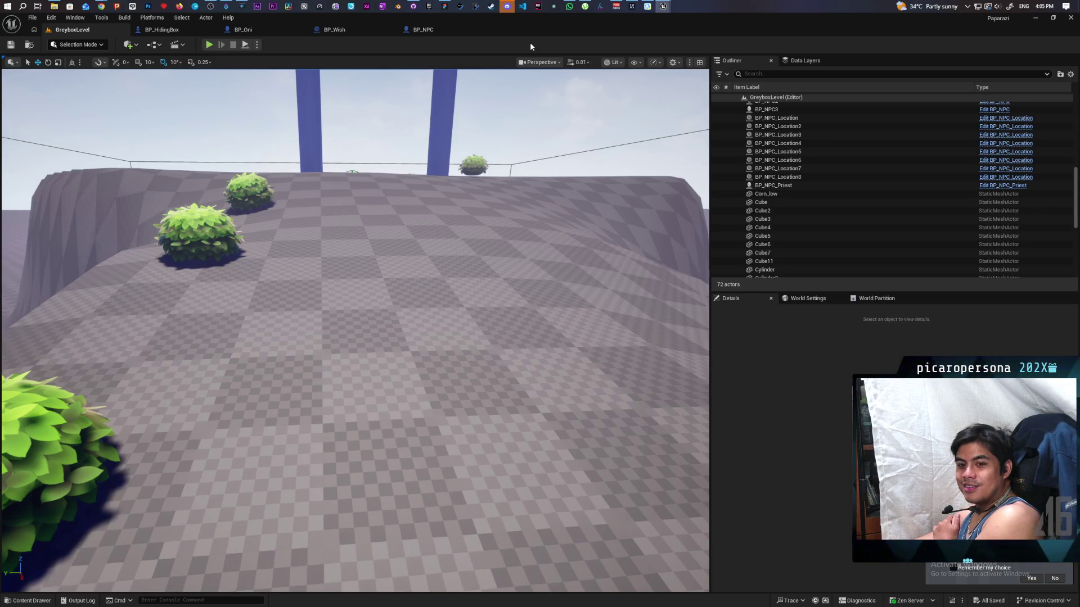
In C_PawnGravity, remove the Roll/Pitch/Yaw wires into Set Actor Rotation and delete the Z Rot getter
mouse_move(661, 11)
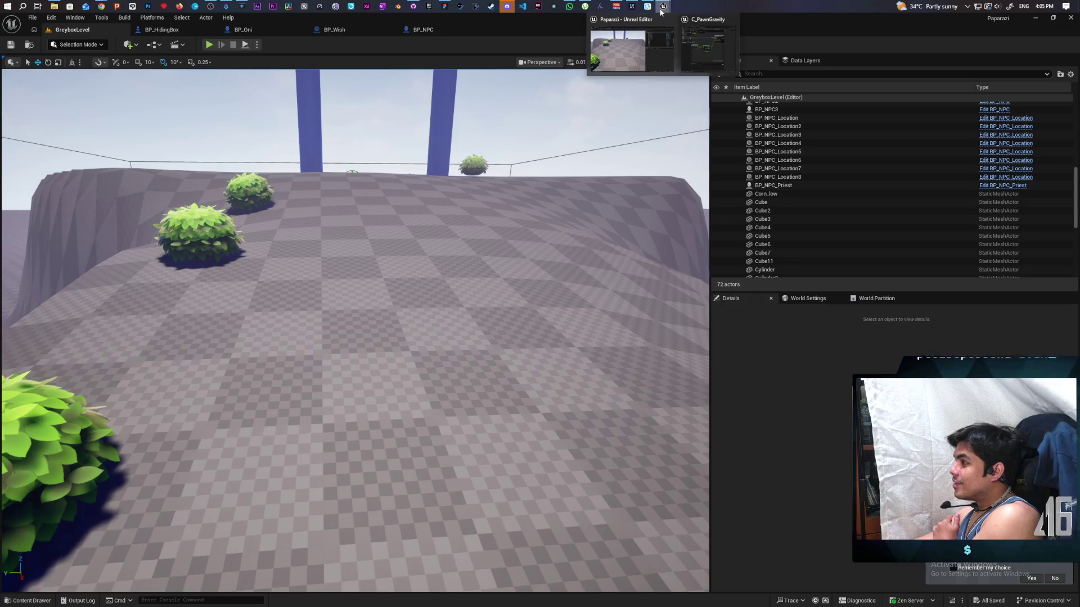
mouse_move(703, 52)
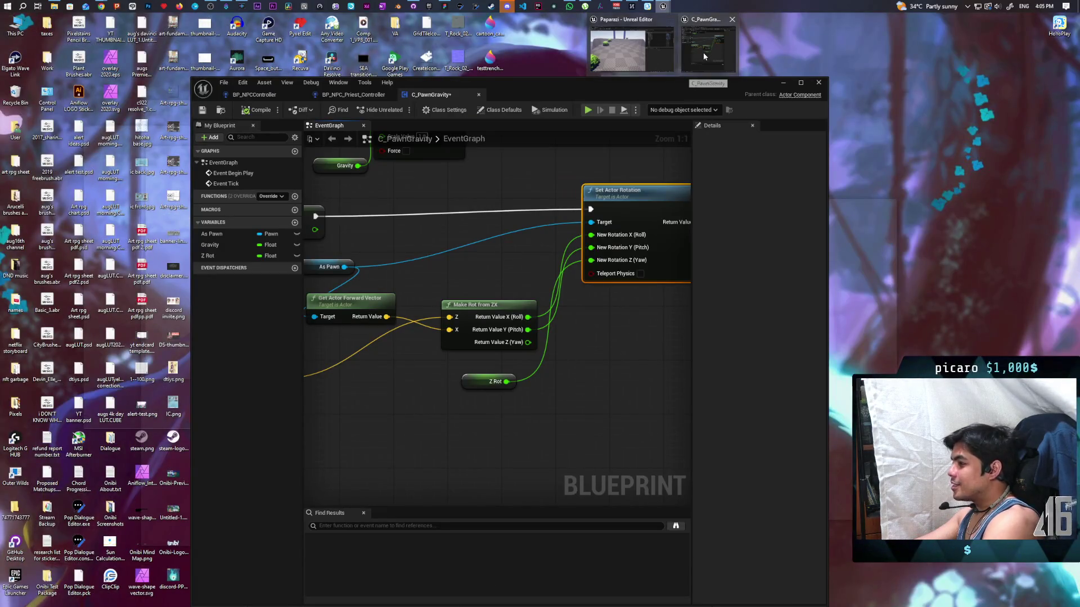
click(703, 53)
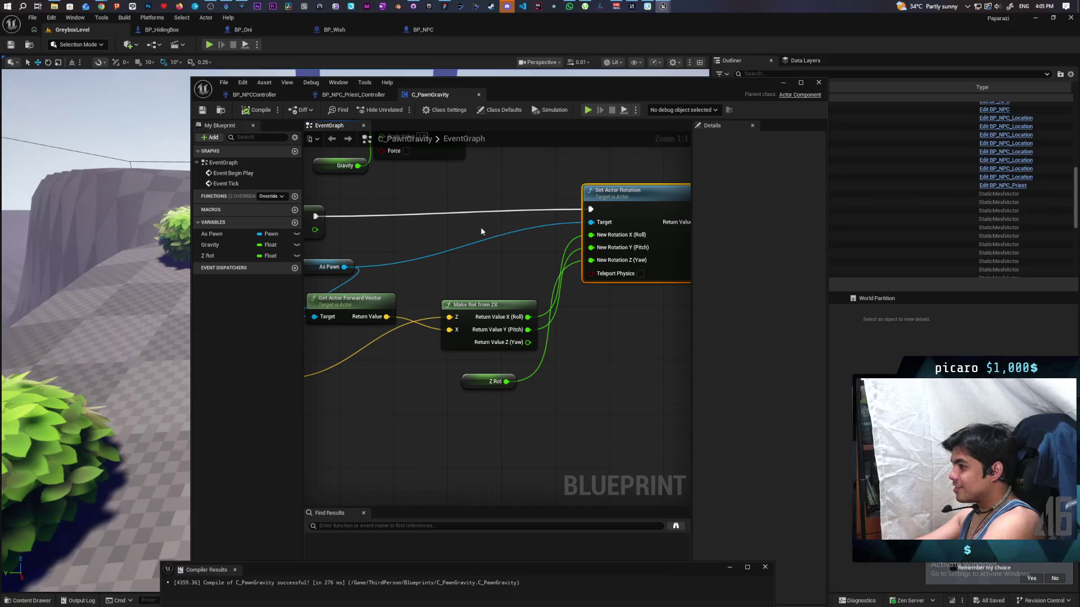
alt+click(492, 272)
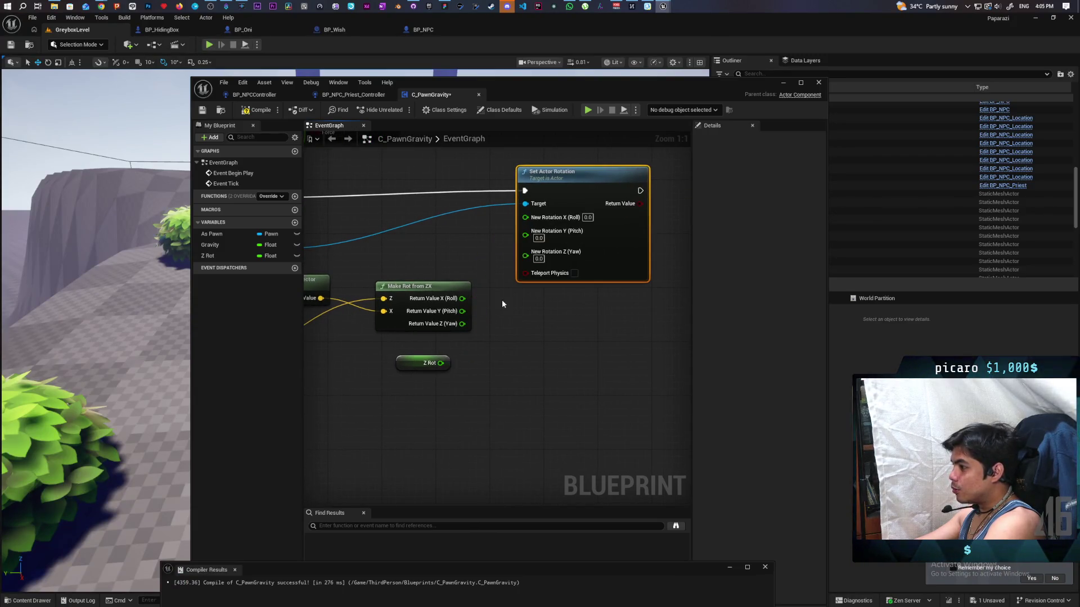
click(430, 364)
key(Delete)
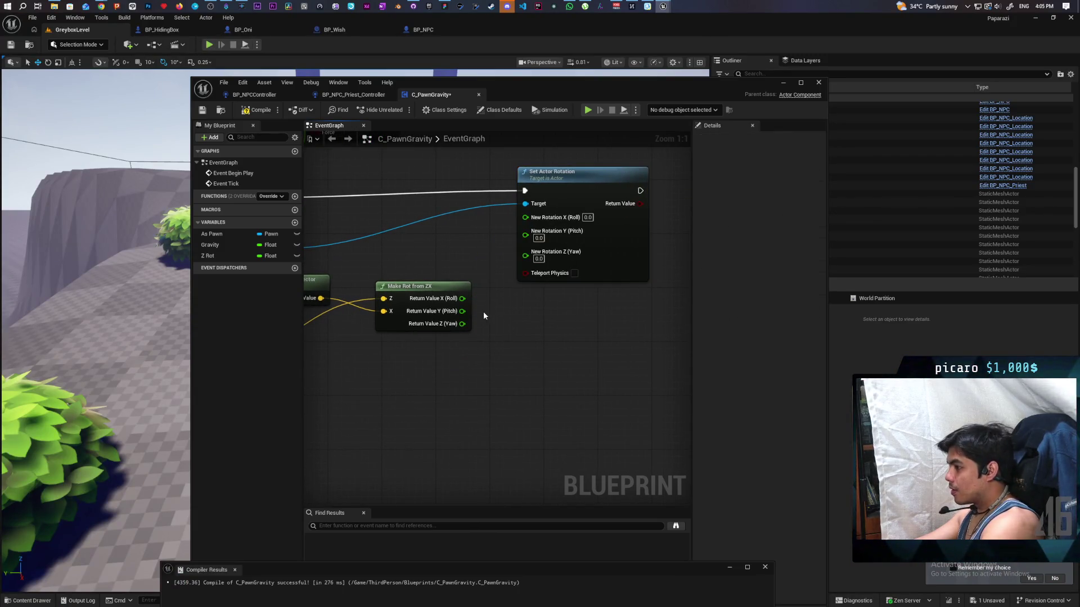
Recombine both split rotator pins and wire Make Rot from ZX's Return Value into New Rotation
right_click(527, 219)
click(538, 267)
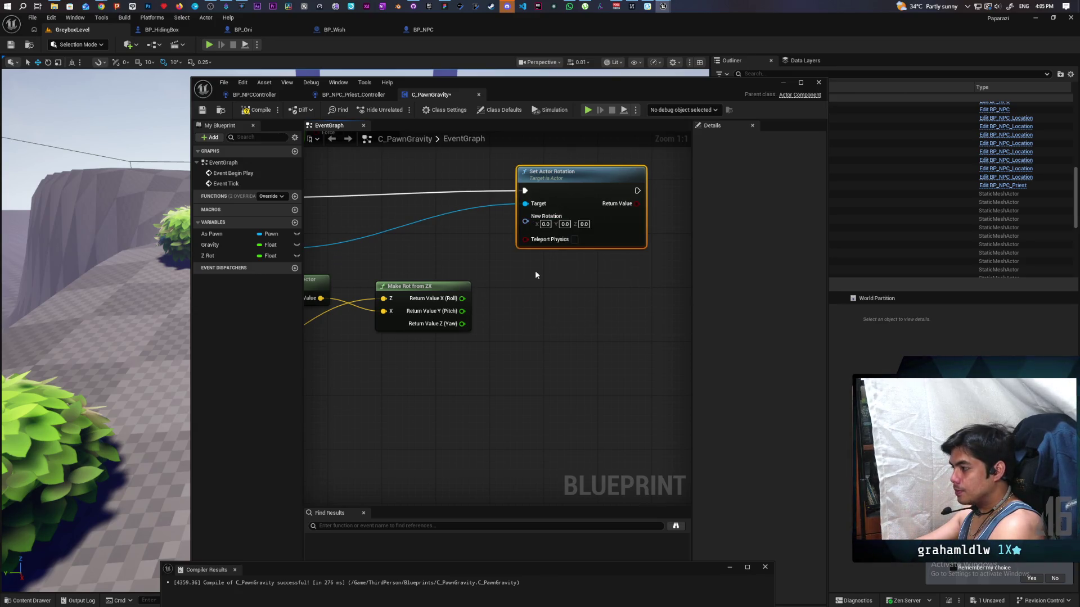
right_click(462, 298)
click(495, 333)
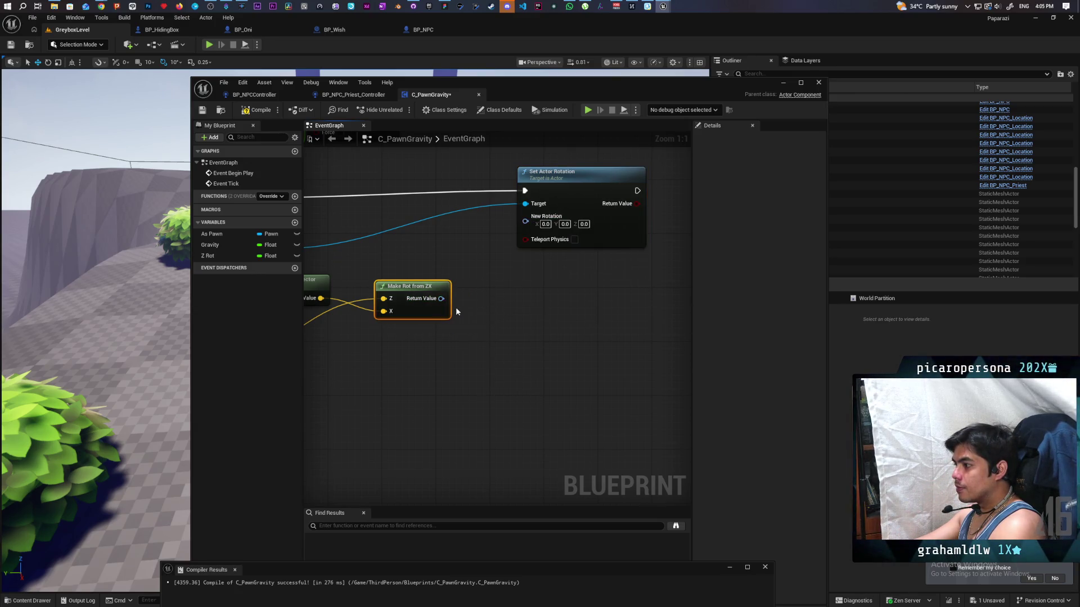
drag(441, 299, 525, 221)
Delete the unused Z Rot variable and compile C_PawnGravity
scroll(487, 292, down, 4)
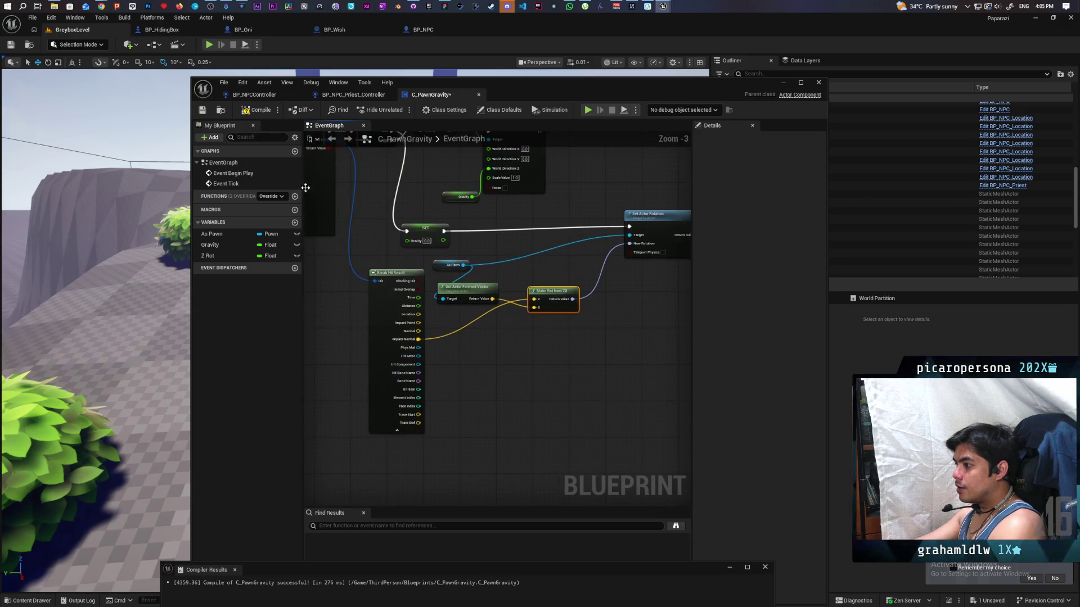
click(214, 255)
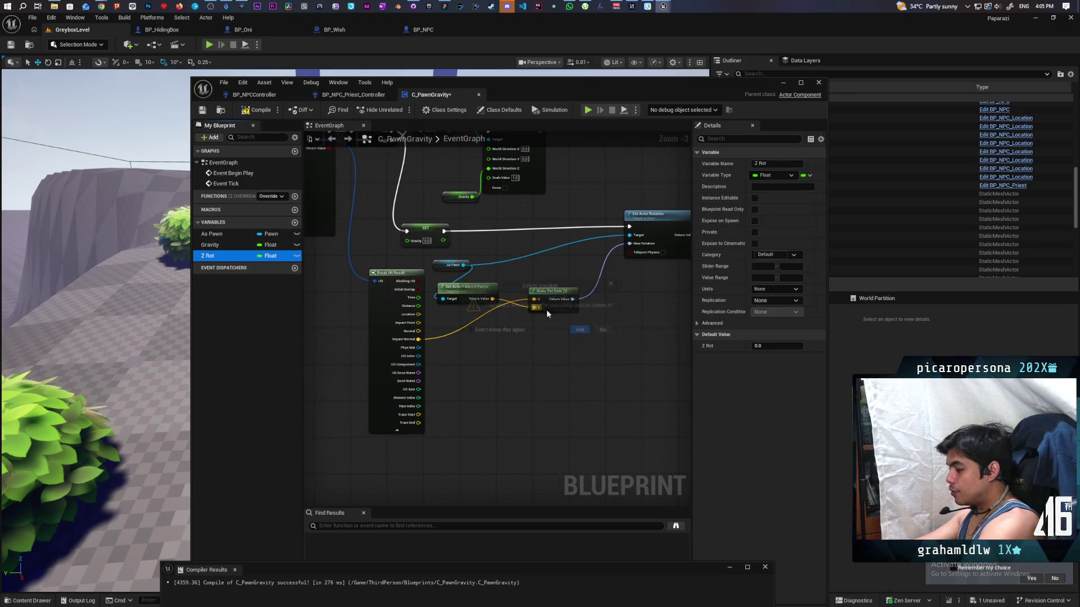
key(Delete)
click(580, 331)
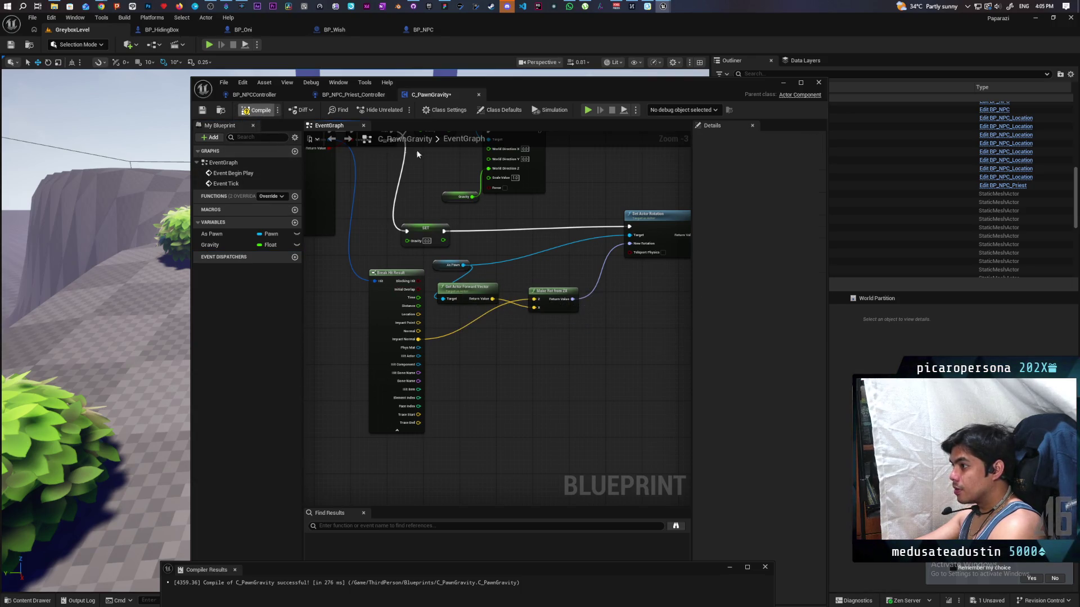
key(F7)
click(783, 84)
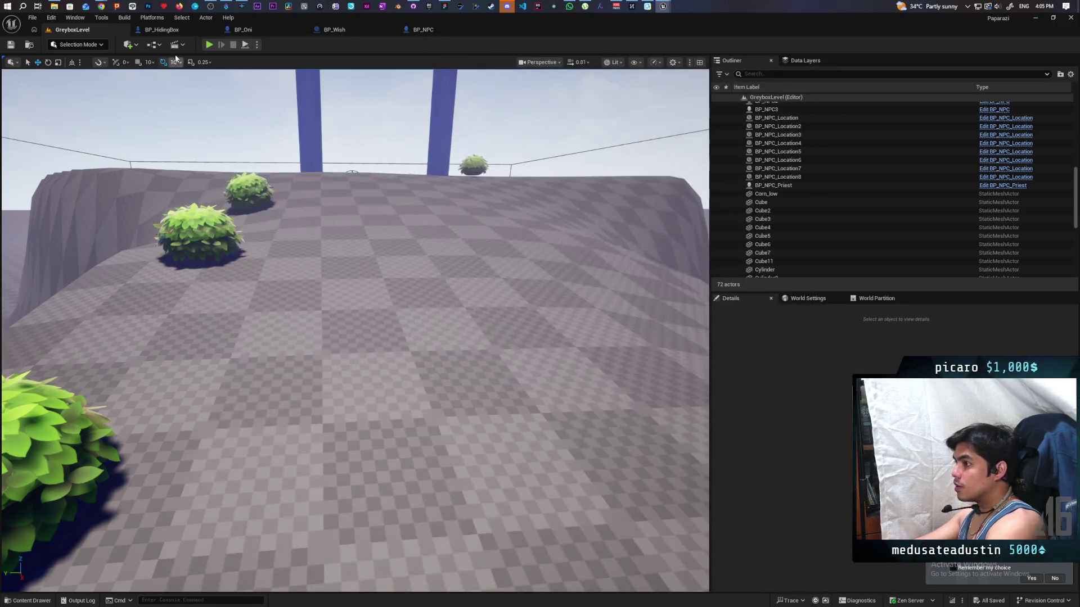
In BP_Oni, route Add Movement Input straight into Set Actor Rotation, delete SET Z Rot, and compile
key(ctrl+Tab)
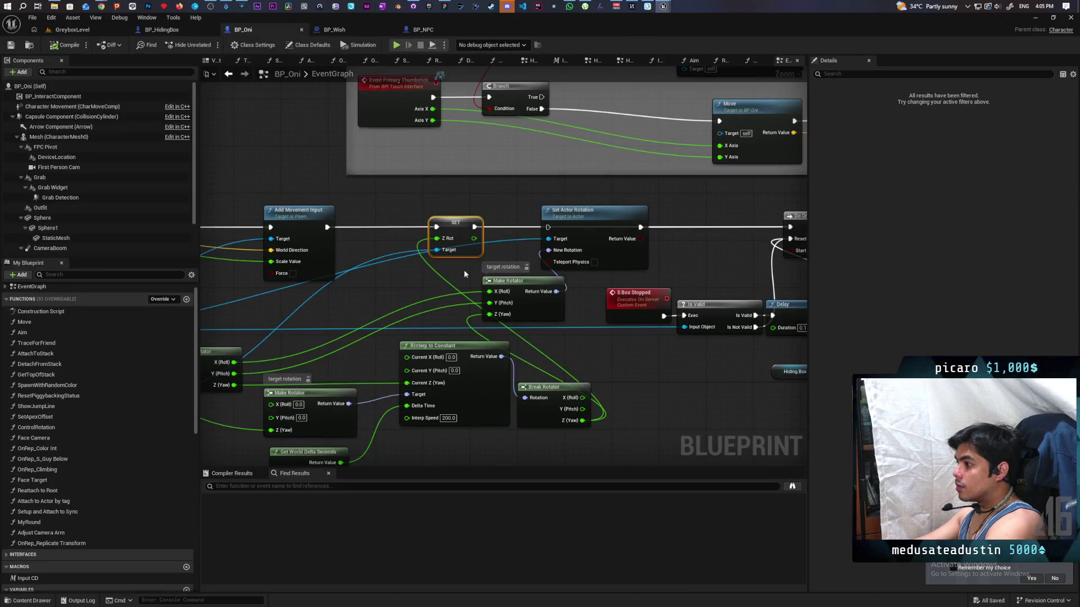
drag(409, 214, 565, 180)
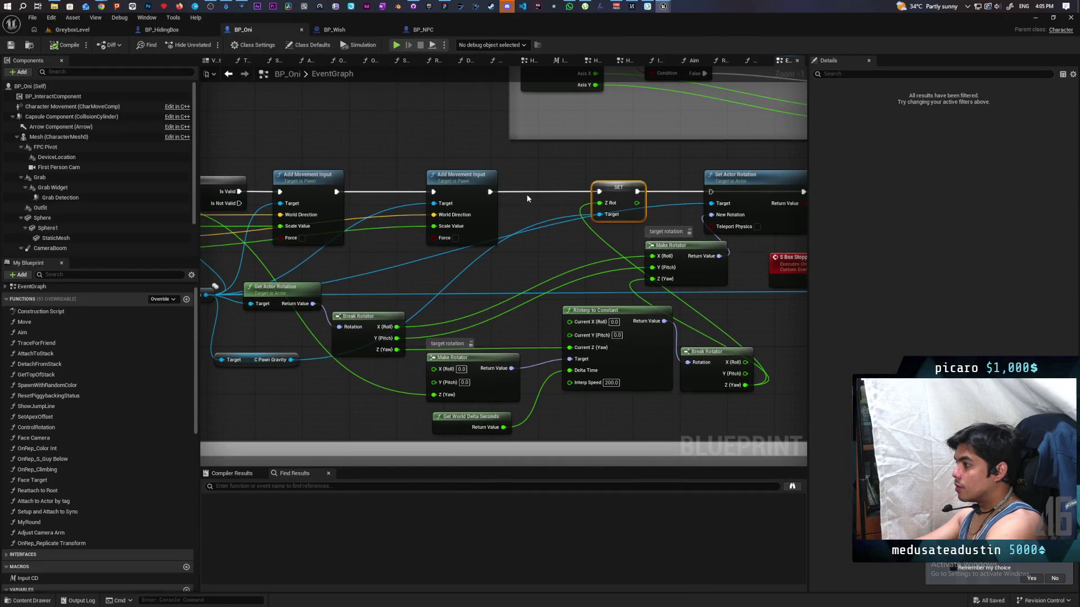
drag(490, 192, 711, 192)
key(Delete)
drag(644, 194, 480, 204)
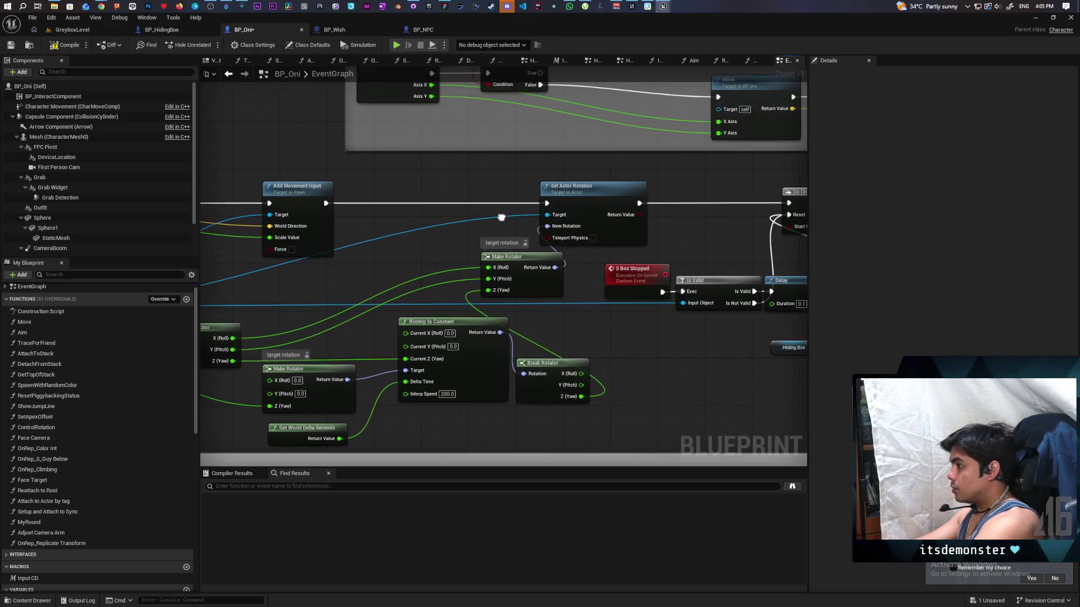
click(59, 45)
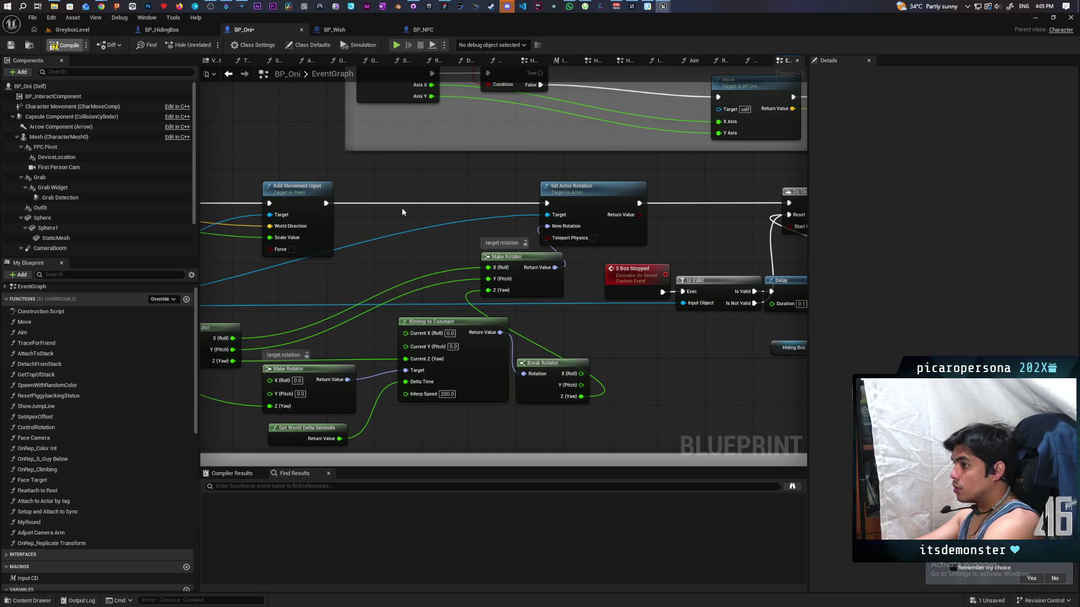
Delete the C Pawn Gravity reference node and save BP_Oni
scroll(379, 205, down, 3)
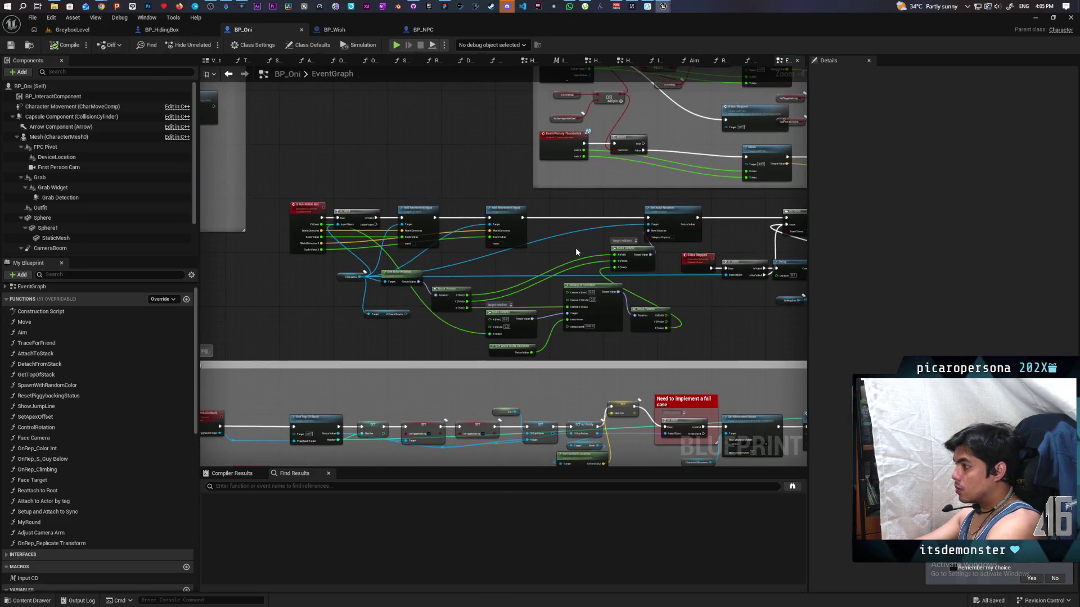
scroll(576, 250, up, 2)
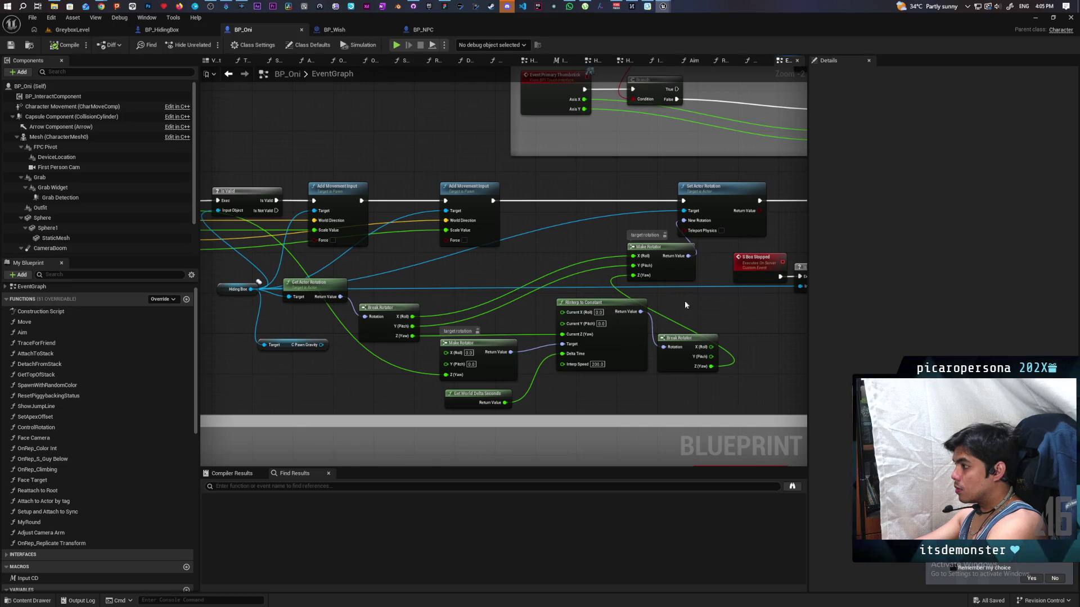
click(293, 347)
key(Delete)
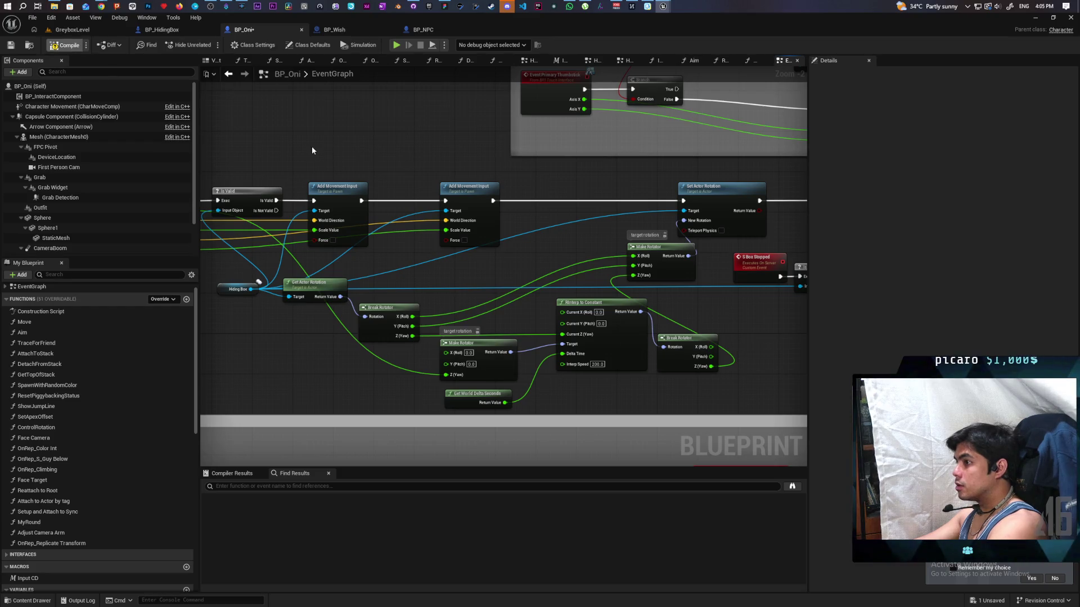
key(ctrl+s)
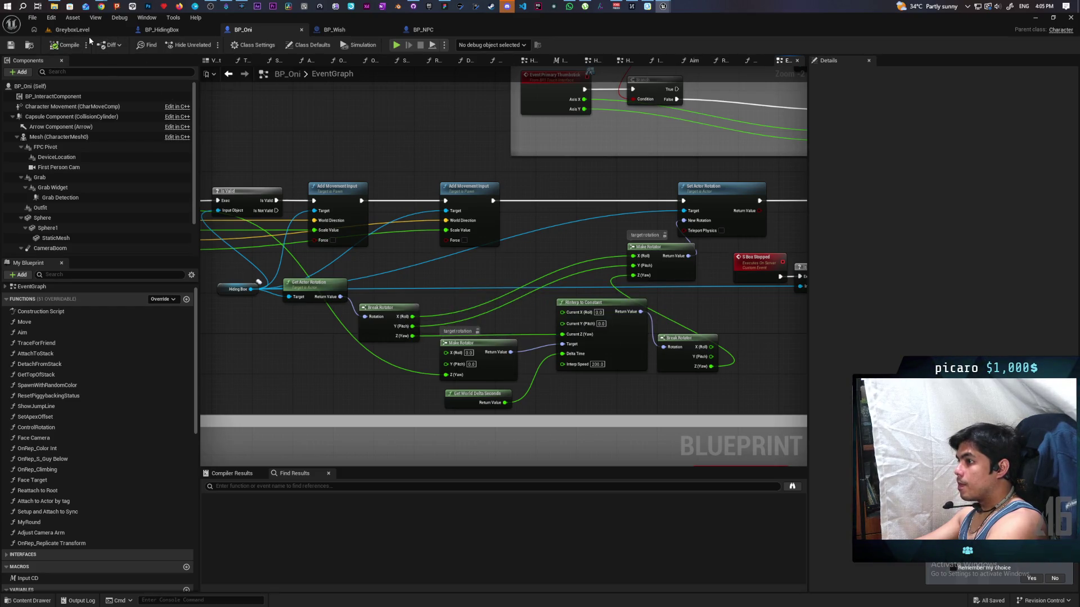
Play GreyboxLevel, walk the character to the hiding box and around the arch, then stop
click(72, 29)
click(208, 44)
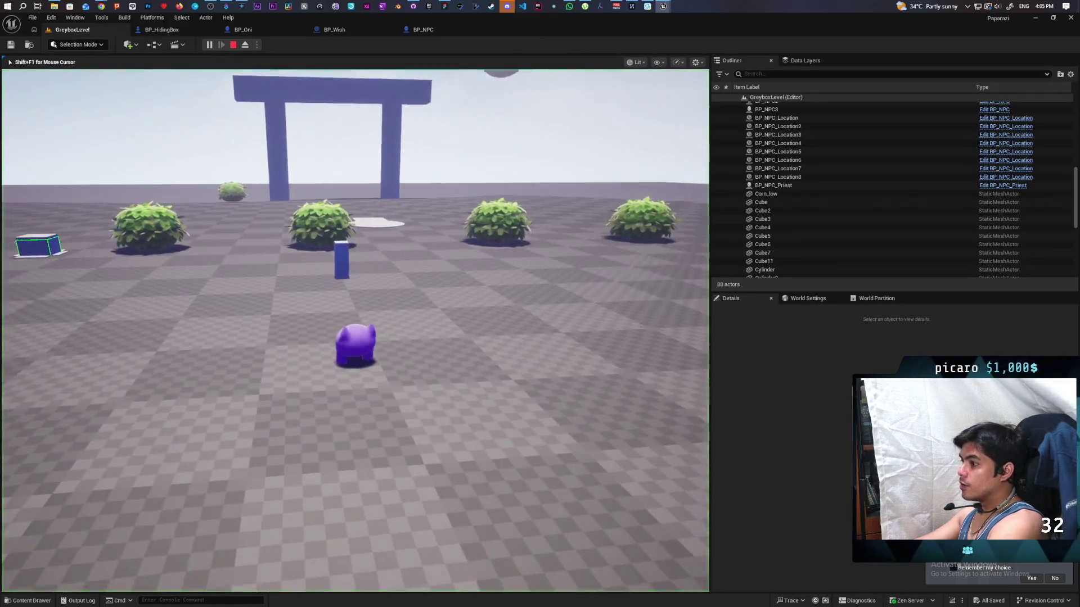
key(w)
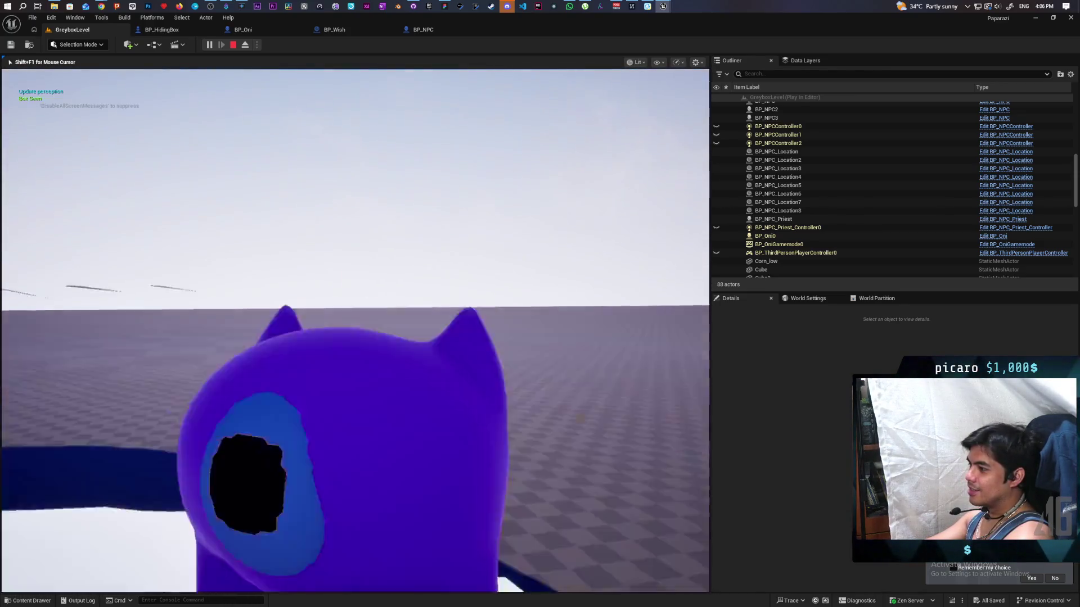
key(w)
key(w)
key(w)
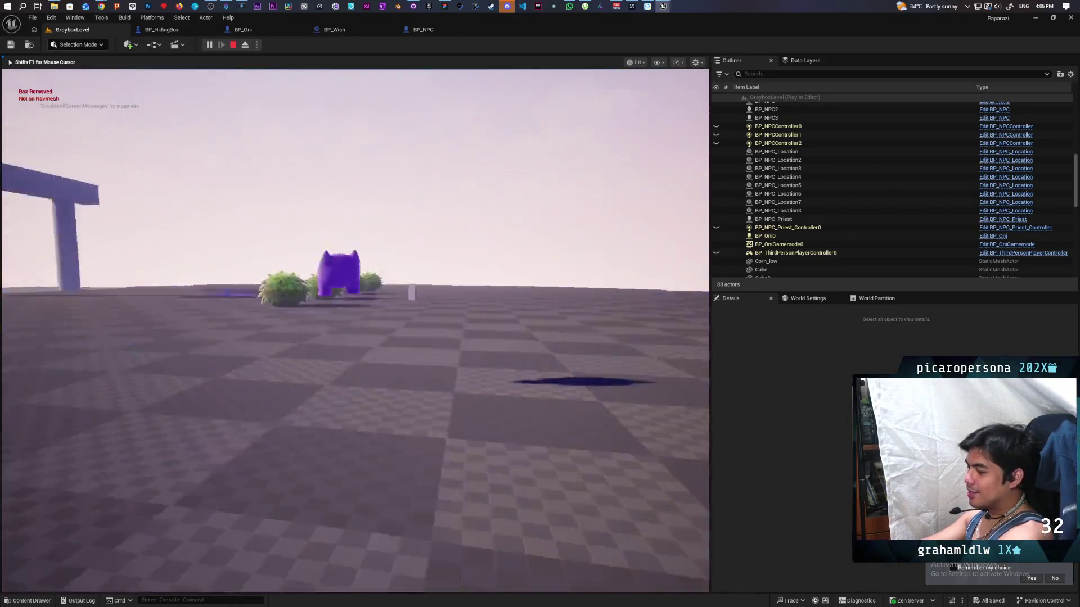
key(w)
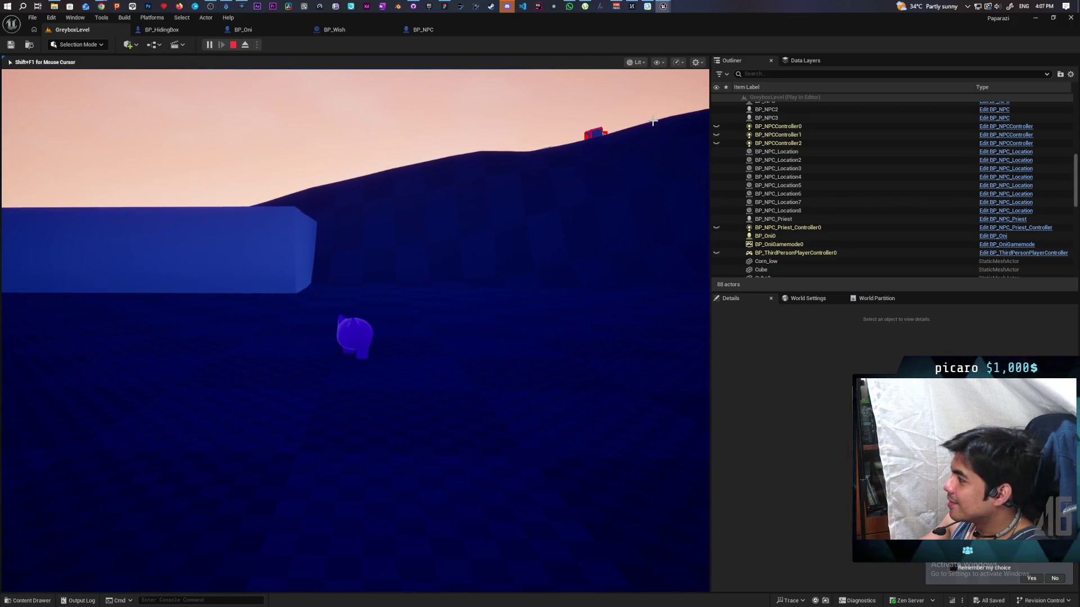
key(Escape)
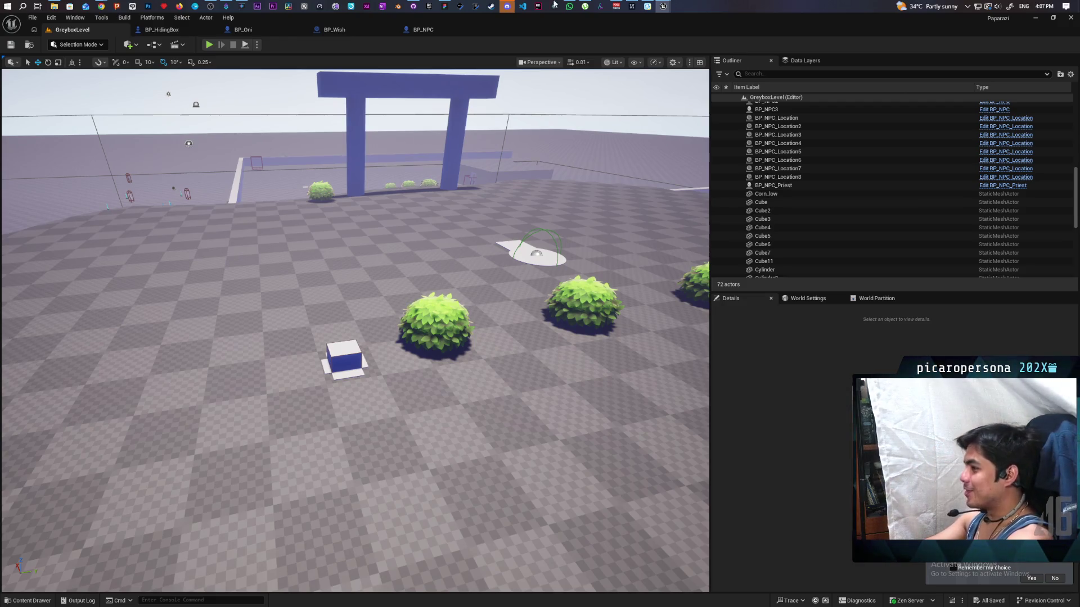
After a quick playtest, set C_PawnGravity's Box Trace By Channel Draw Debug Type to None
click(210, 47)
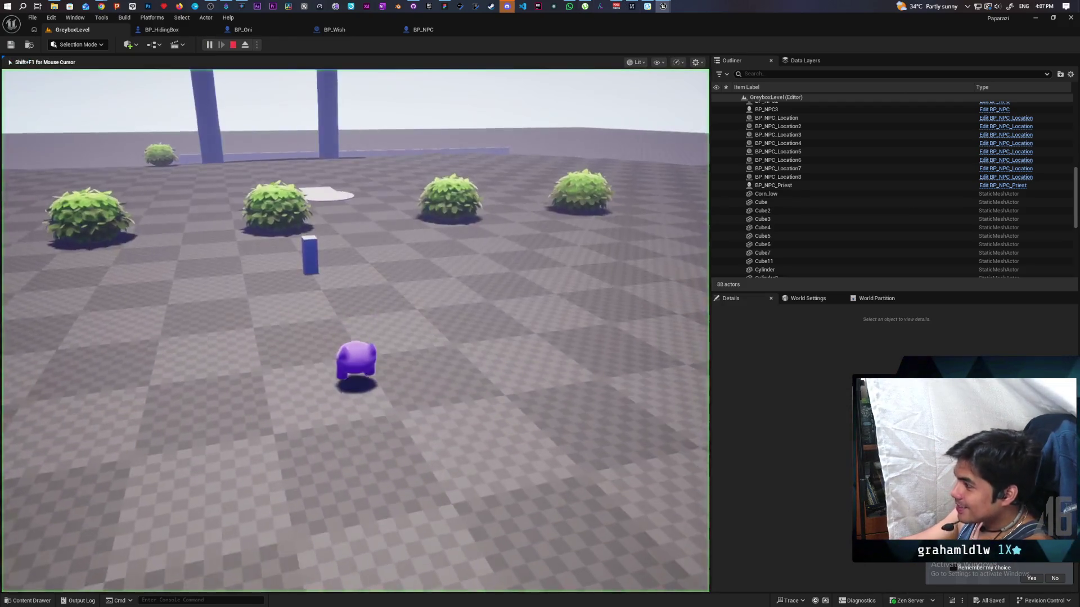
key(Escape)
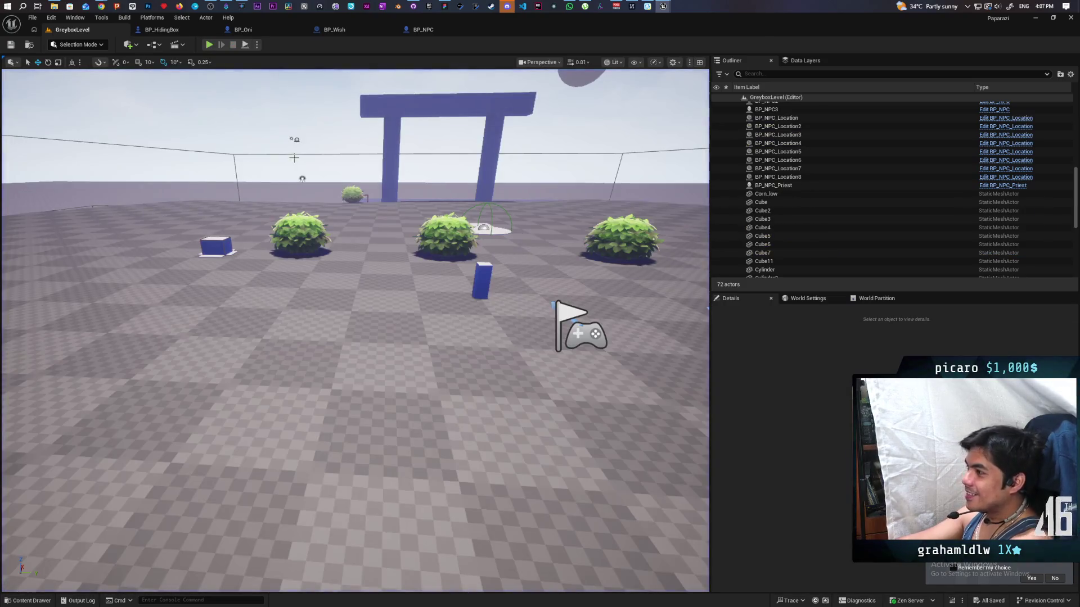
mouse_move(662, 6)
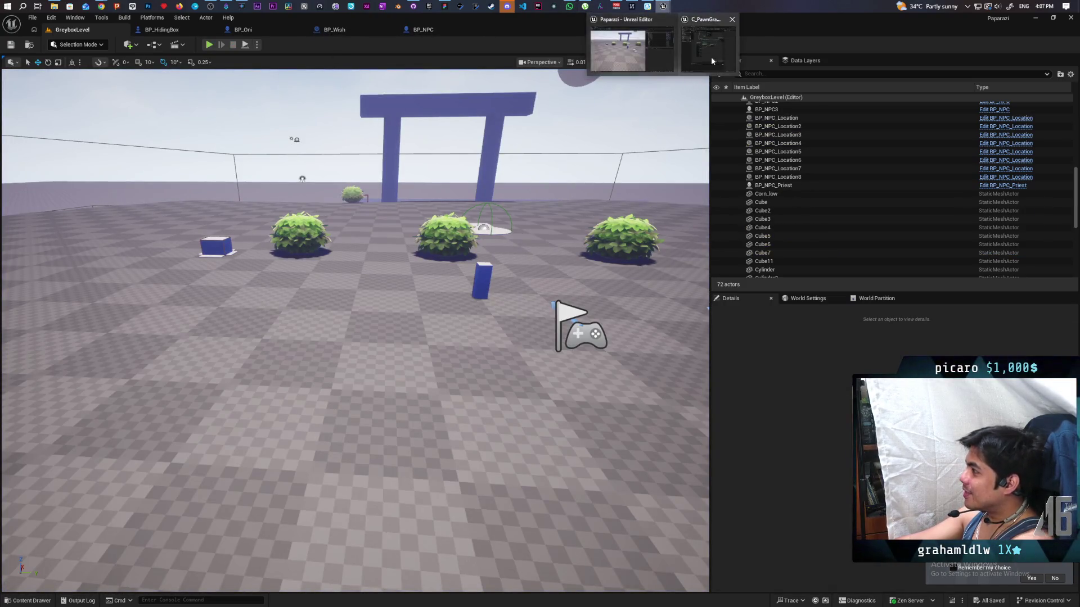
click(662, 50)
drag(537, 335, 500, 315)
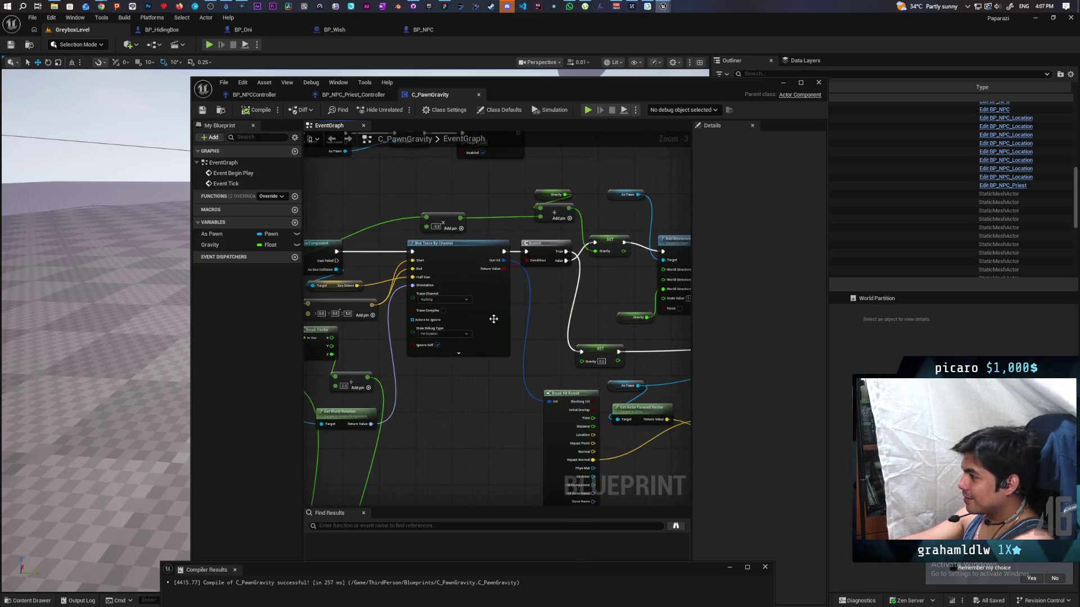
click(456, 333)
click(449, 342)
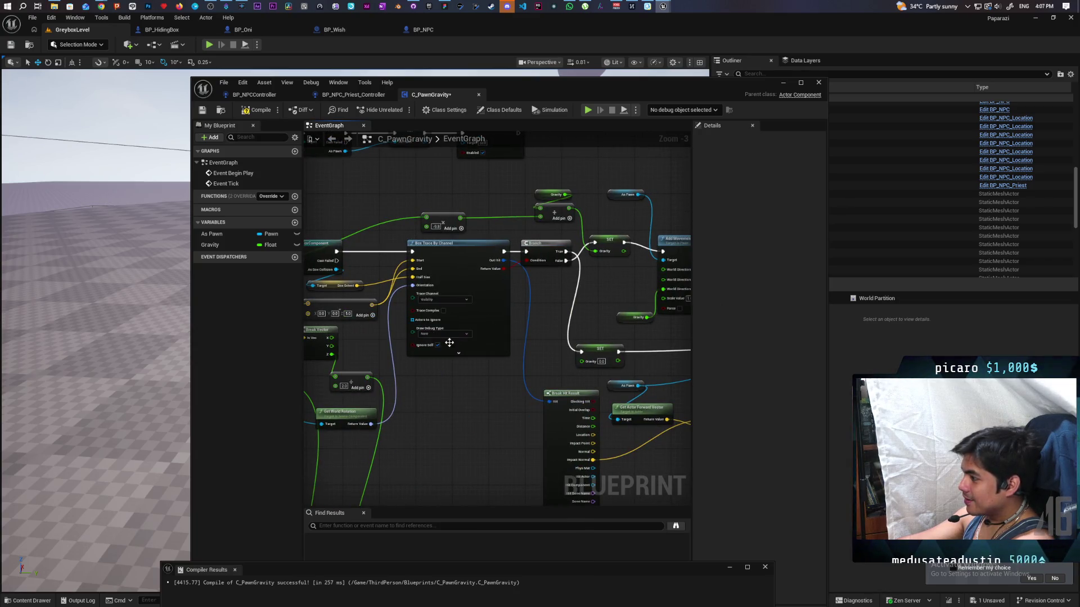
click(784, 84)
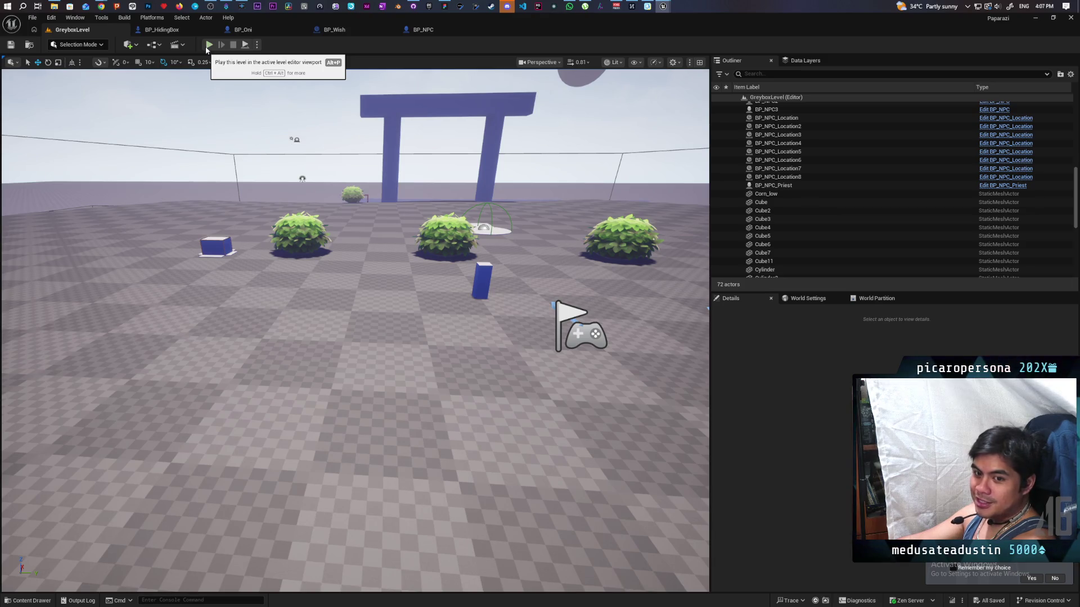
Place a second BP_NPC_Priest in the level from the Content Drawer
click(207, 49)
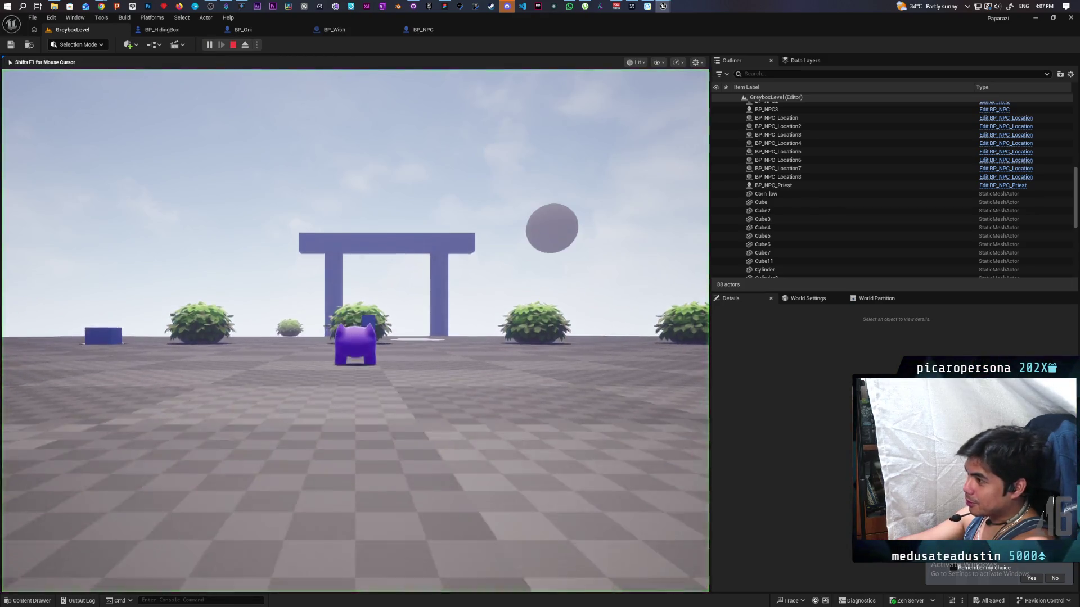
key(Escape)
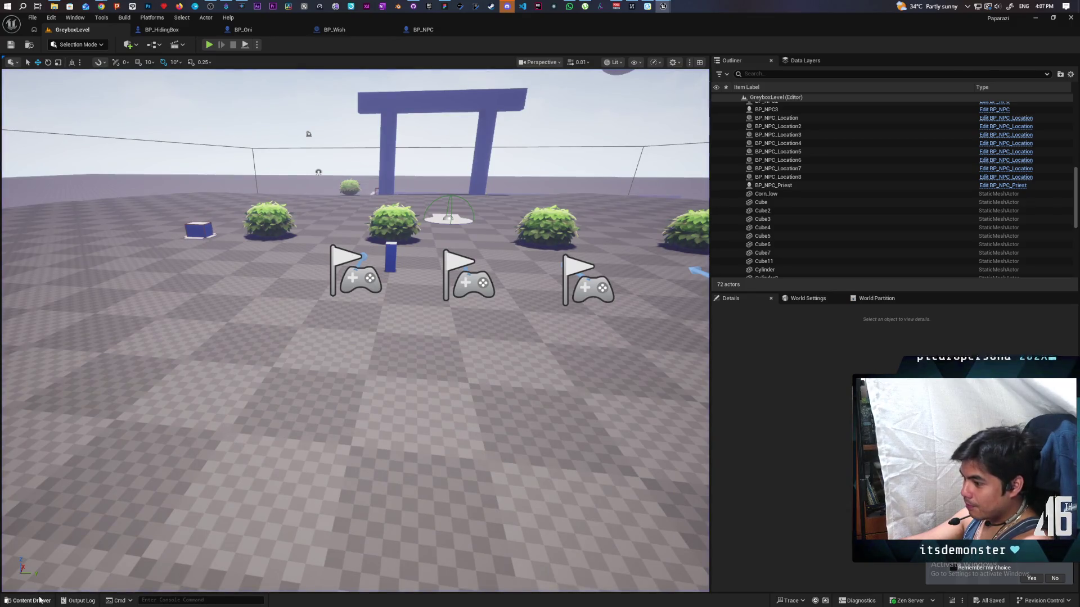
key(ctrl+space)
mouse_move(222, 475)
mouse_down()
mouse_move(205, 229)
mouse_move(236, 188)
mouse_up()
Playtest walking to the blue box and hiding inside with F, then open BP_HidingBox
click(211, 46)
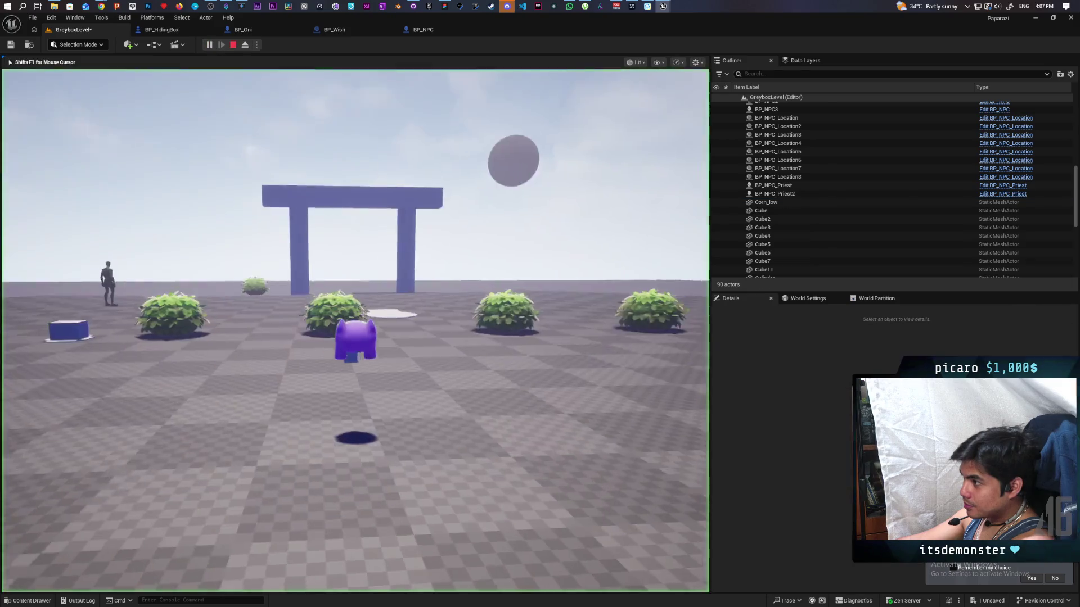
key(w)
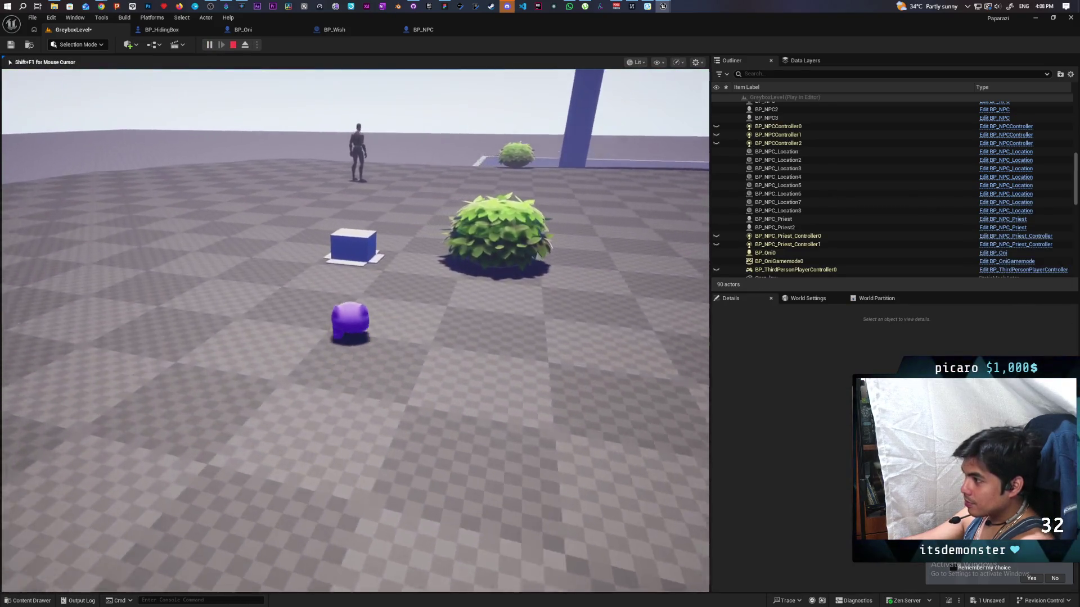
key(d)
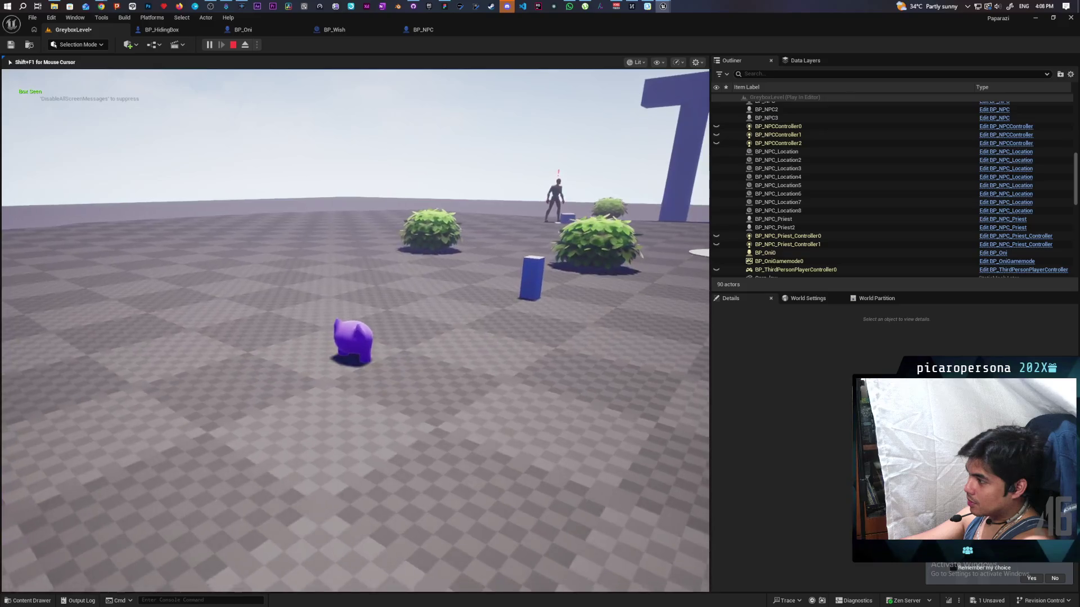
key(w)
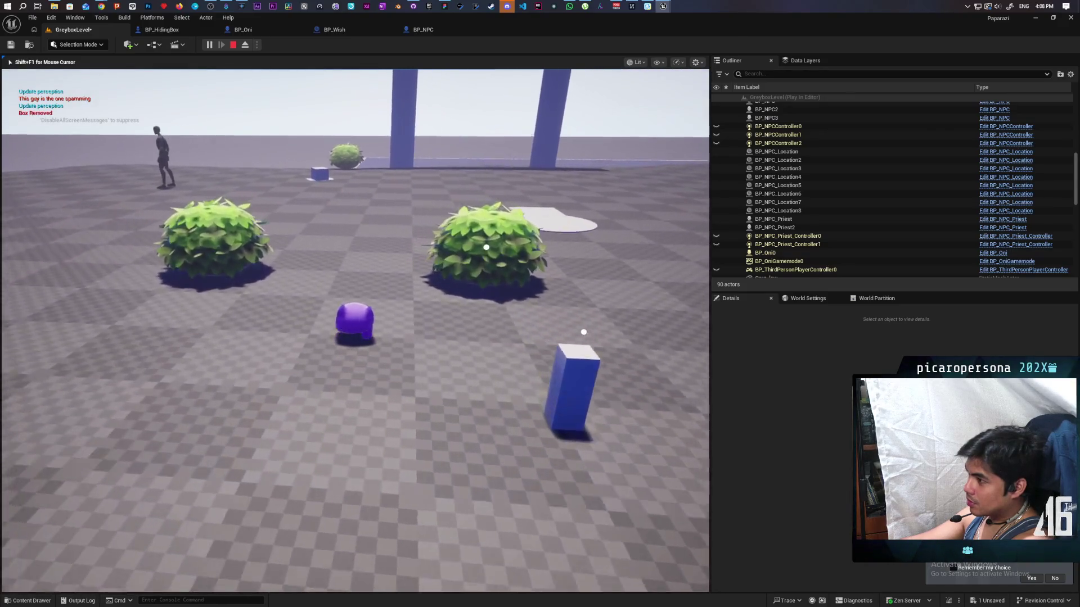
key(w)
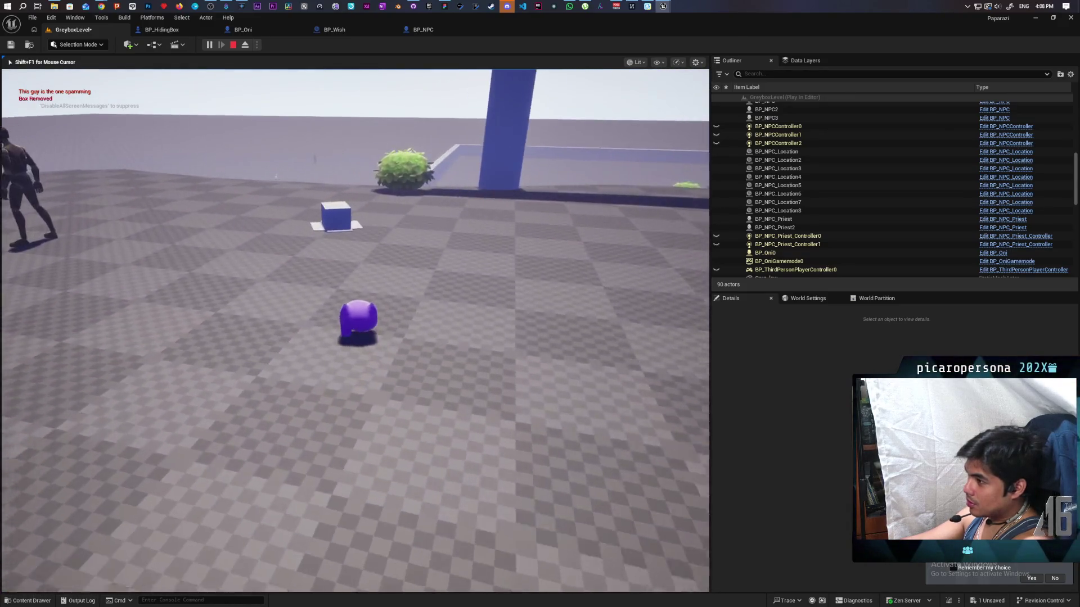
key(a)
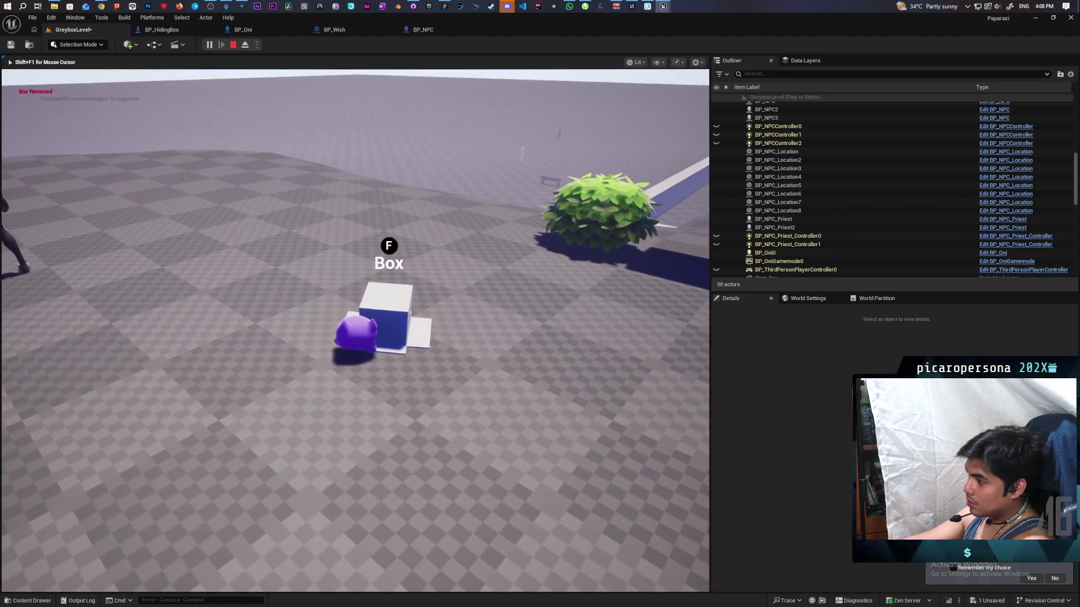
key(s)
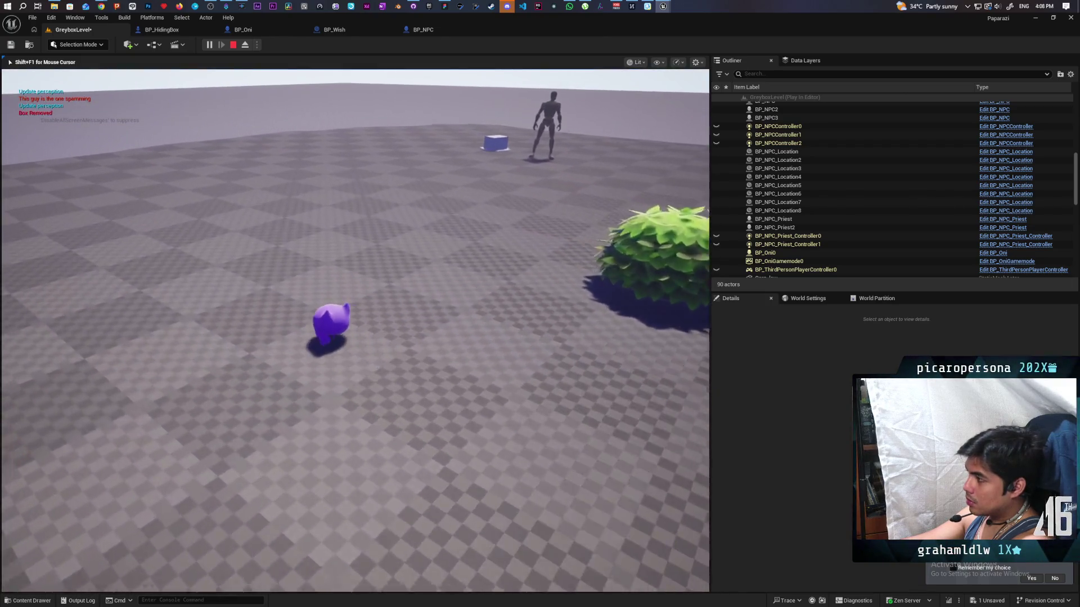
key(w)
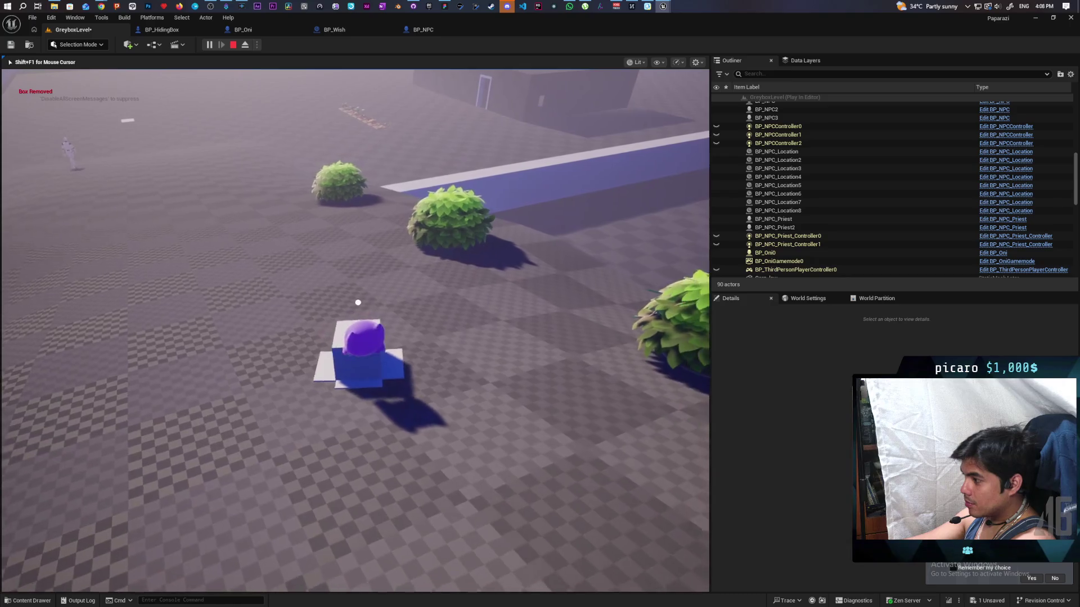
key(f)
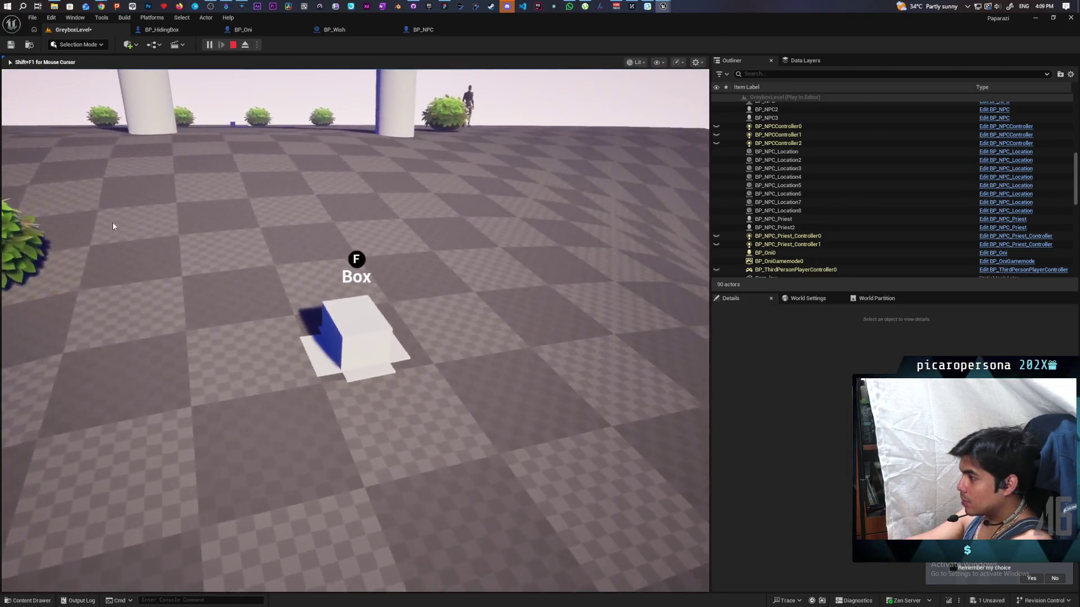
key(Escape)
click(163, 30)
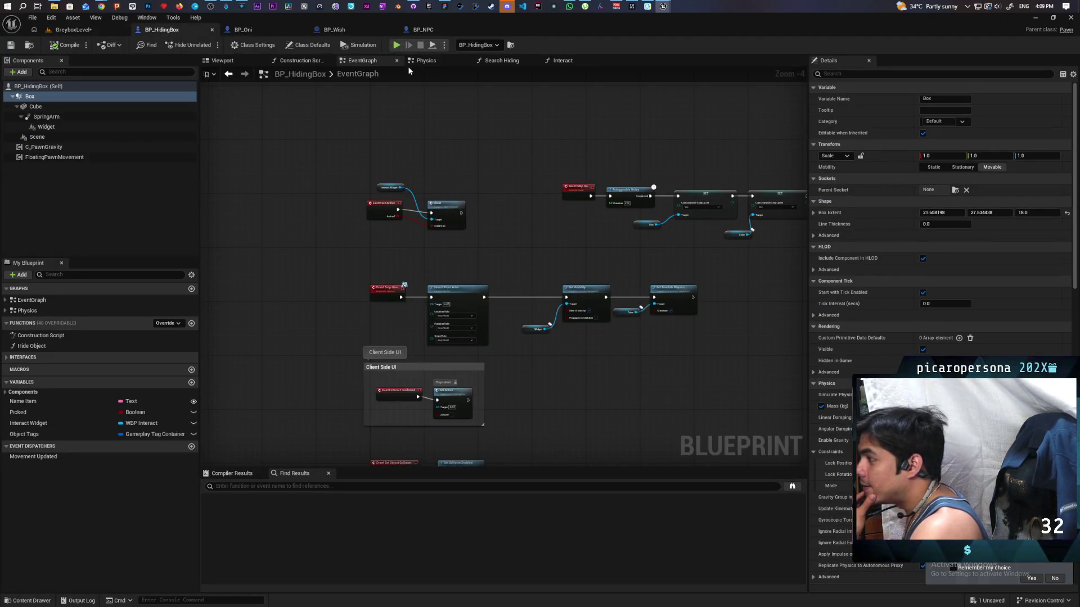
Inspect BP_HidingBox's Interact function graph, framing its Branch and Is Valid nodes
click(562, 61)
scroll(493, 188, down, 4)
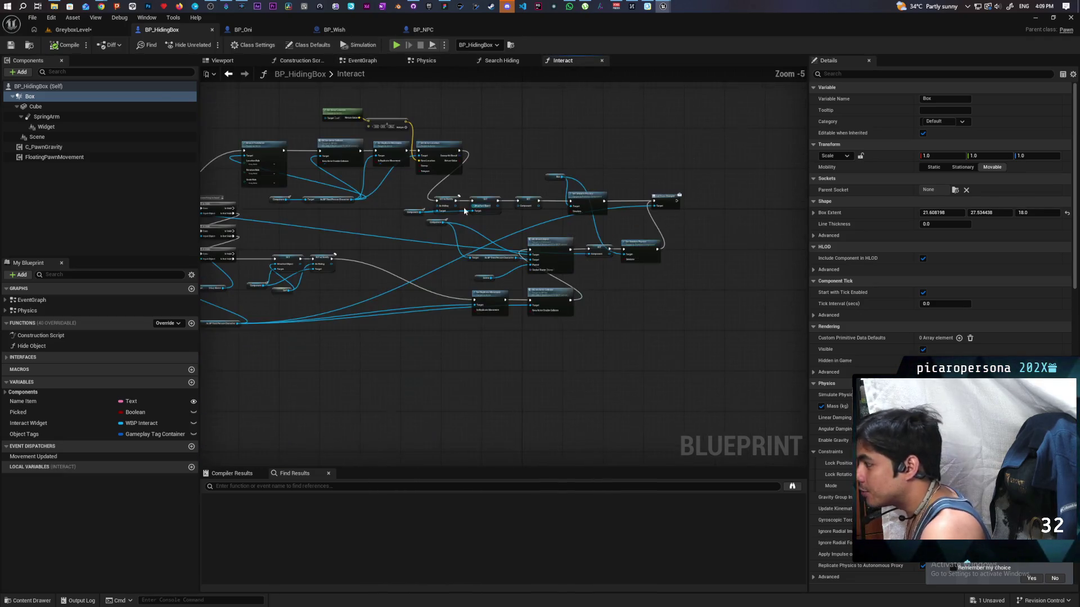
scroll(426, 274, up, 4)
drag(427, 274, 426, 280)
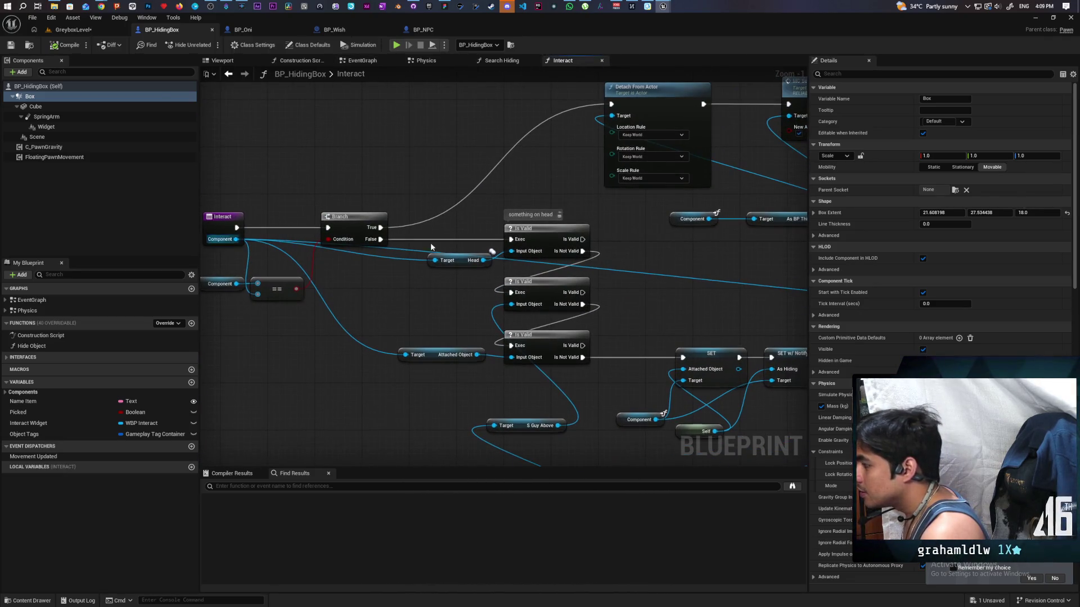
mouse_move(369, 238)
mouse_down()
mouse_move(393, 200)
mouse_move(535, 183)
mouse_move(462, 270)
mouse_up()
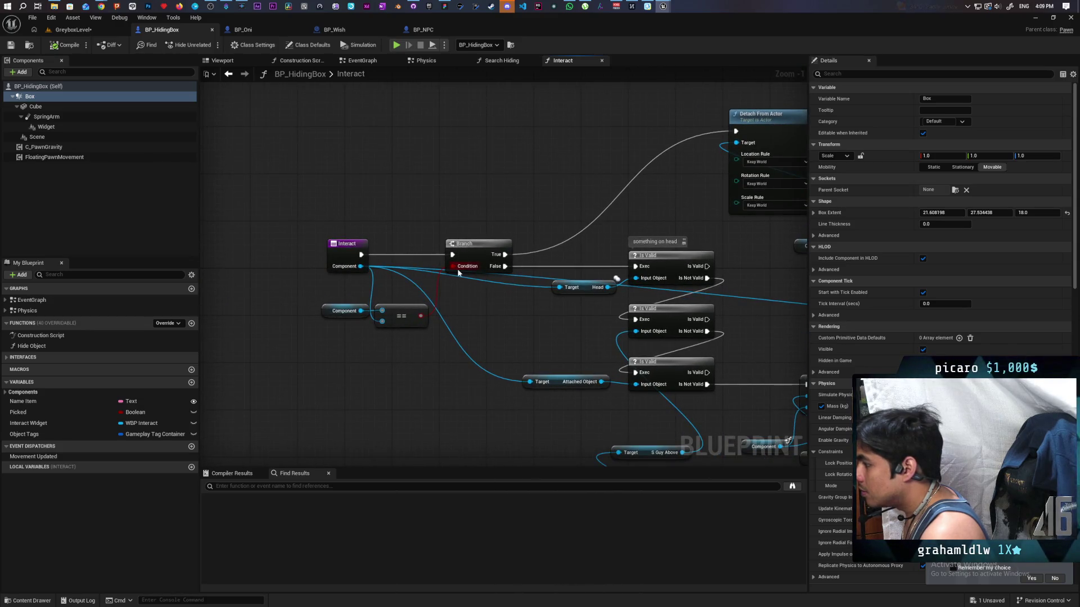
scroll(442, 318, down, 2)
drag(514, 338, 313, 309)
scroll(313, 308, down, 1)
mouse_move(573, 294)
mouse_down()
mouse_move(434, 283)
mouse_move(592, 279)
mouse_up()
mouse_move(412, 121)
mouse_down()
mouse_move(475, 118)
mouse_move(433, 169)
mouse_move(478, 149)
mouse_move(508, 80)
mouse_up()
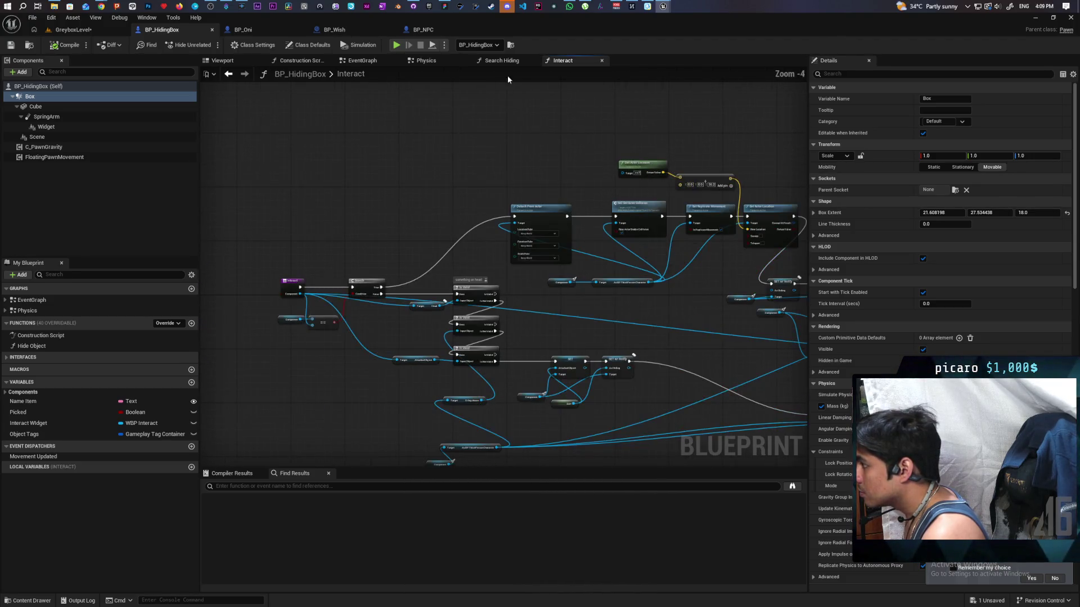
In Search Hiding, move the Reset Step On and second SET nodes below the exec line
click(506, 61)
drag(589, 137, 448, 137)
scroll(410, 171, down, 1)
scroll(540, 178, up, 1)
mouse_move(454, 170)
mouse_down()
mouse_move(604, 153)
mouse_move(509, 153)
mouse_up()
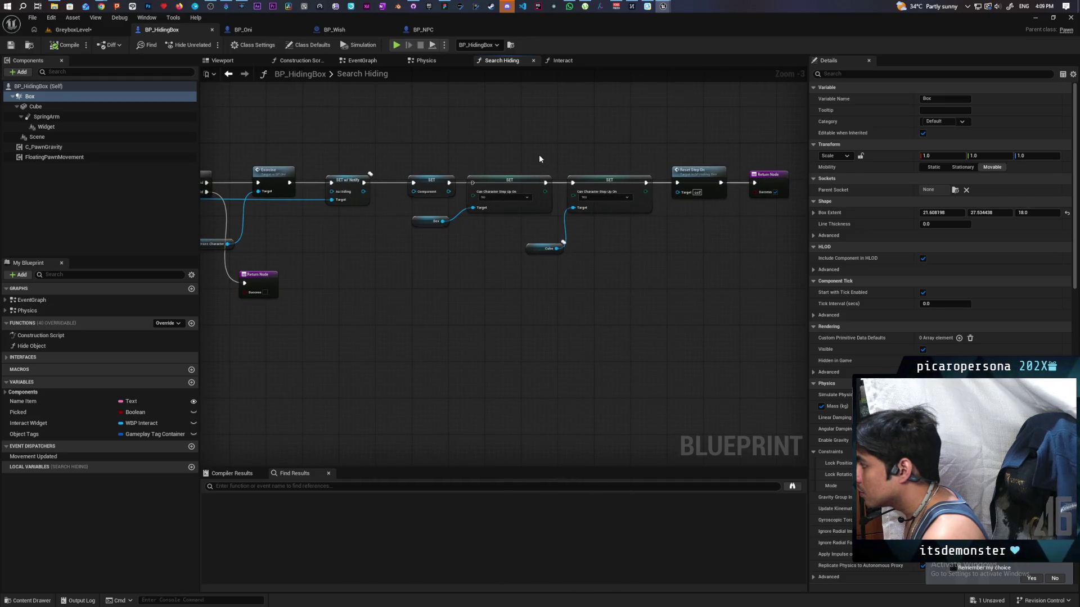
drag(696, 170, 696, 201)
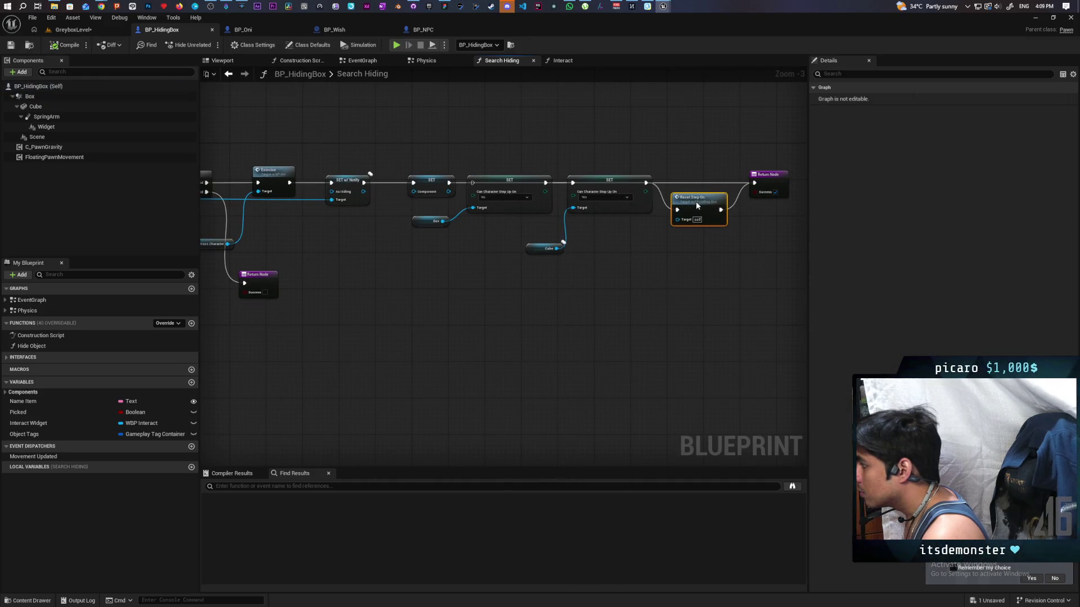
drag(628, 203, 608, 225)
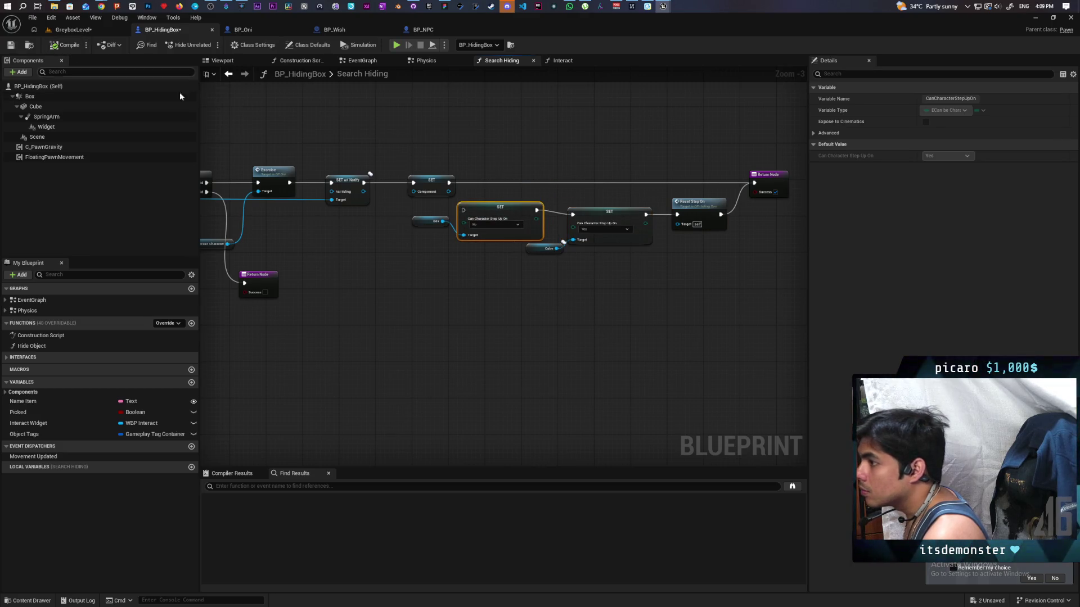
Recheck the Interact graph in BP_HidingBox and return to GreyboxLevel
click(91, 31)
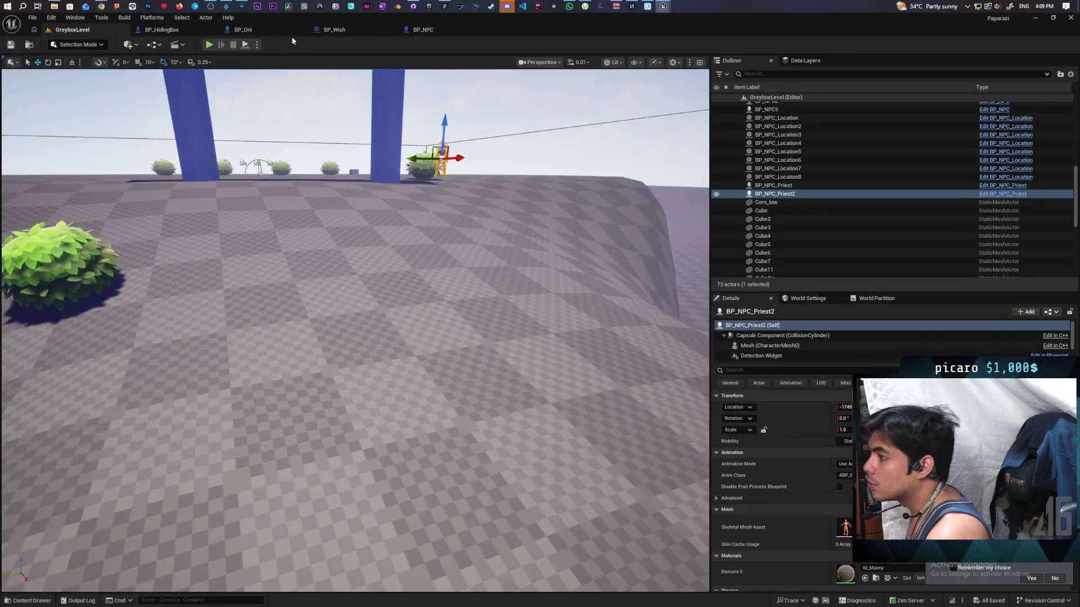
click(215, 32)
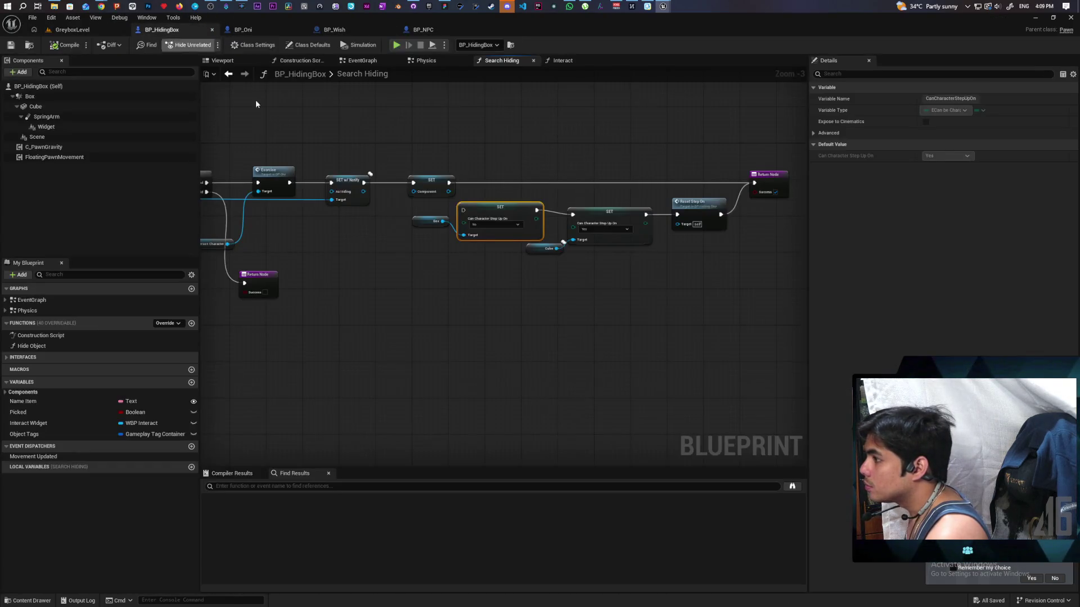
click(563, 60)
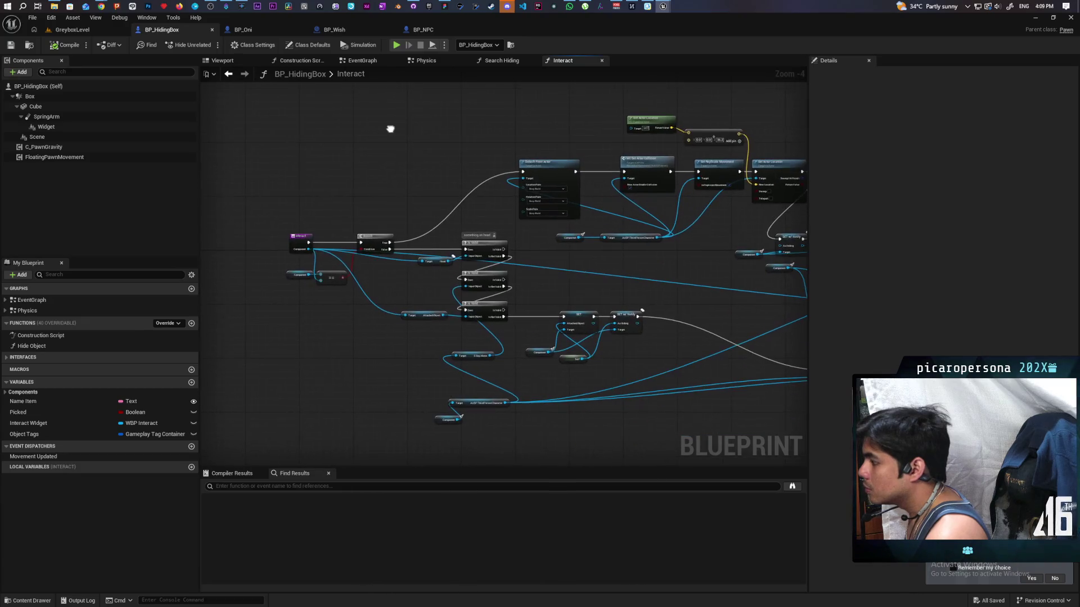
scroll(382, 198, up, 2)
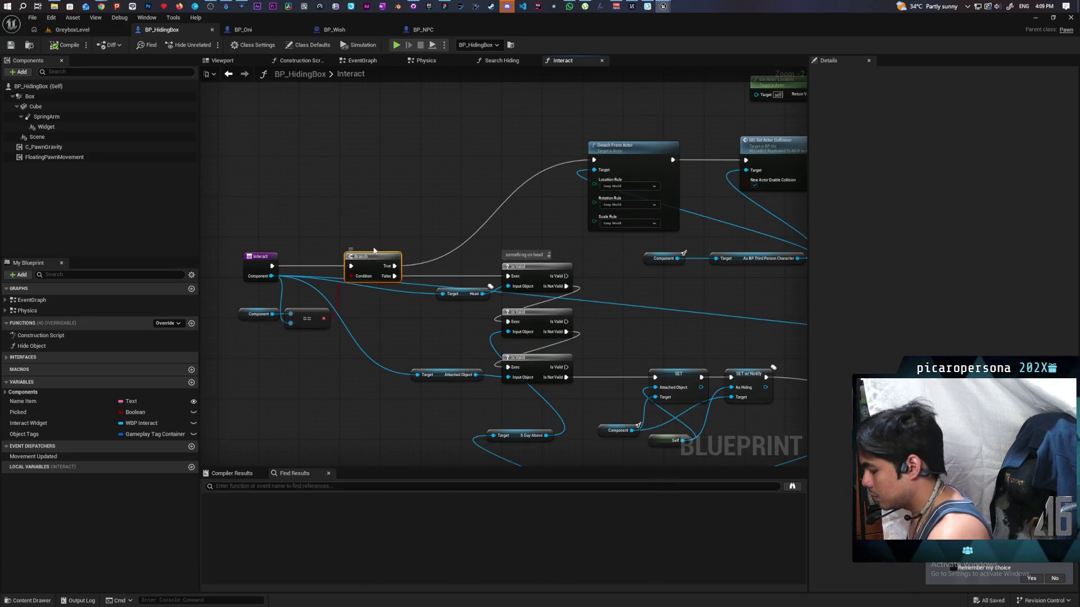
click(72, 29)
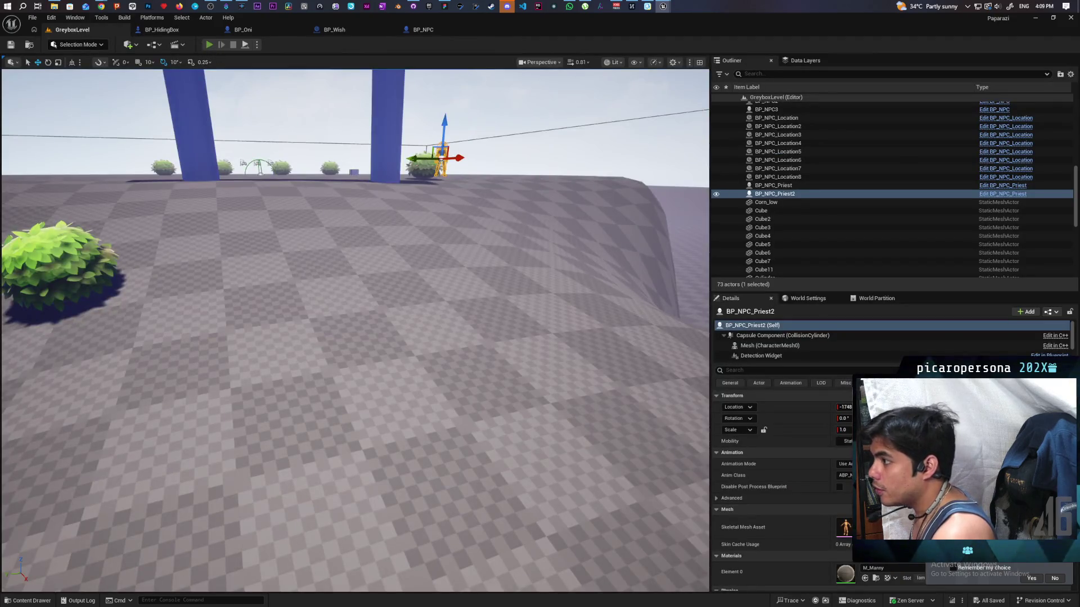
Playtest, hit the Interact breakpoint, resume with F5, walk between the bushes and interact again
key(alt+p)
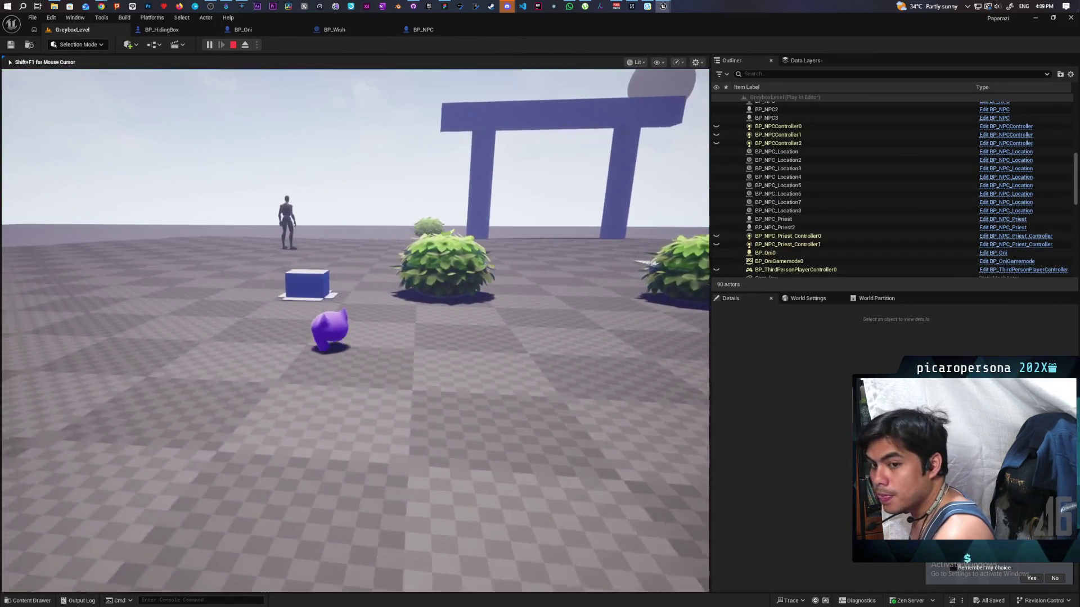
key(e)
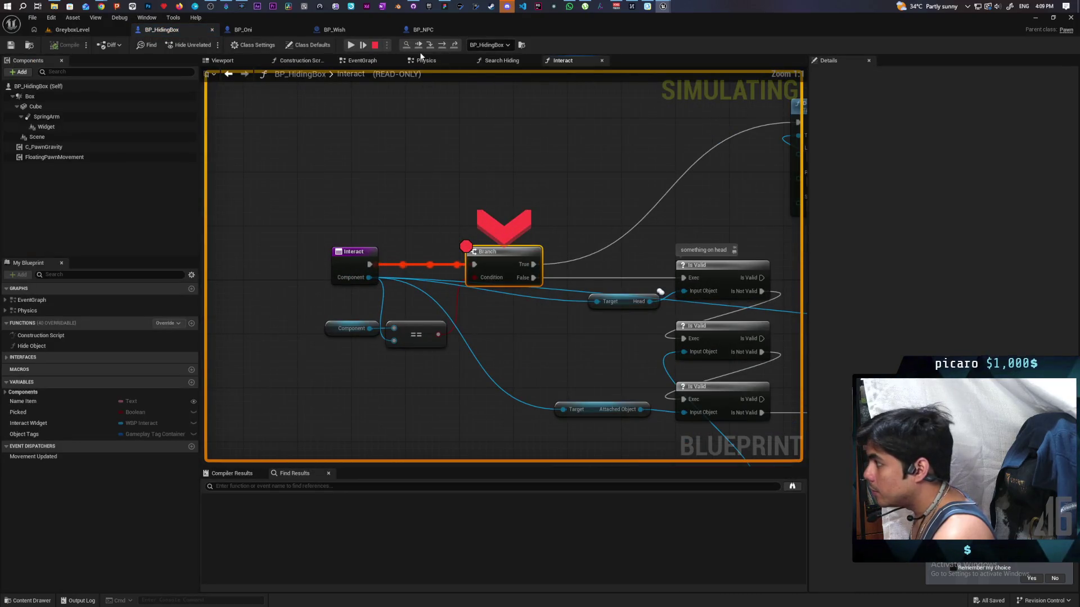
key(F5)
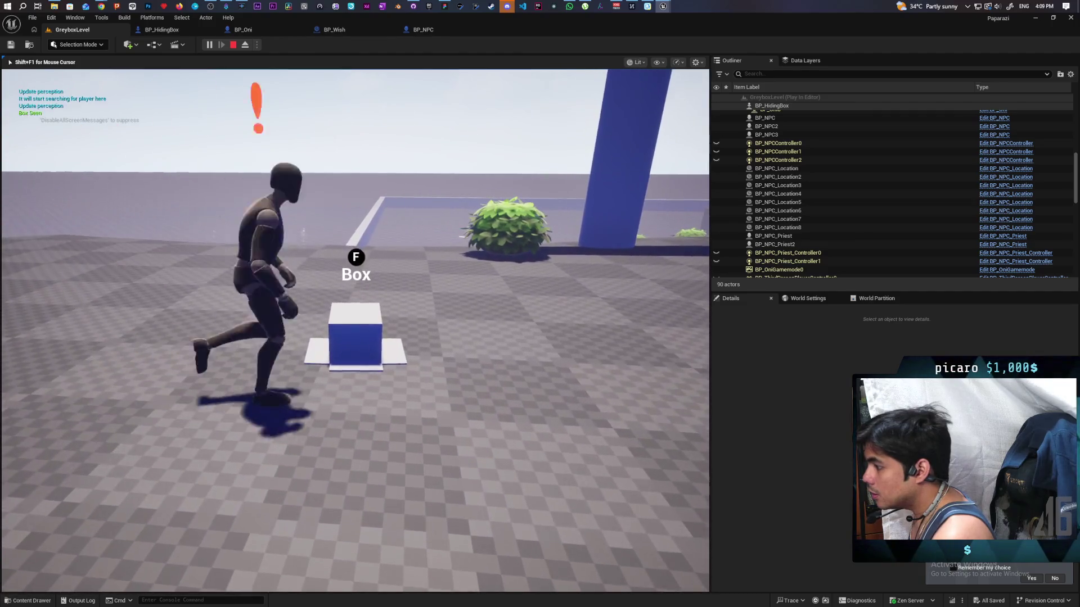
key(f)
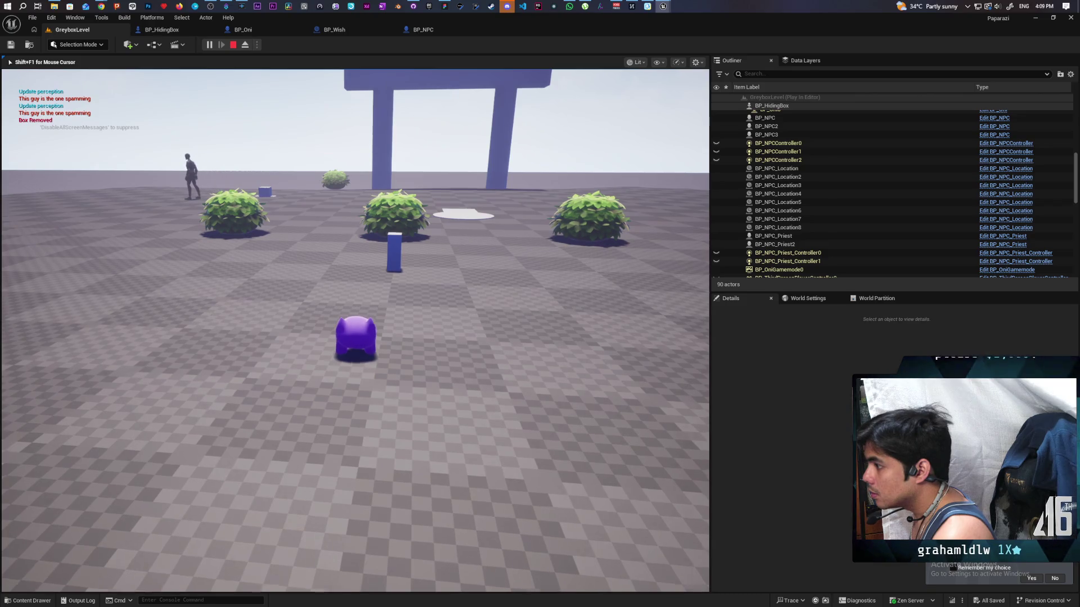
key(w)
key(w)
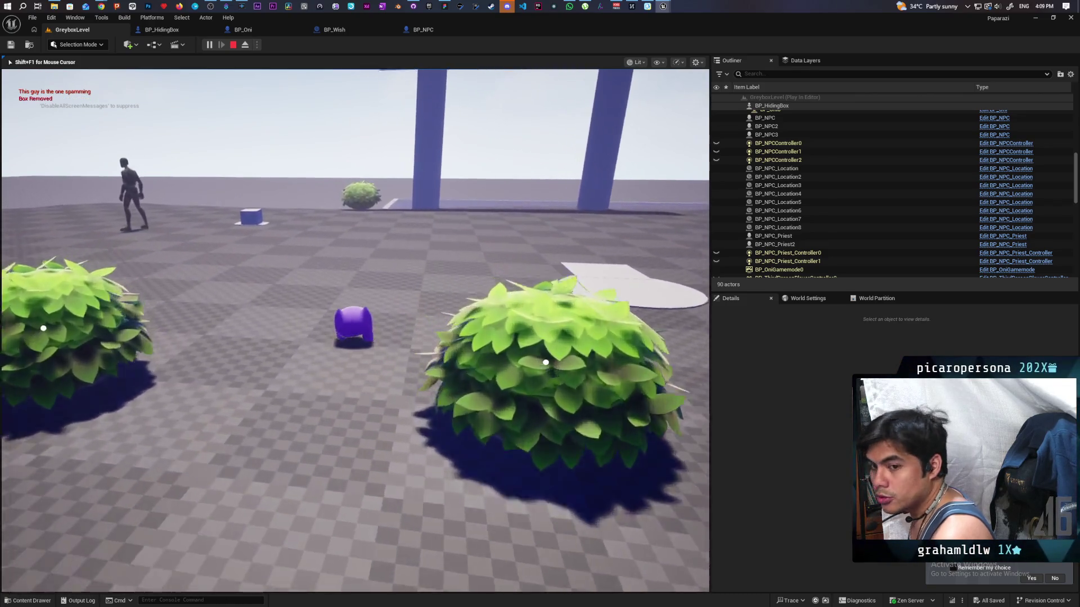
key(w)
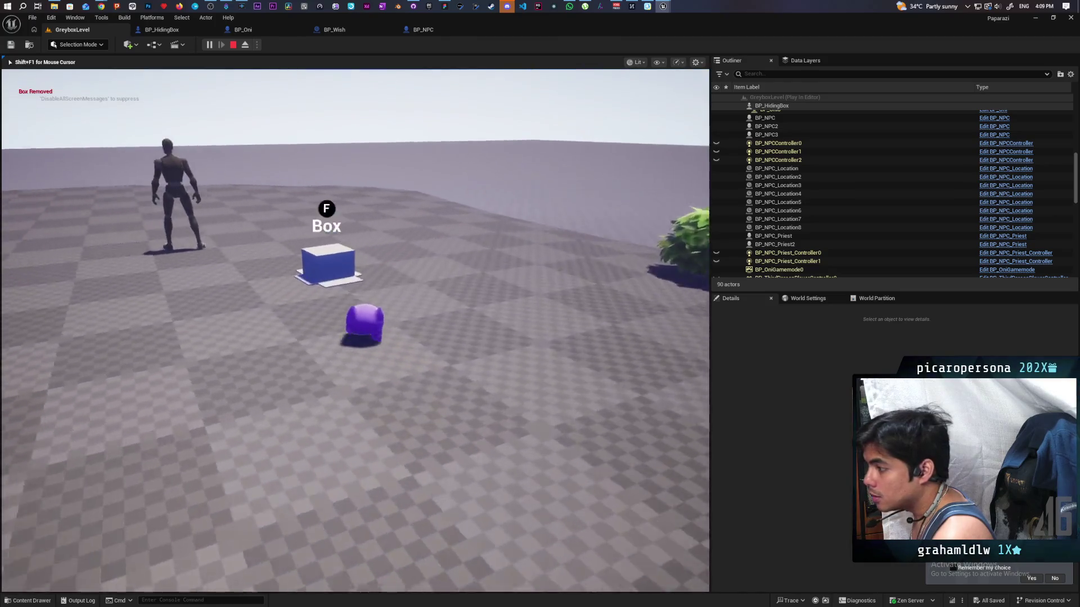
key(e)
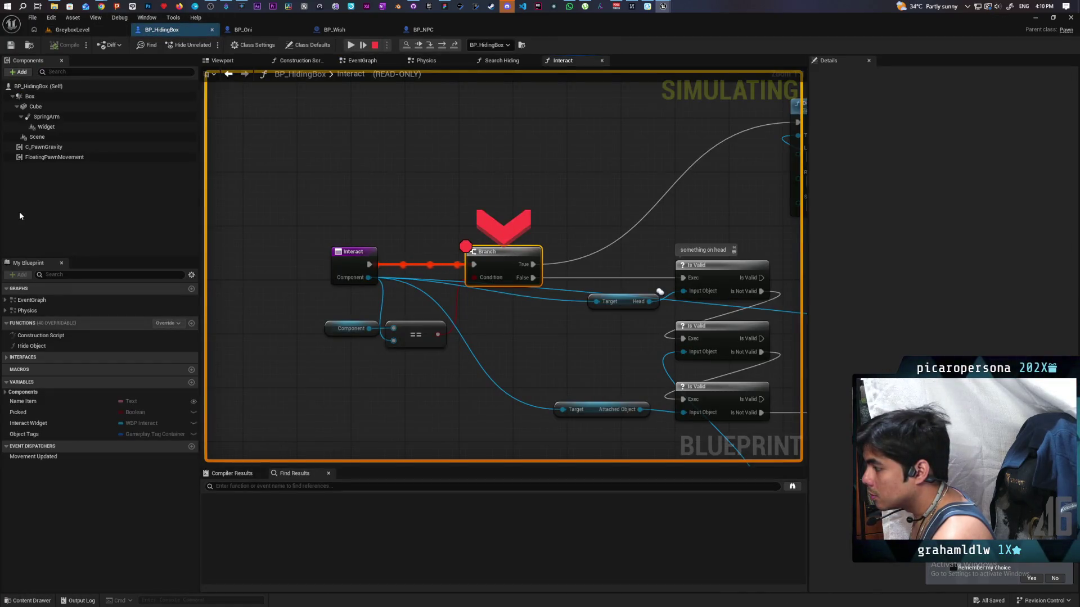
Step over the Is Valid checks with F10, inspecting Head and Attached Object pin values, into C_Interact
mouse_move(437, 334)
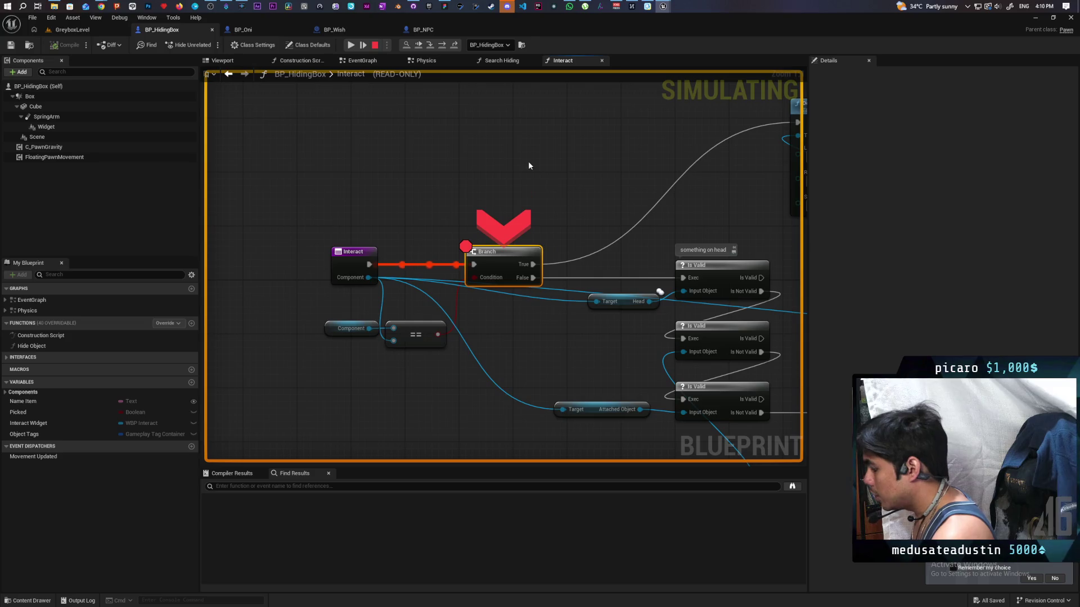
key(F10)
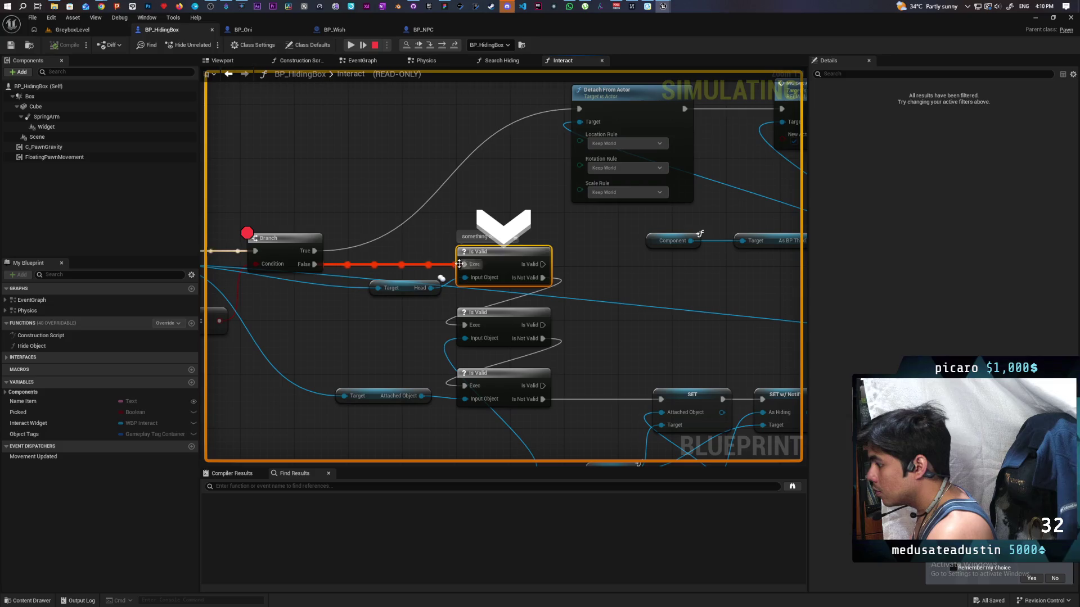
mouse_move(428, 295)
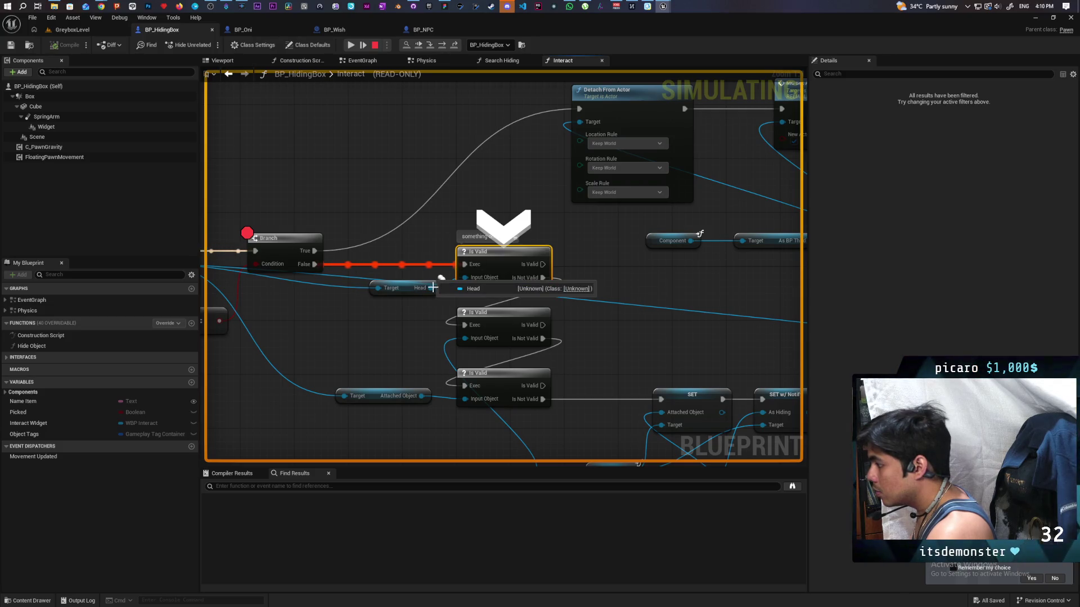
key(F10)
mouse_move(423, 364)
mouse_move(524, 426)
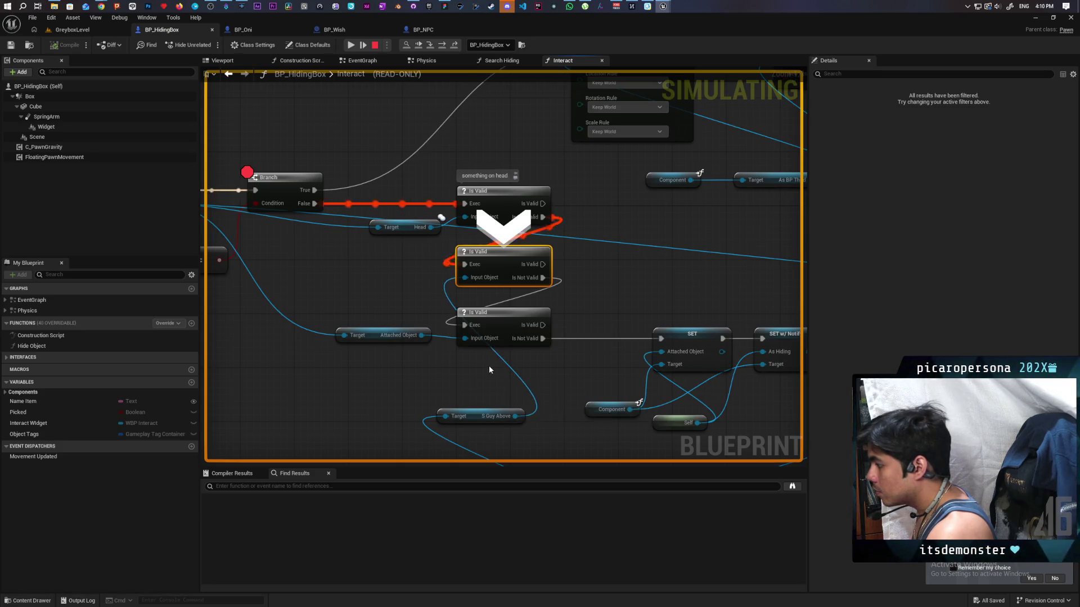
key(F10)
mouse_move(417, 277)
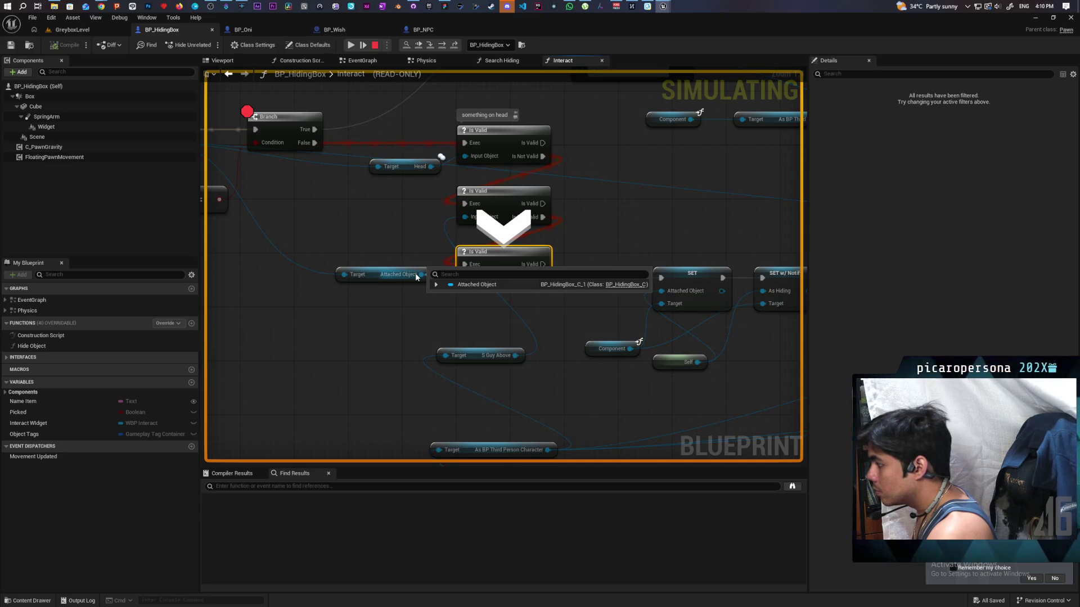
drag(353, 336, 382, 368)
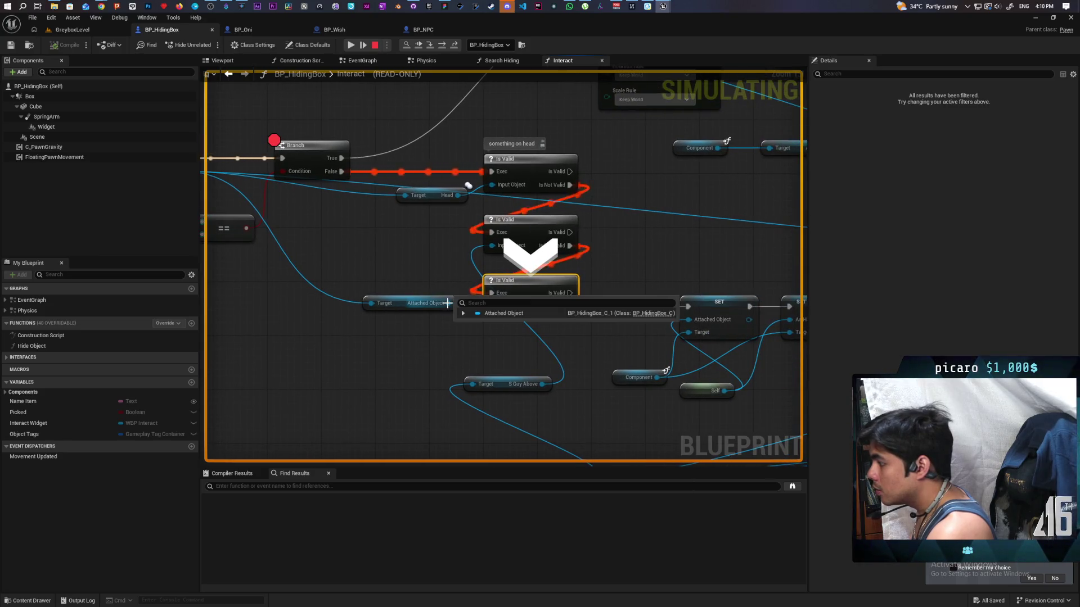
key(F10)
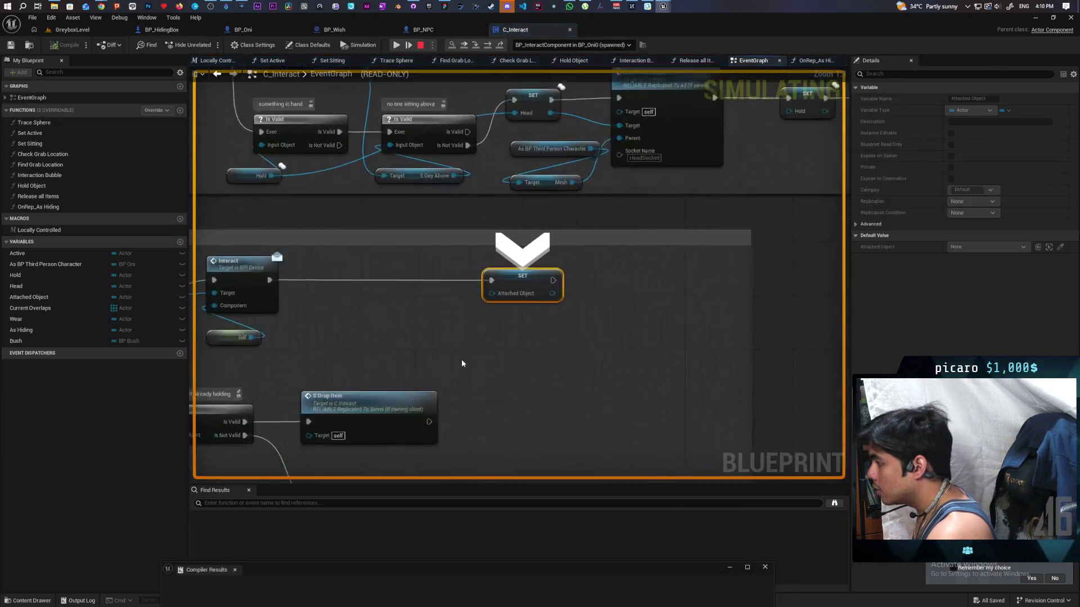
Zoom out on C_Interact's event graph and stop the running simulation
scroll(457, 354, down, 3)
drag(456, 354, 632, 335)
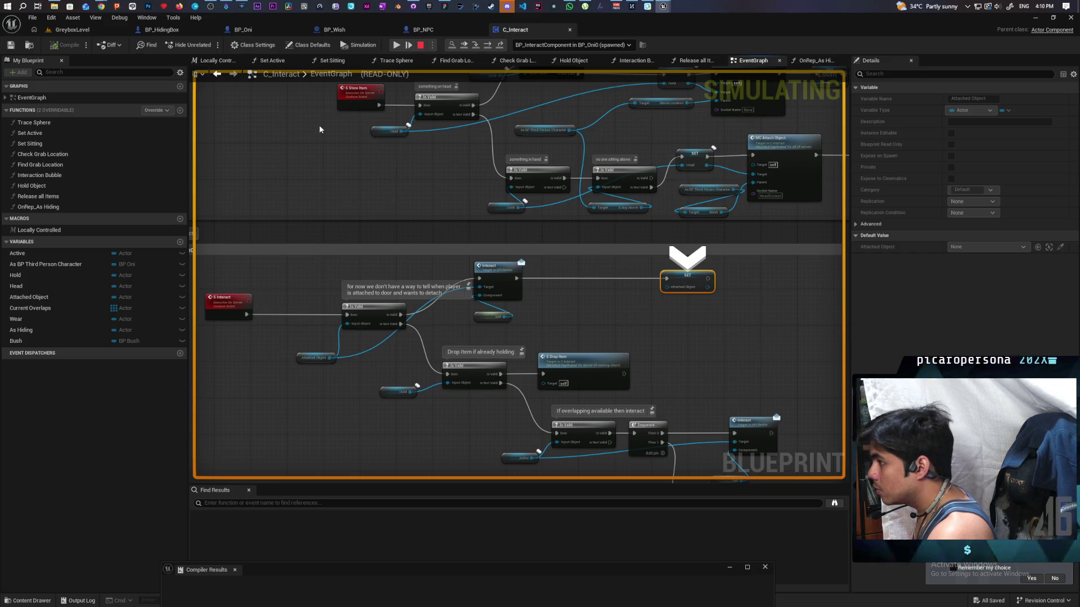
click(419, 47)
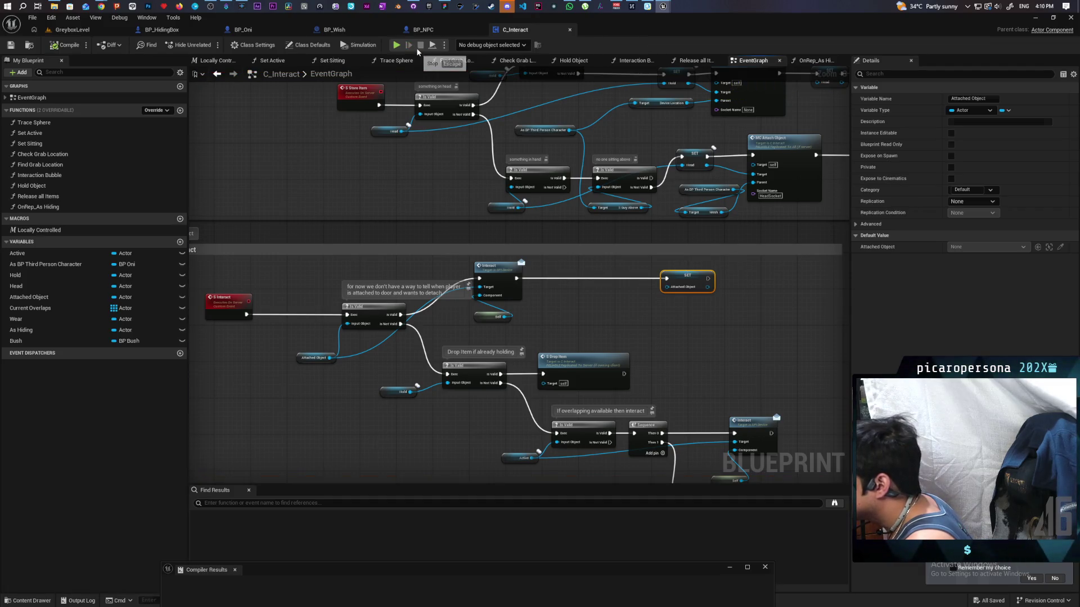
scroll(408, 247, down, 4)
scroll(409, 247, up, 4)
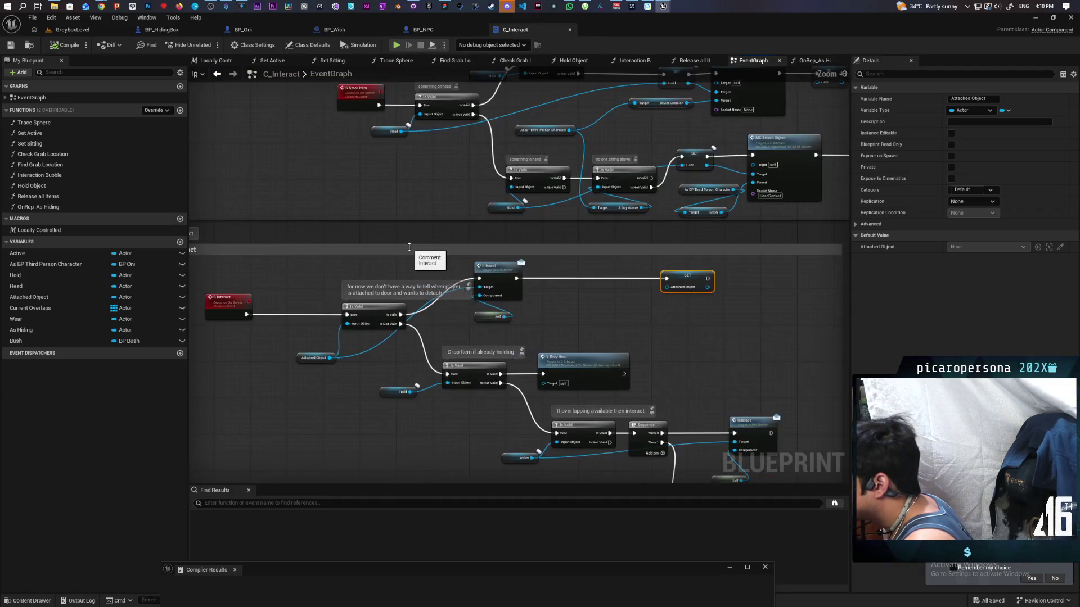
scroll(575, 312, down, 2)
scroll(579, 312, up, 1)
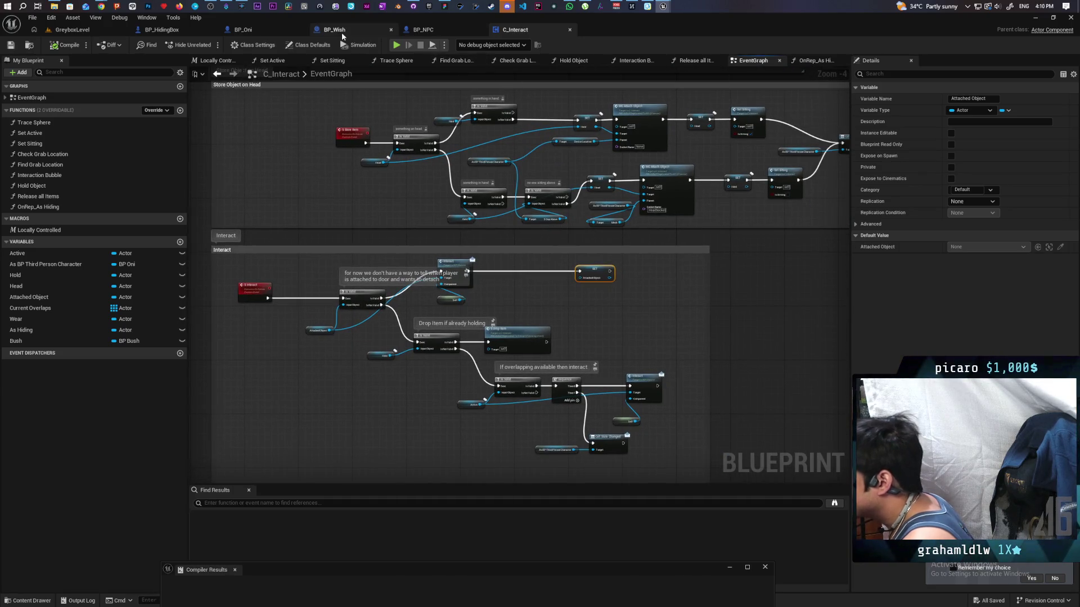
Bring up BP_HidingBox's Interact graph showing its Detach From Actor chain
click(211, 30)
mouse_move(677, 290)
mouse_down()
mouse_move(496, 231)
mouse_move(597, 212)
mouse_move(605, 188)
mouse_move(525, 214)
mouse_move(545, 309)
mouse_move(436, 247)
mouse_up()
scroll(535, 355, down, 4)
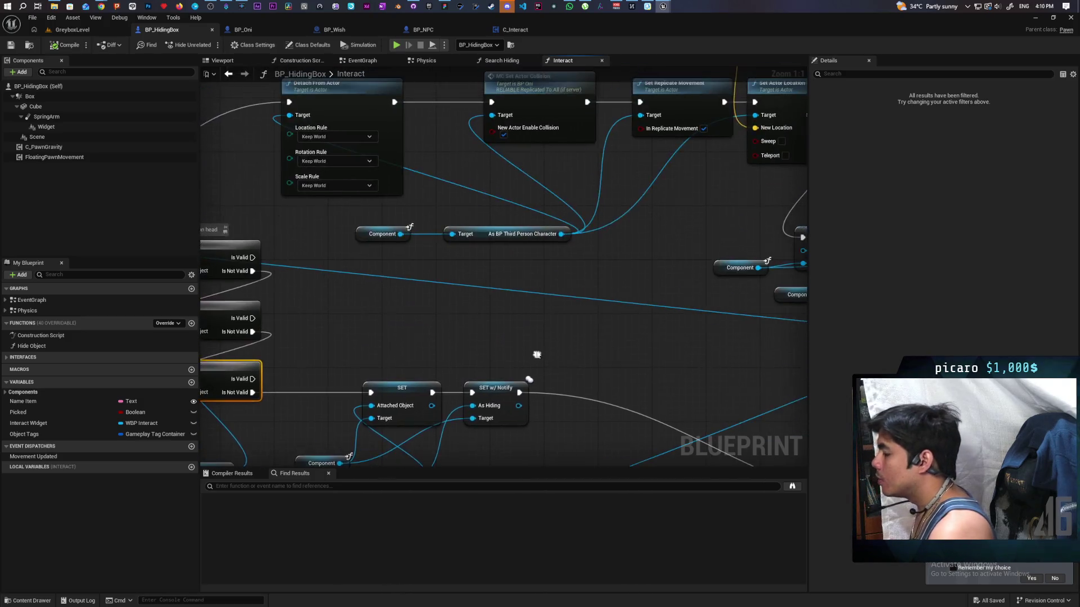
In Search Hiding, add a SET Attached Object node from the Component reference via 'set attached'
click(502, 61)
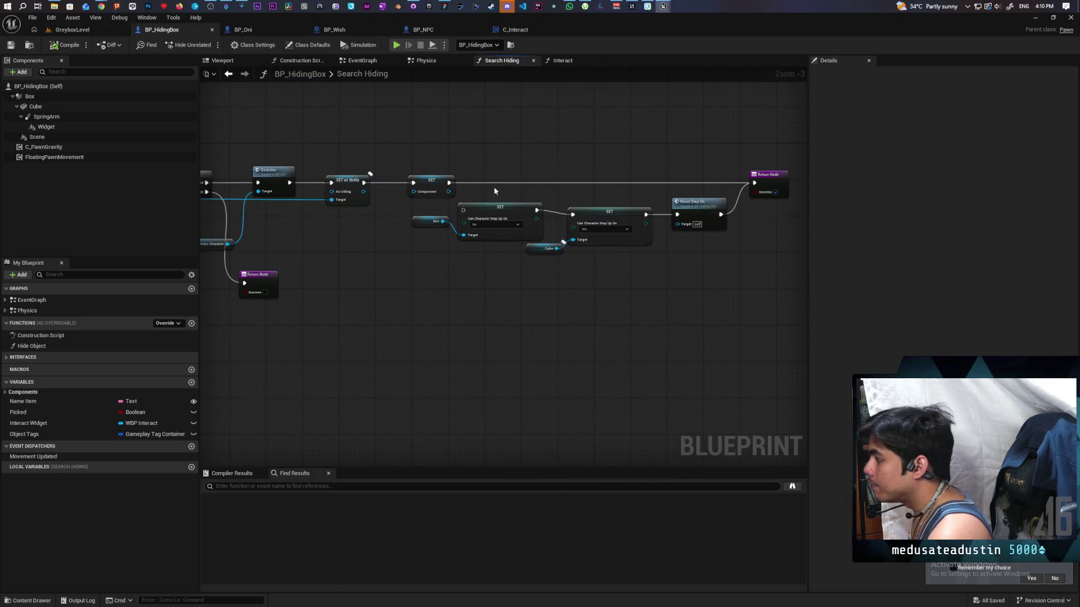
drag(498, 191, 499, 243)
scroll(414, 230, up, 2)
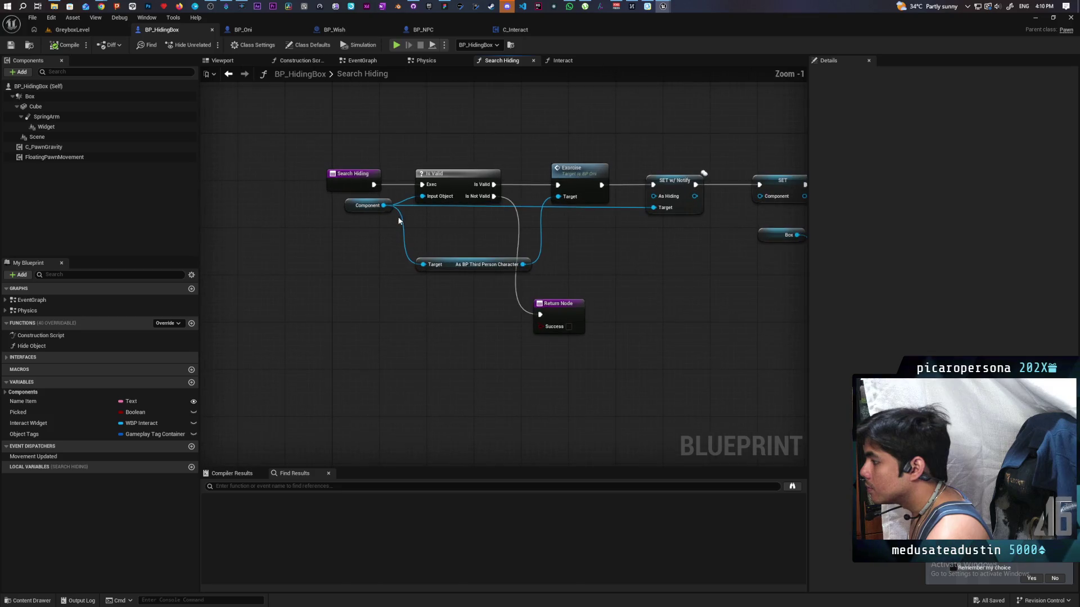
mouse_move(383, 205)
mouse_down()
mouse_move(697, 265)
mouse_move(666, 252)
mouse_up()
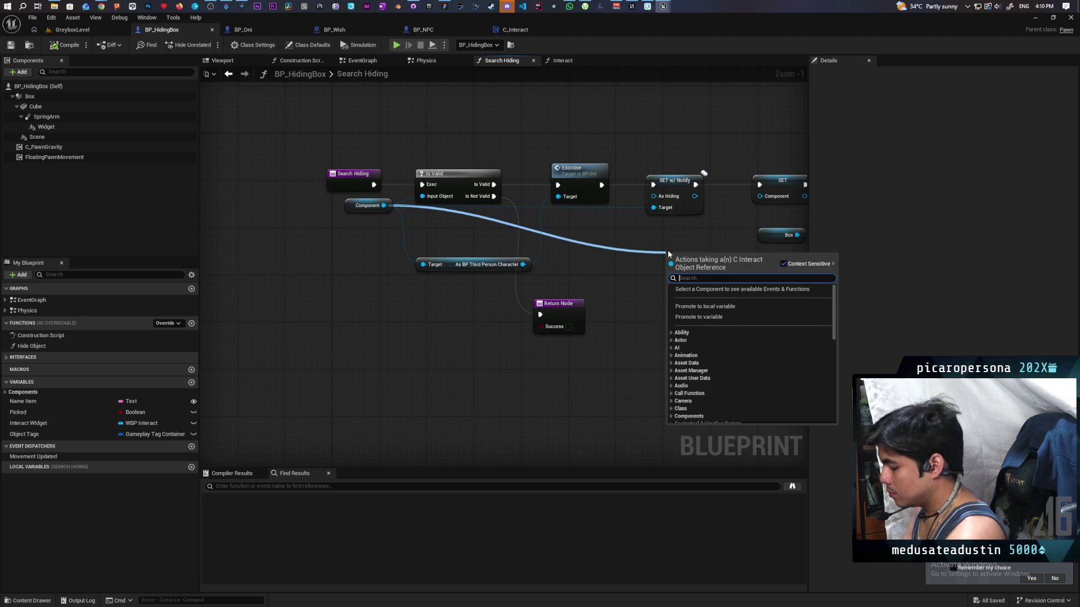
text(set attached)
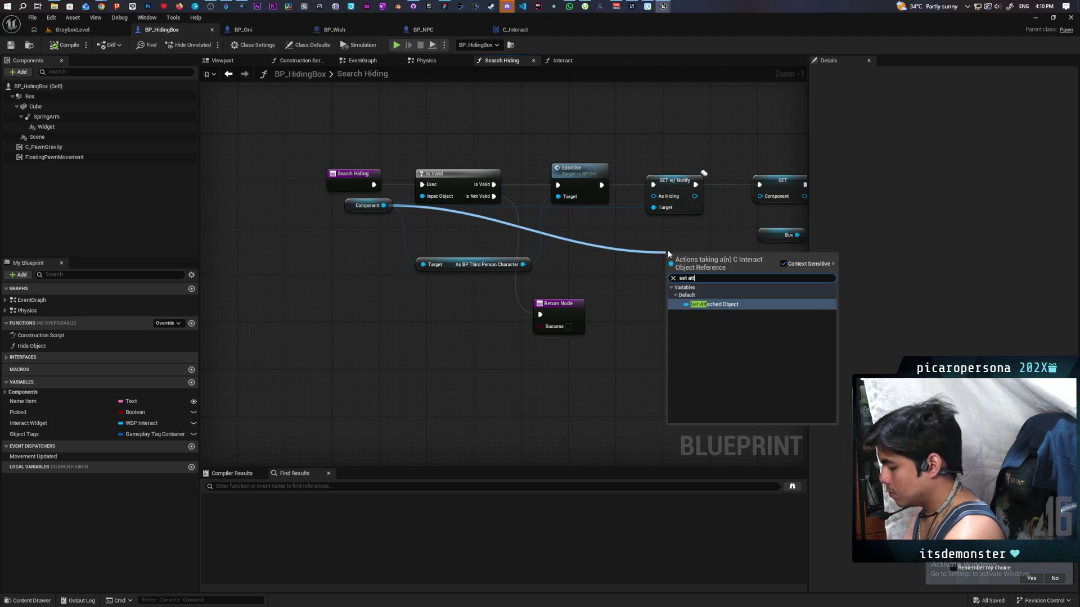
key(Return)
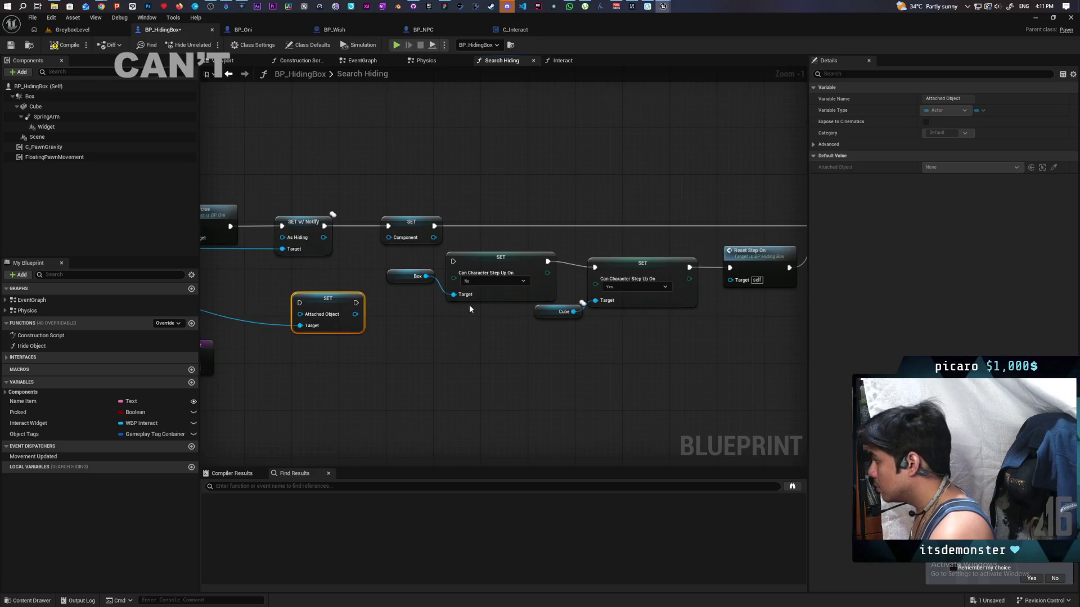
Shift the Set, Box, Cube and Reset nodes right and insert SET Attached Object after SET w/ Notify
scroll(490, 269, down, 2)
drag(441, 200, 776, 334)
drag(430, 243, 489, 248)
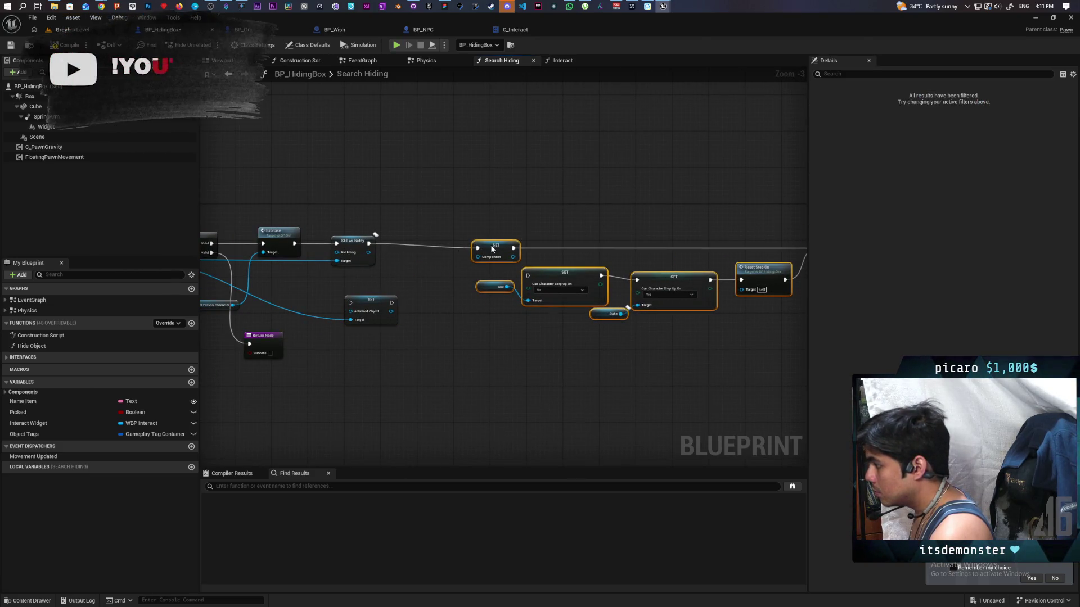
scroll(465, 270, up, 3)
mouse_move(331, 335)
mouse_down()
mouse_move(394, 298)
mouse_move(409, 241)
mouse_up()
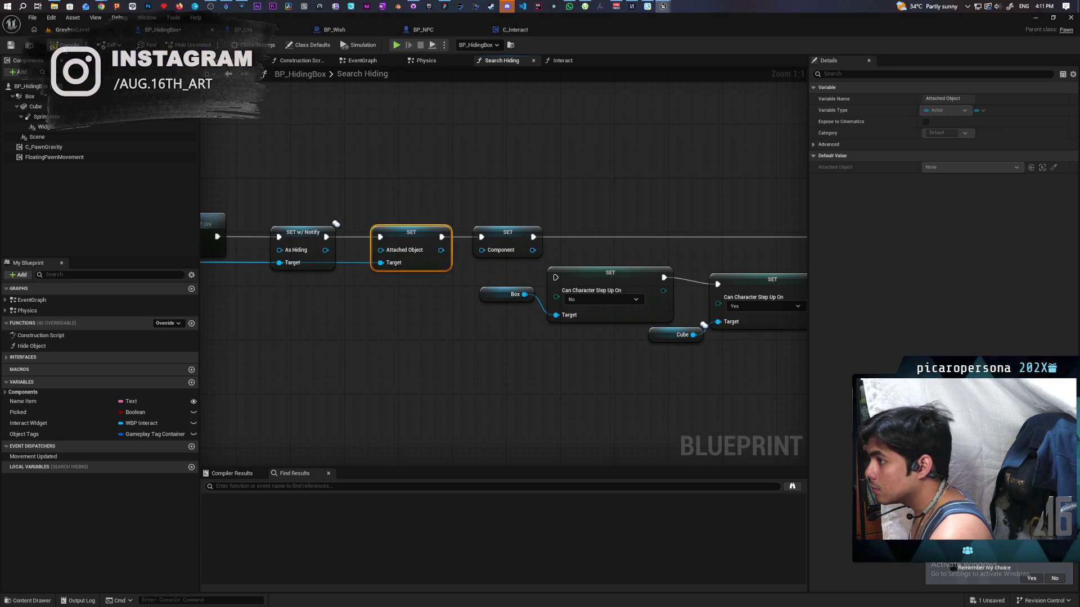
click(72, 29)
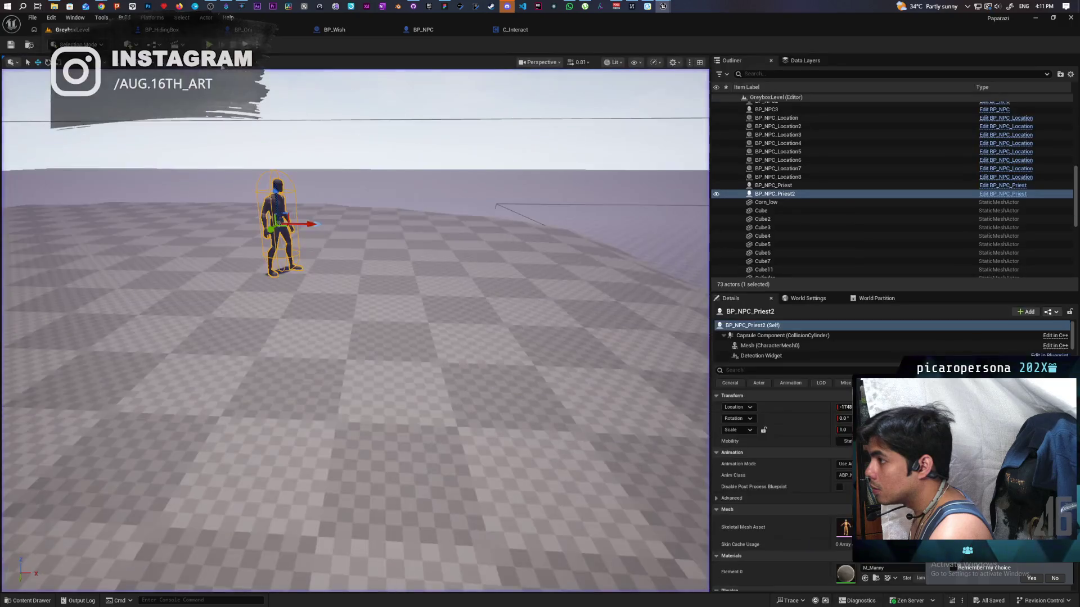
Play, interact with the box, resume from the breakpoint with F5, walk to the box, then stop and reopen BP_HidingBox
click(209, 45)
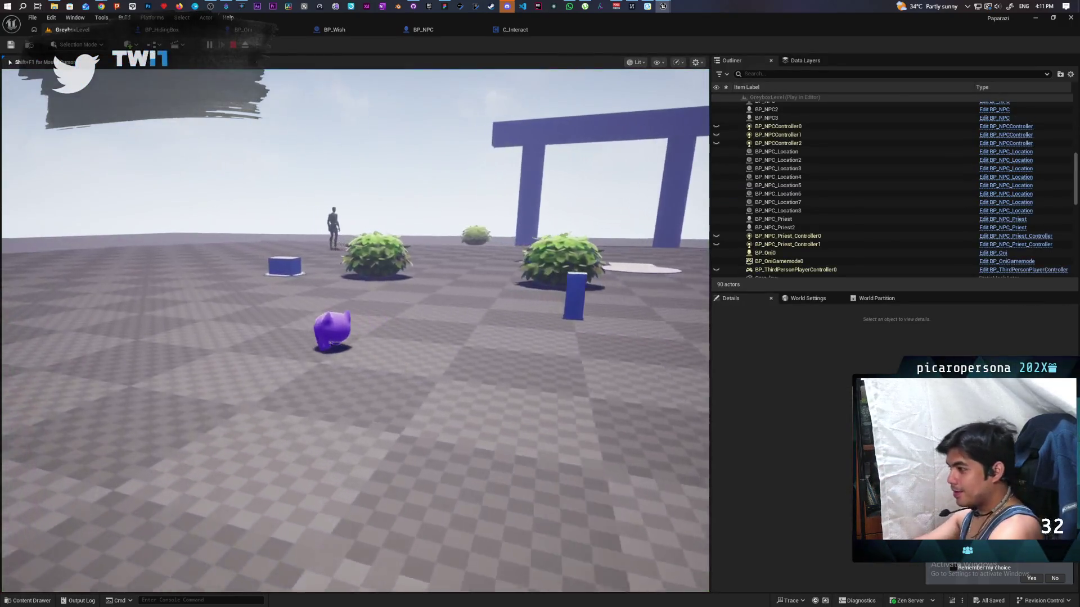
key(e)
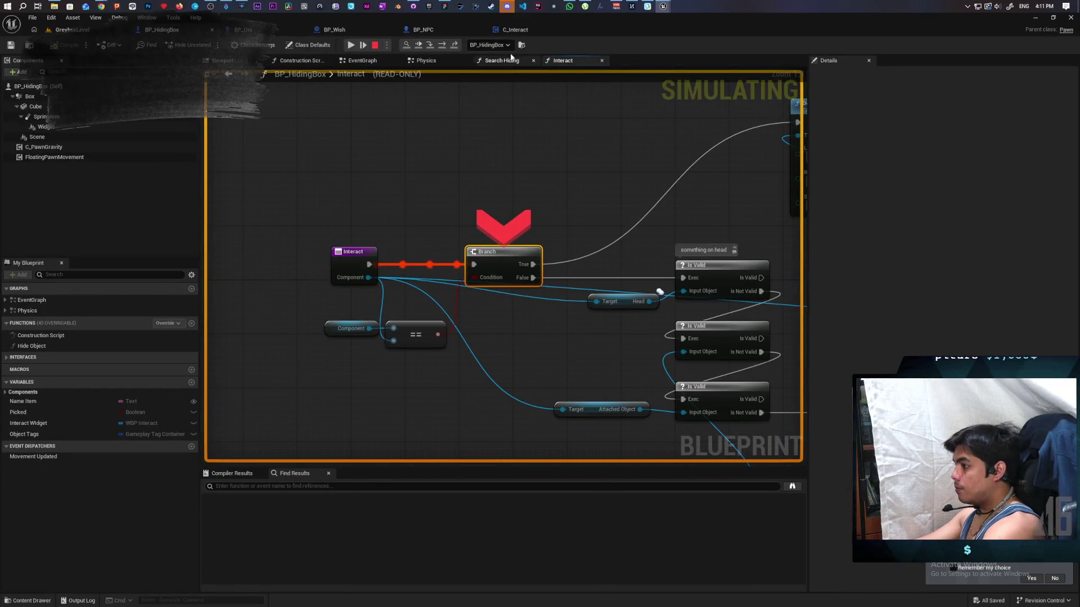
key(F5)
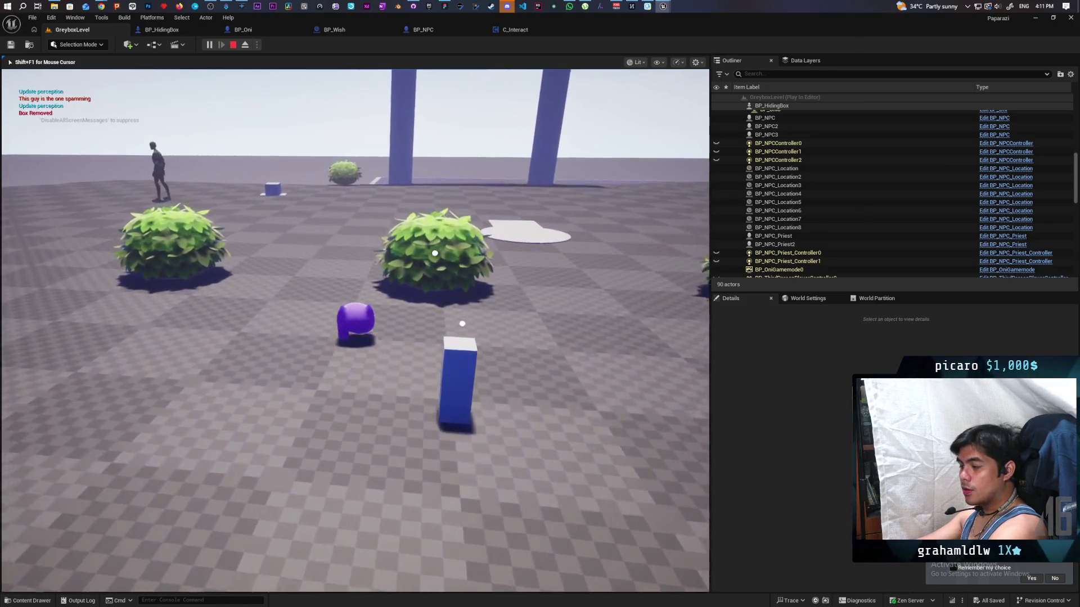
key(w)
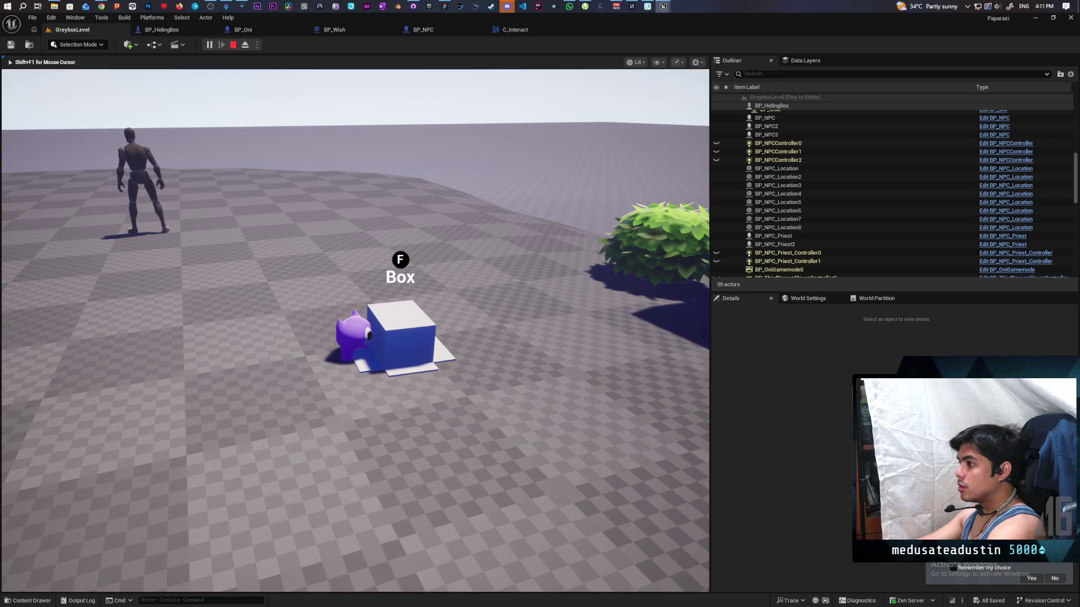
key(Escape)
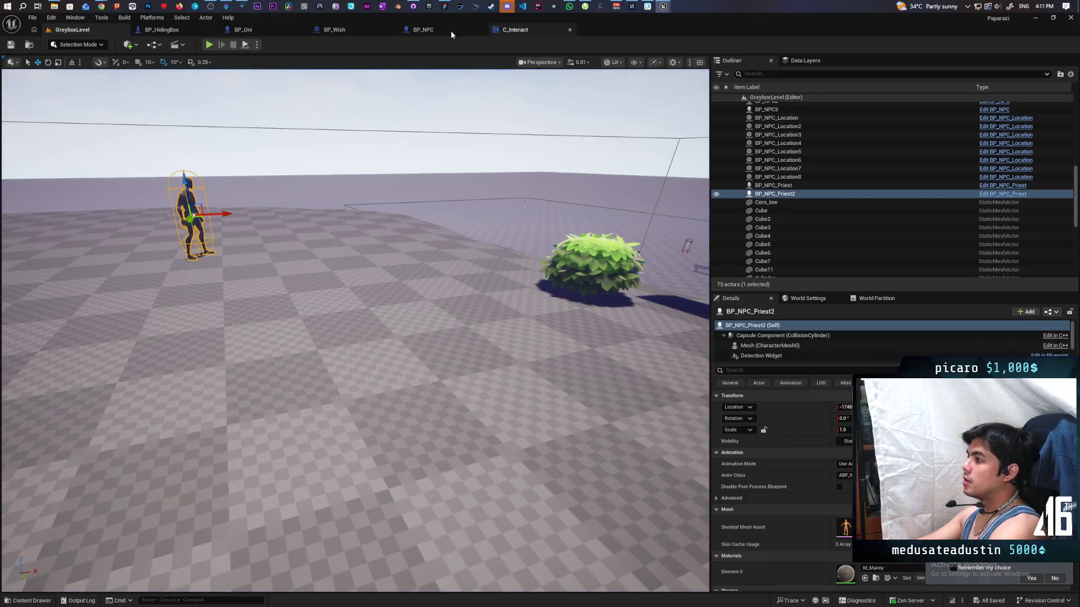
click(165, 32)
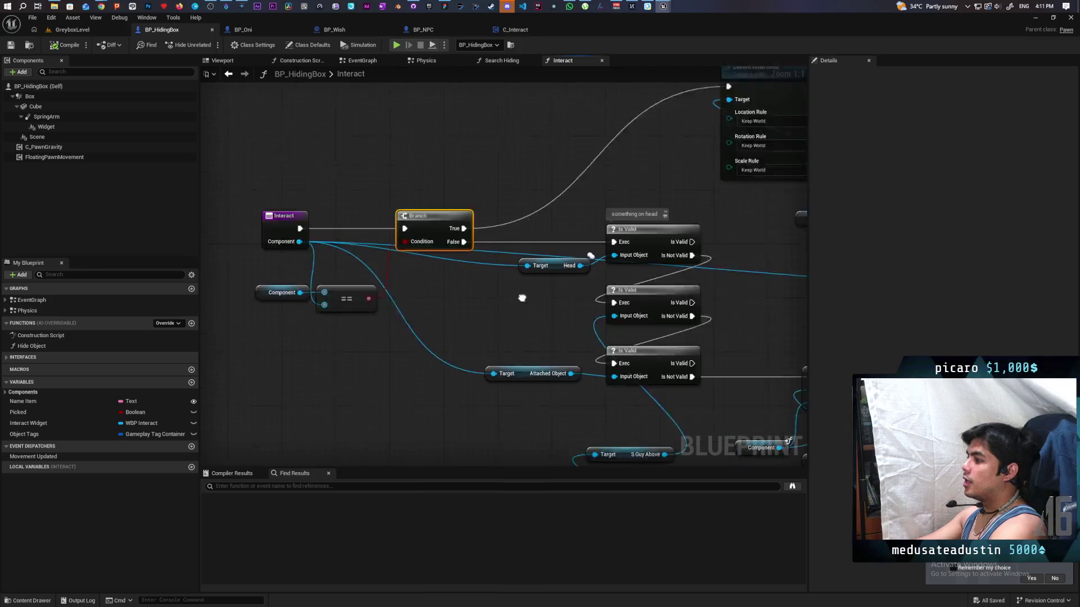
Start a new play-in-editor session of GreyboxLevel
mouse_move(585, 234)
mouse_down()
mouse_move(474, 181)
mouse_move(231, 174)
mouse_move(601, 222)
mouse_move(323, 253)
mouse_move(445, 302)
mouse_move(582, 378)
mouse_move(450, 274)
mouse_up()
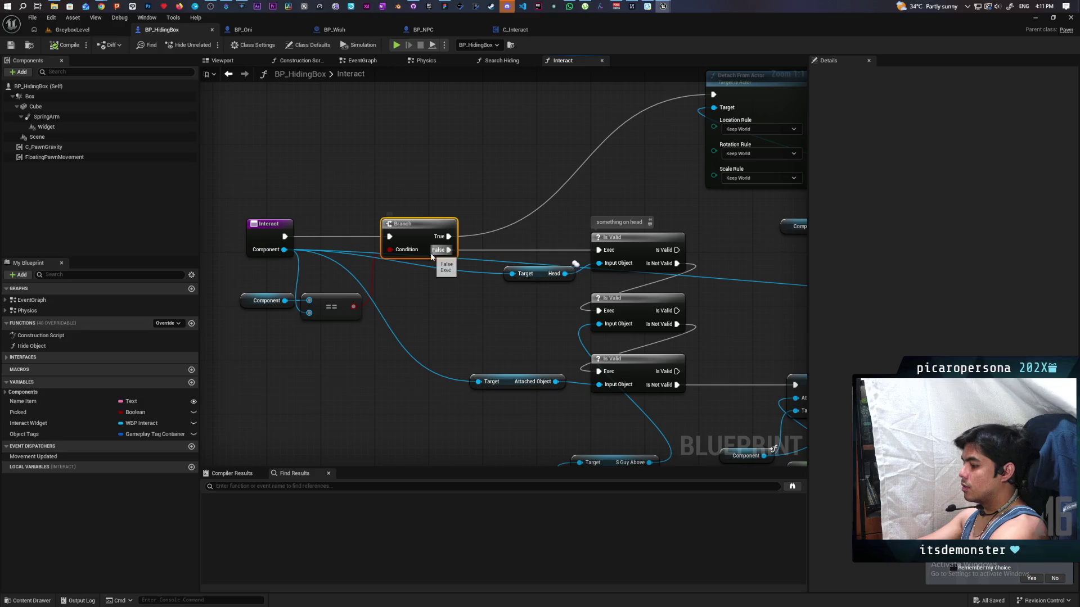
click(72, 31)
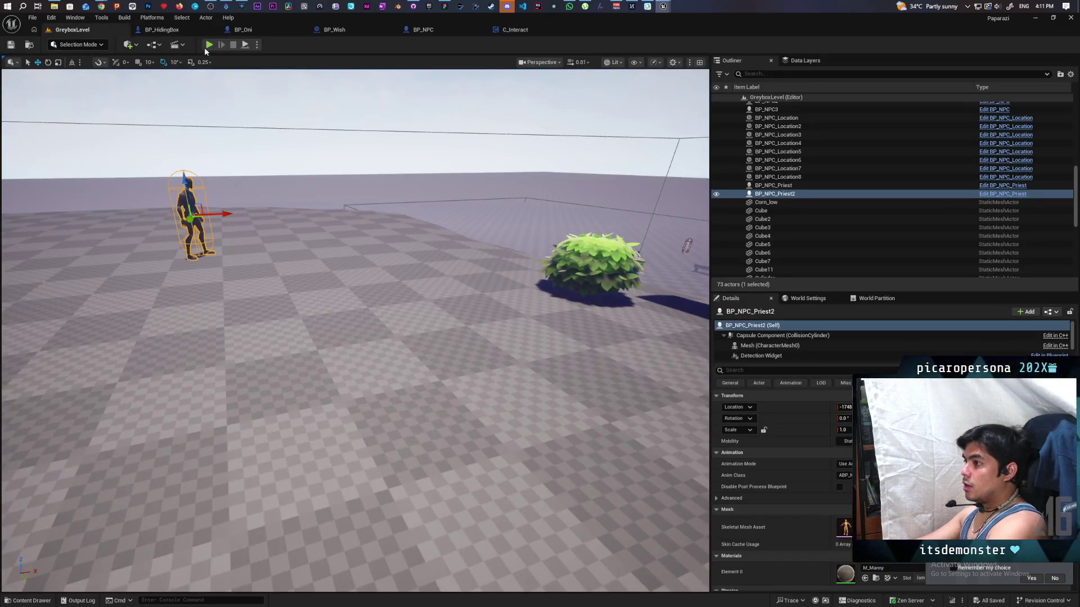
click(209, 45)
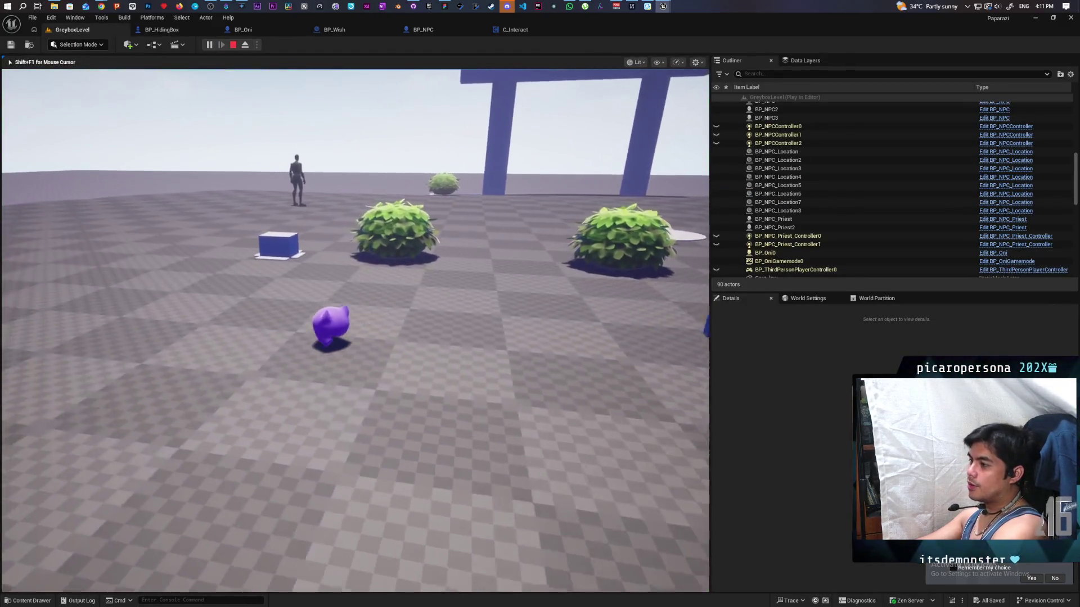
Walk the player to the hiding box and interact until the Branch breakpoint pauses again
key(w)
key(e)
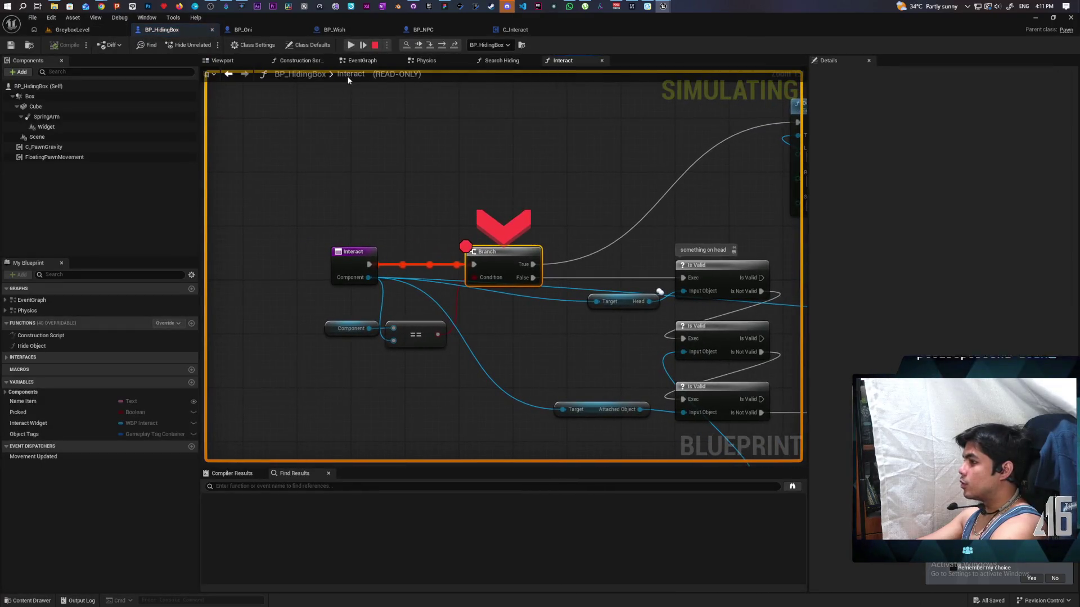
click(423, 47)
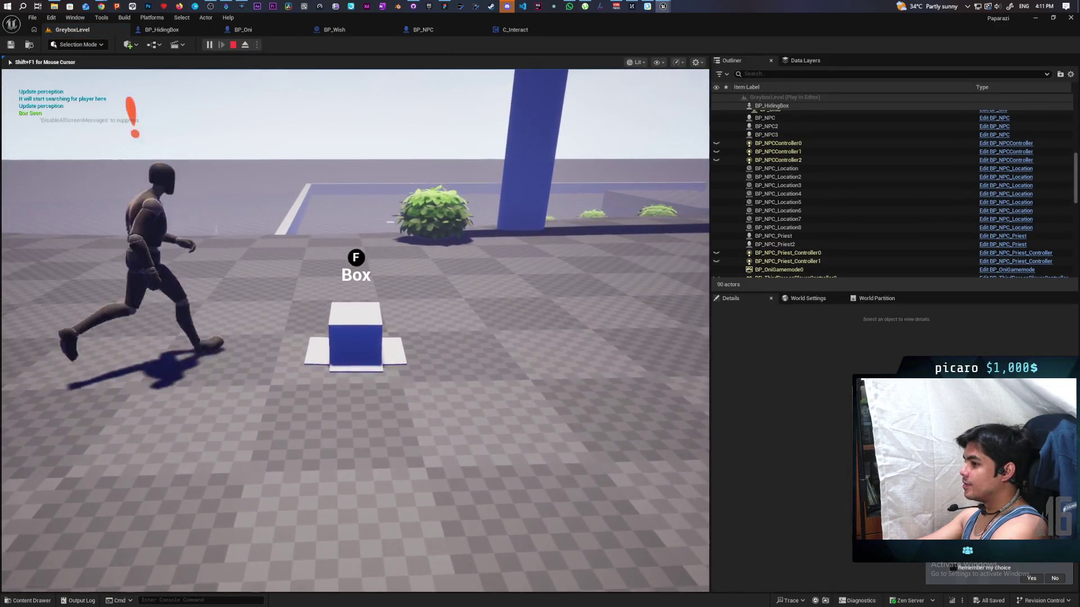
key(f)
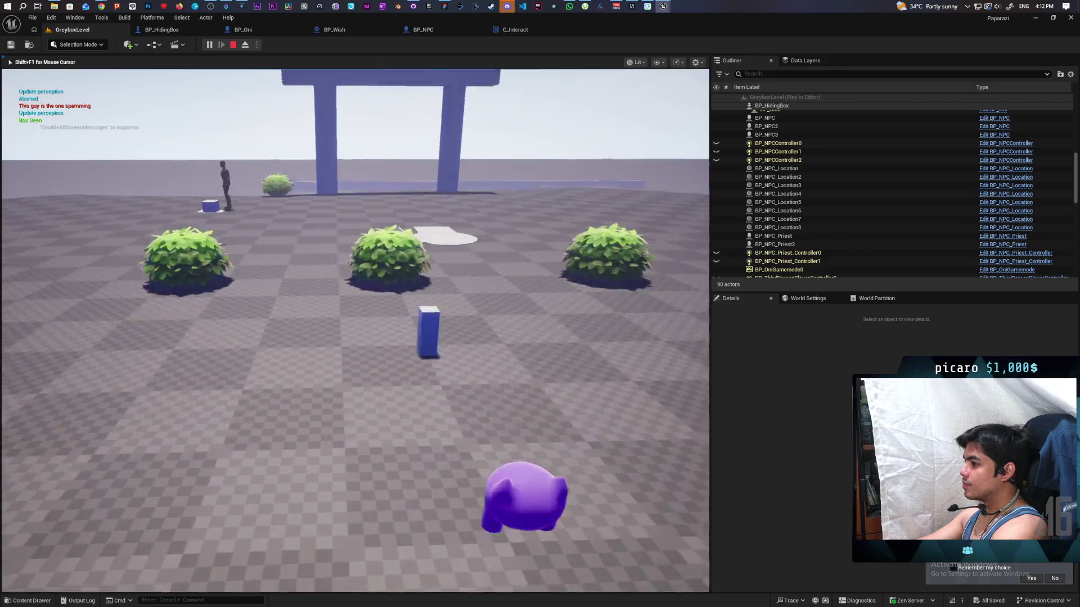
key(w)
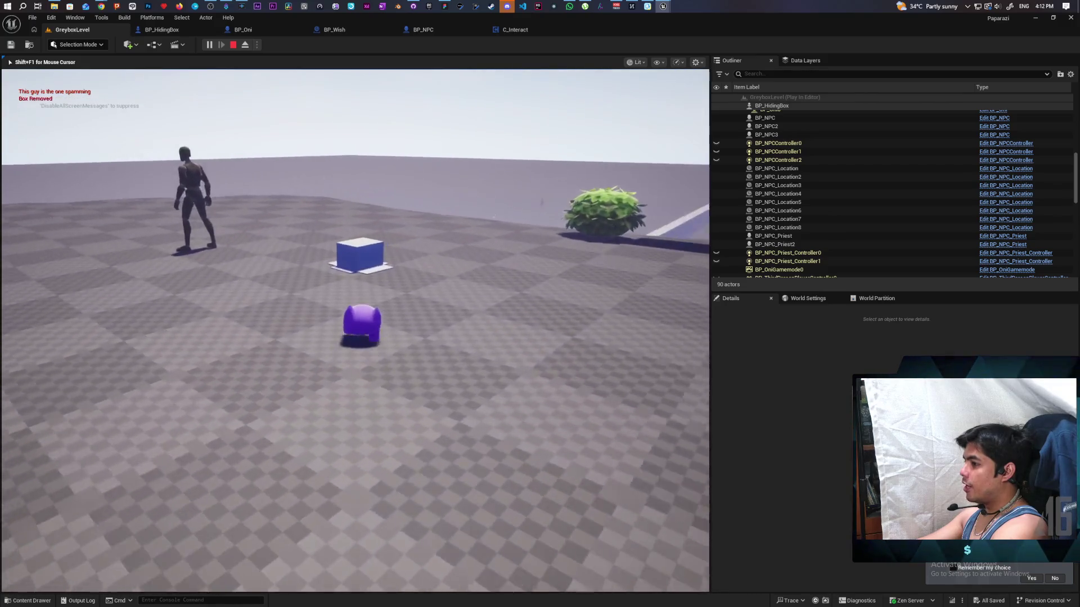
Interact with the box, then step through Is Valid, attach and collision nodes to Set Simulate Physics
key(f)
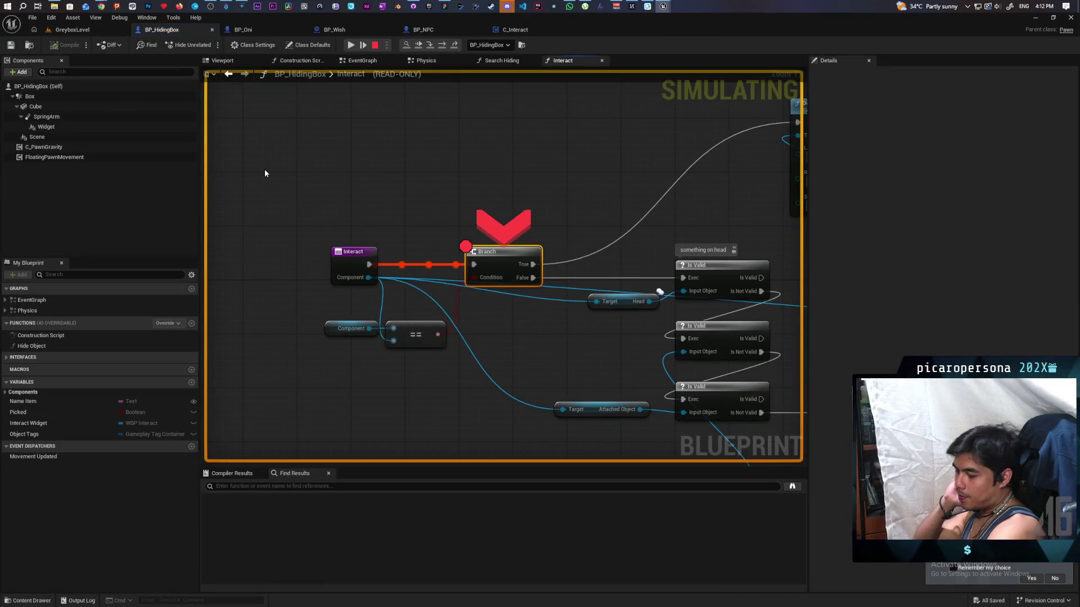
key(F10)
key(F10)
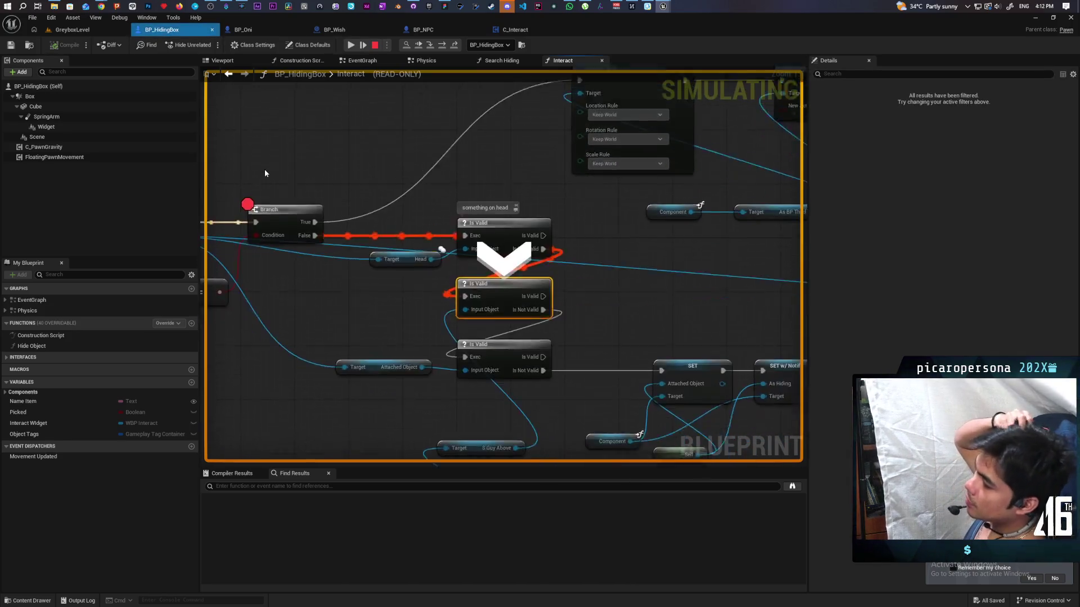
key(F10)
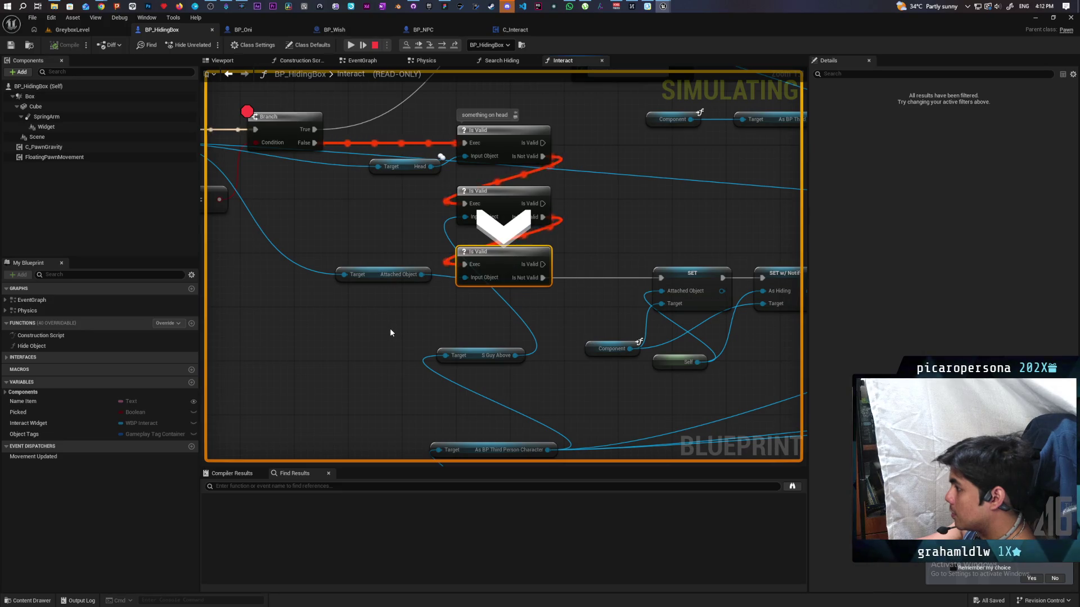
key(F10)
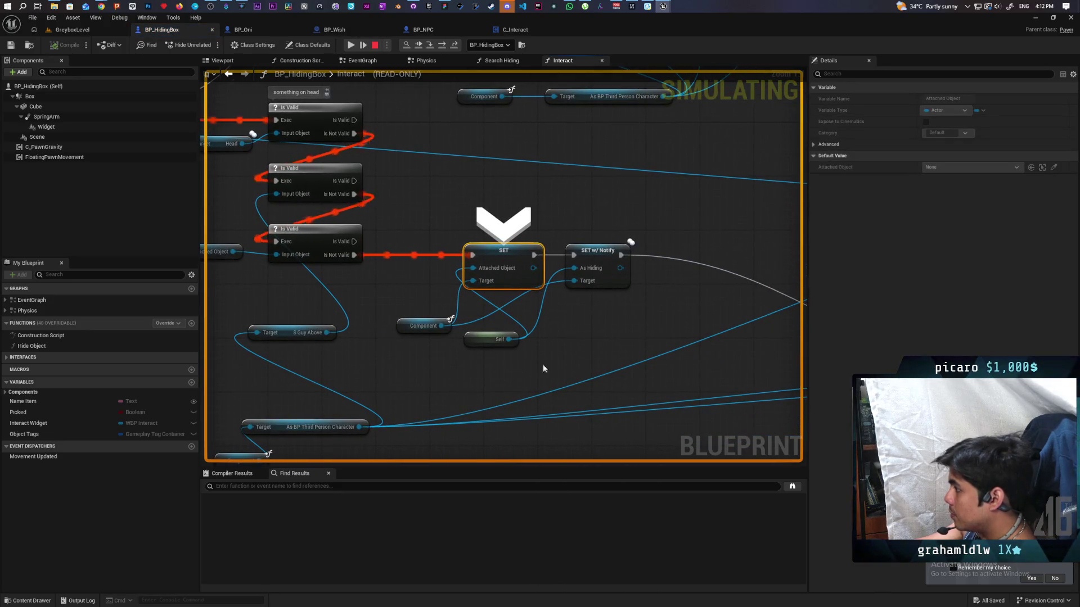
key(F10)
key(F10)
key(F10)
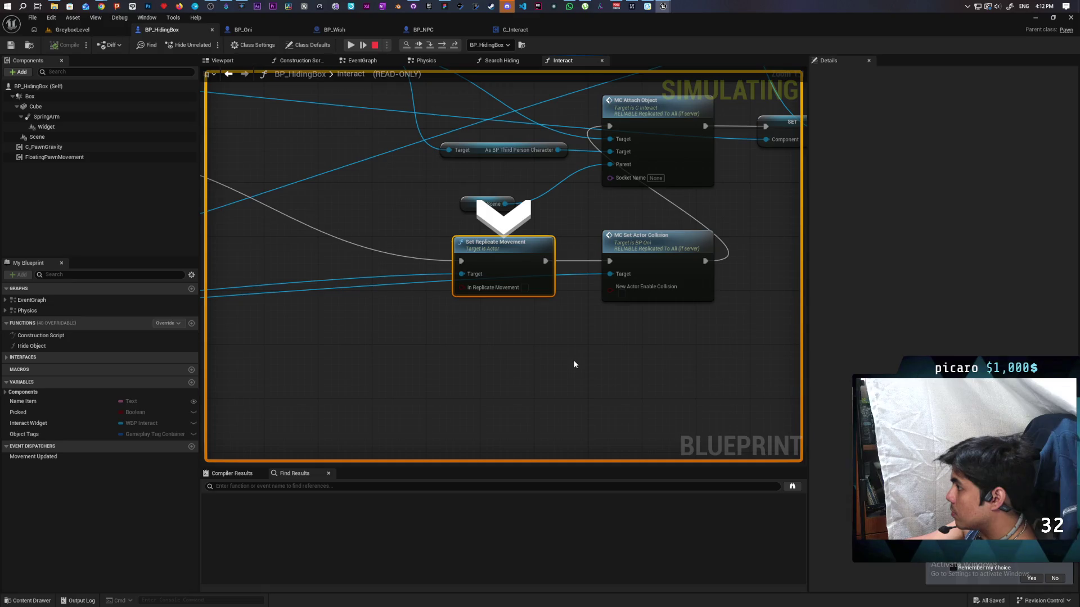
key(F10)
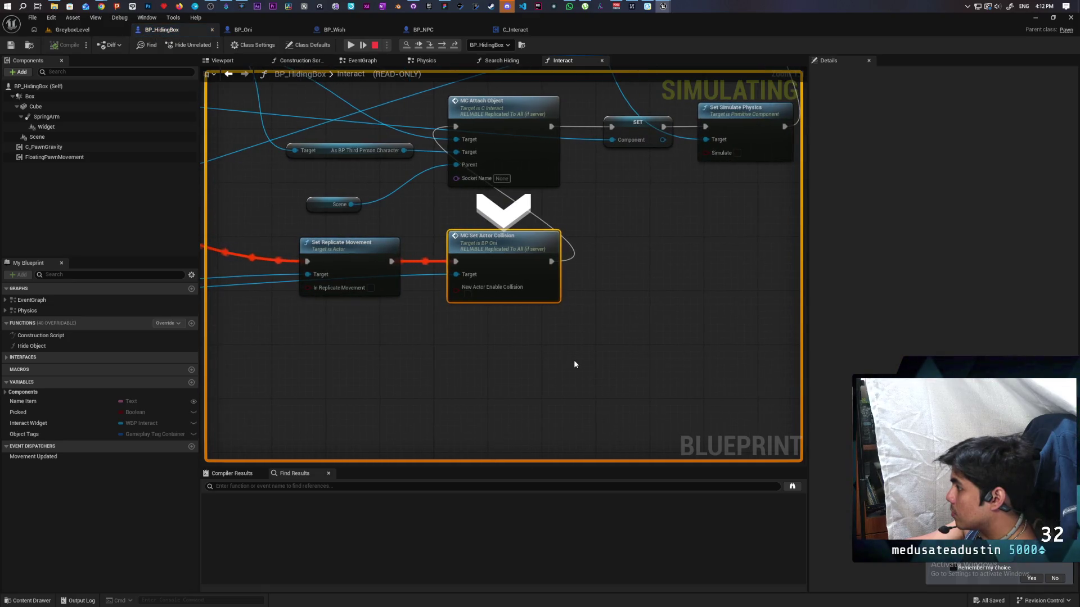
key(F10)
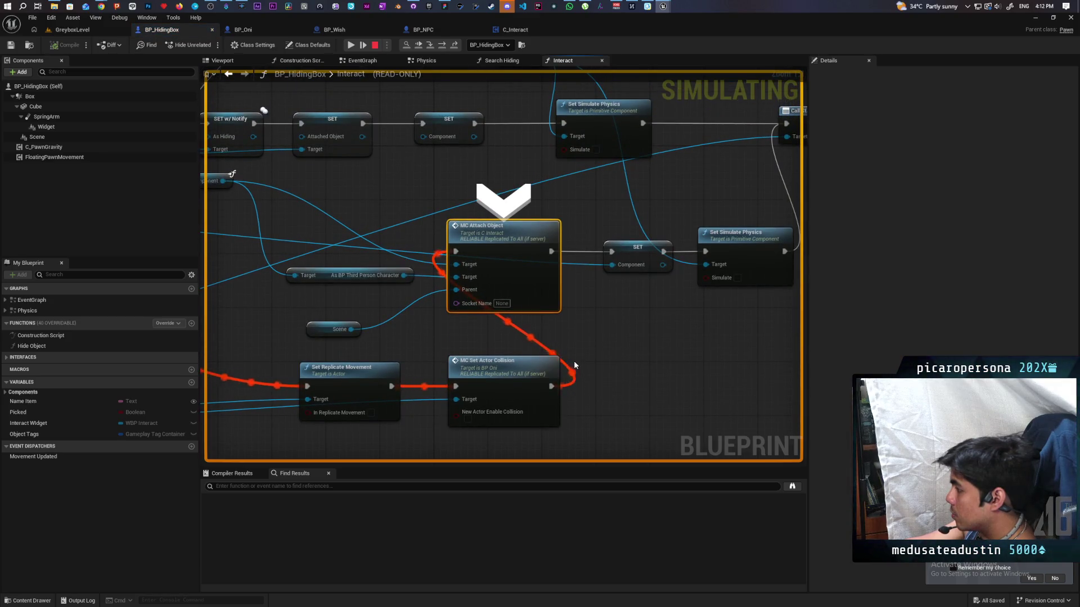
key(F10)
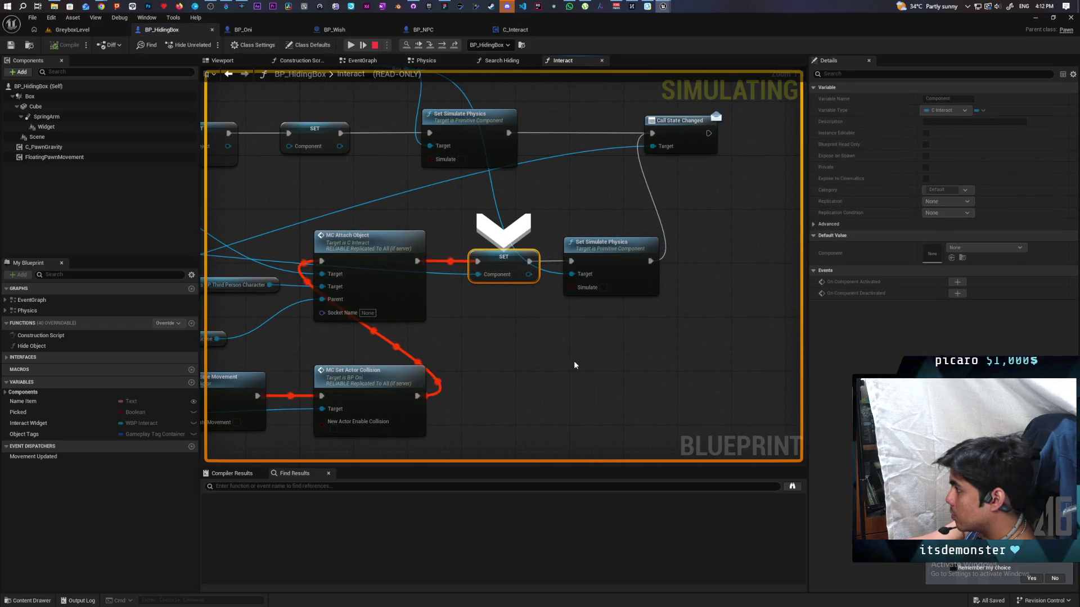
key(F10)
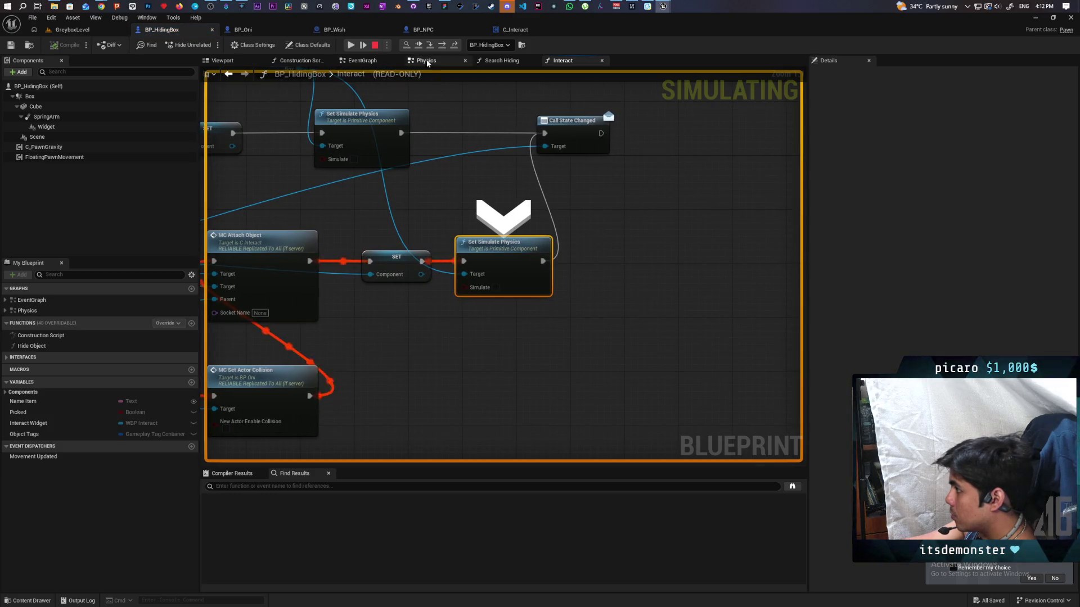
Resume the game, walk around the box to watch the result, and stop the playtest
click(420, 47)
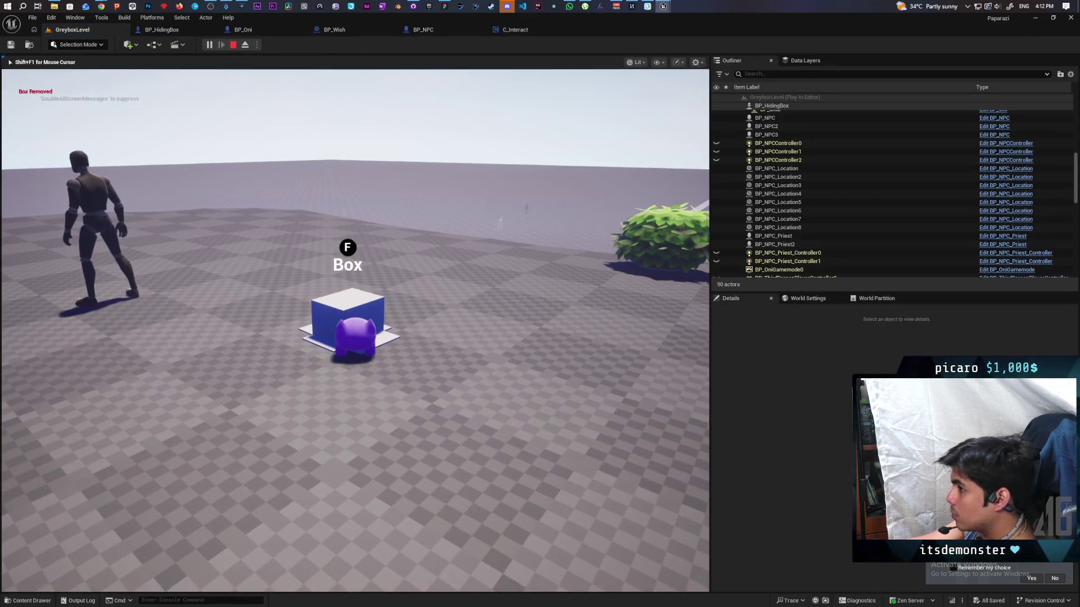
key(a)
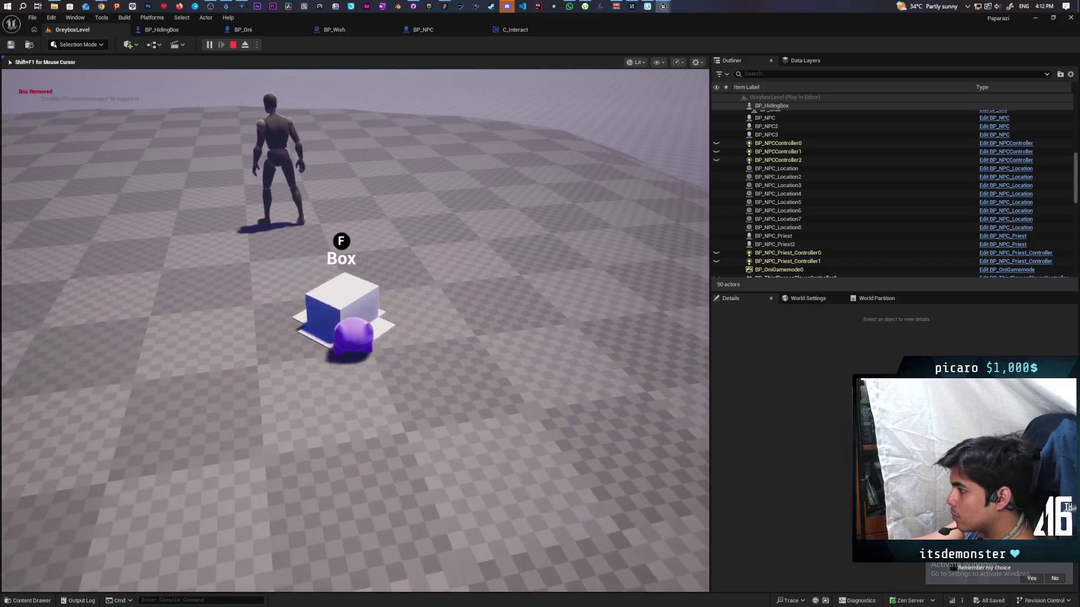
key(d)
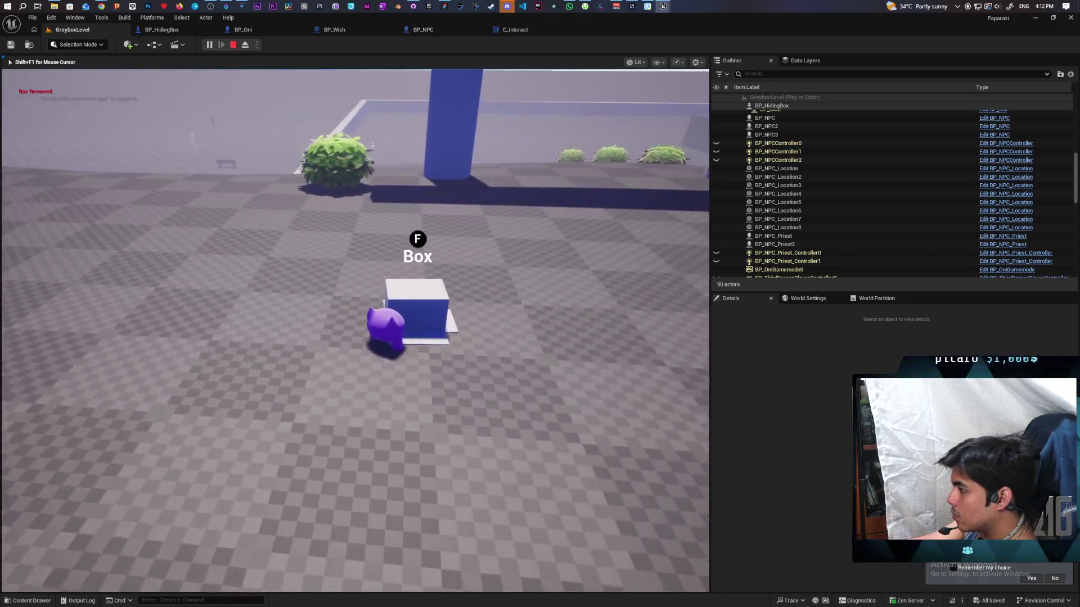
key(Escape)
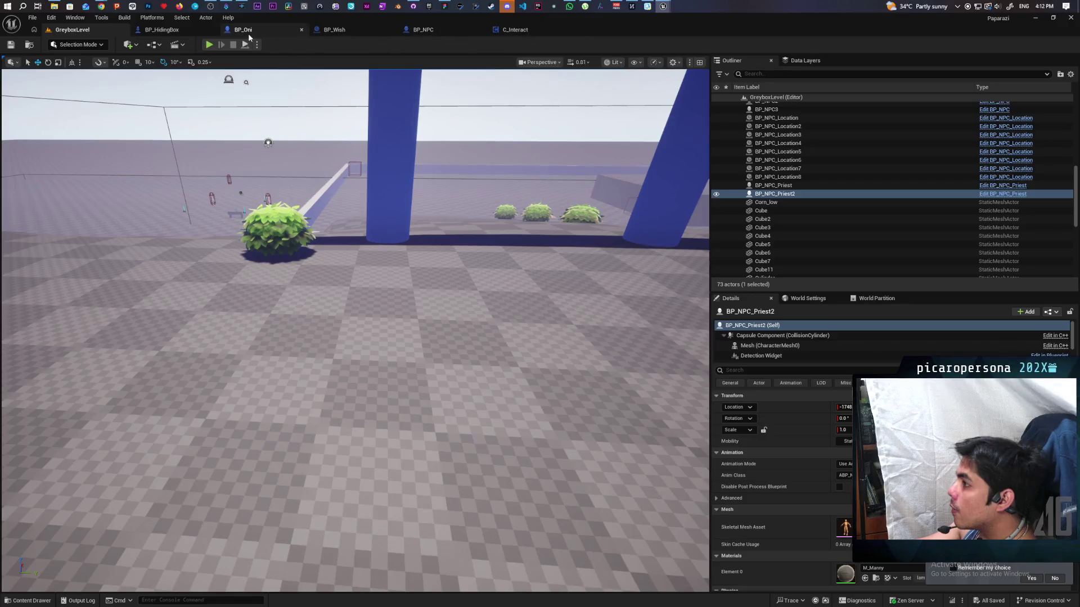
click(212, 32)
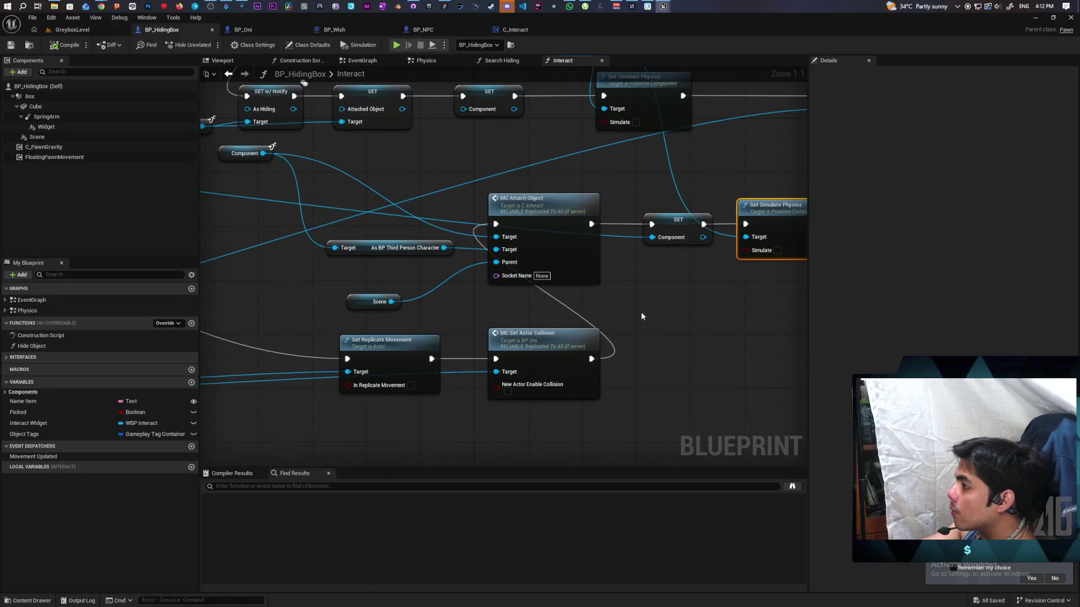
Place the Scene getter beside MC Attach Object and check Scene's transform in the Viewport preview
drag(366, 309, 421, 289)
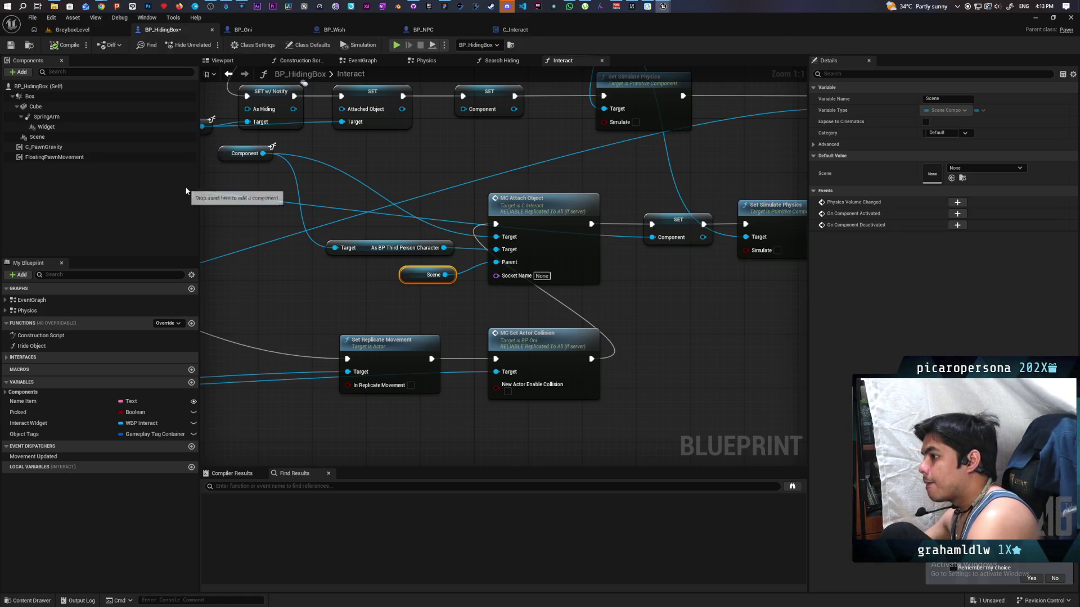
click(38, 138)
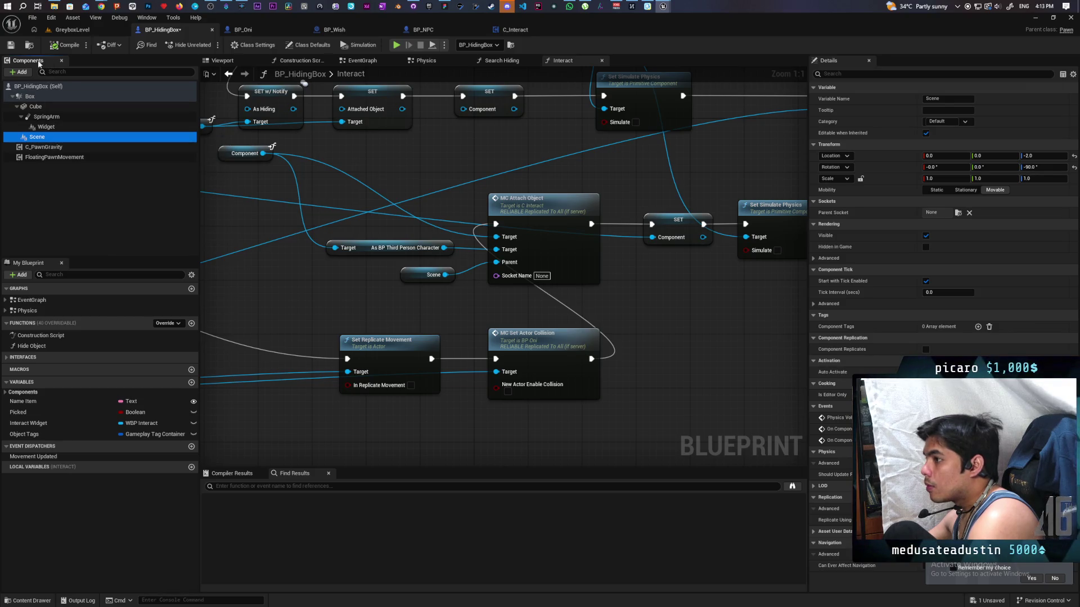
click(218, 60)
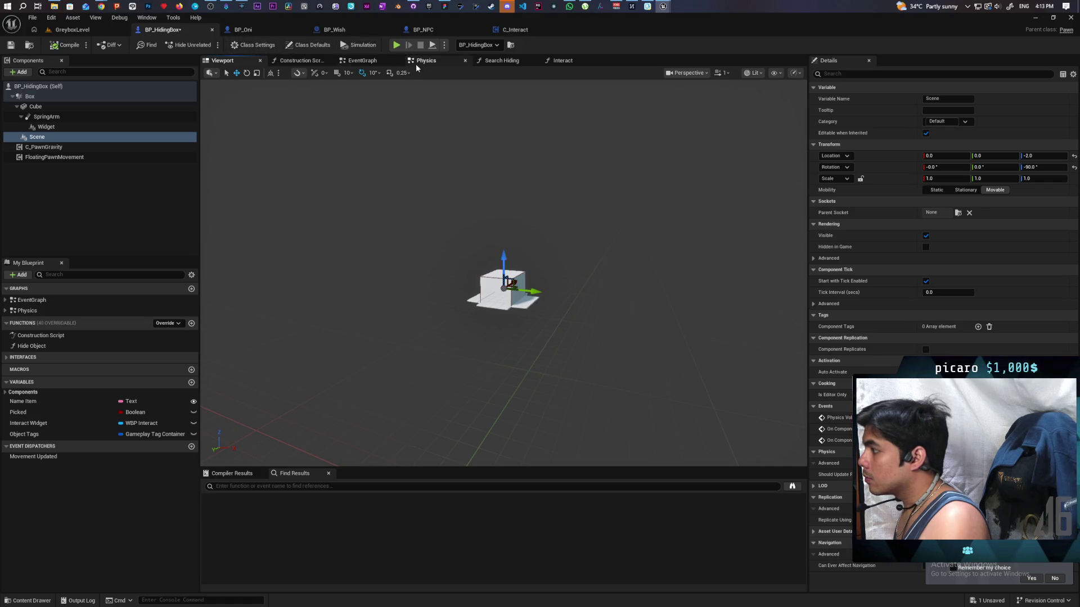
Zoom out and pan across the Interact graph, from attach and collision nodes to Branch and Is Valid
click(562, 61)
scroll(448, 159, down, 3)
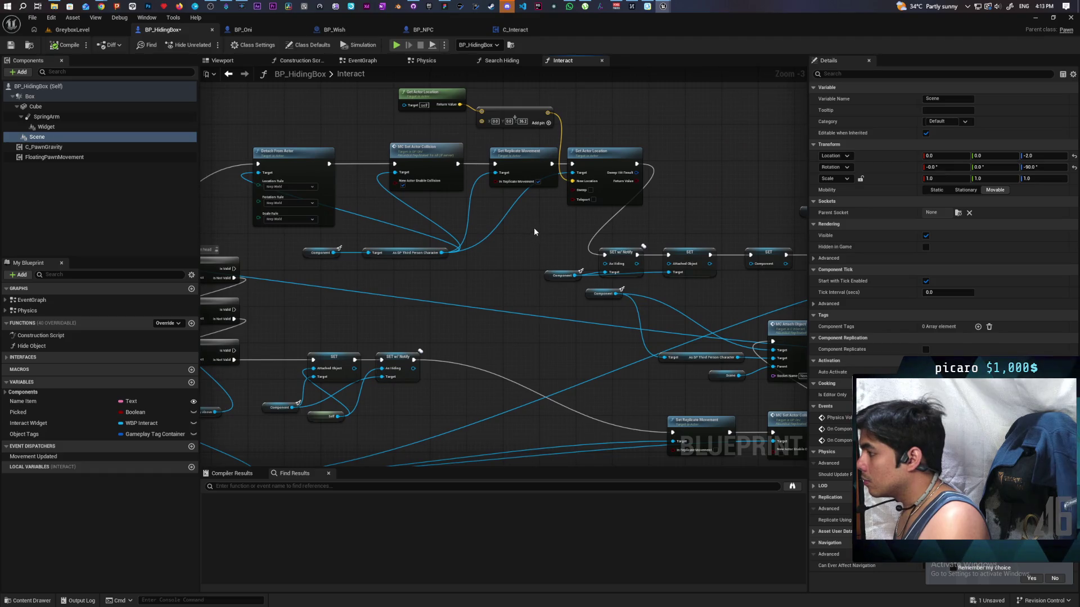
drag(541, 227, 653, 218)
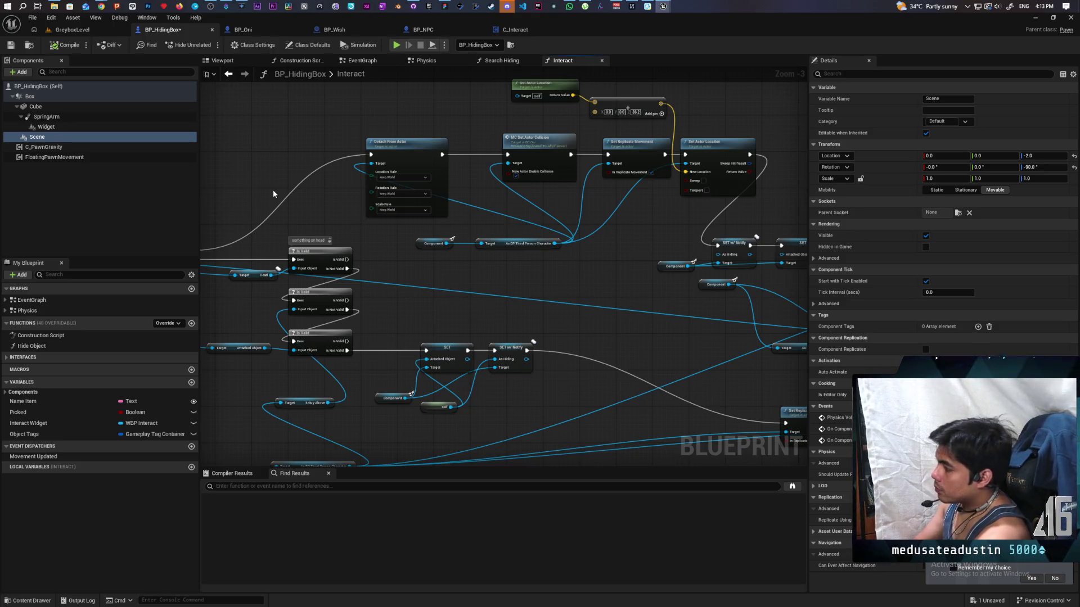
drag(669, 324, 446, 302)
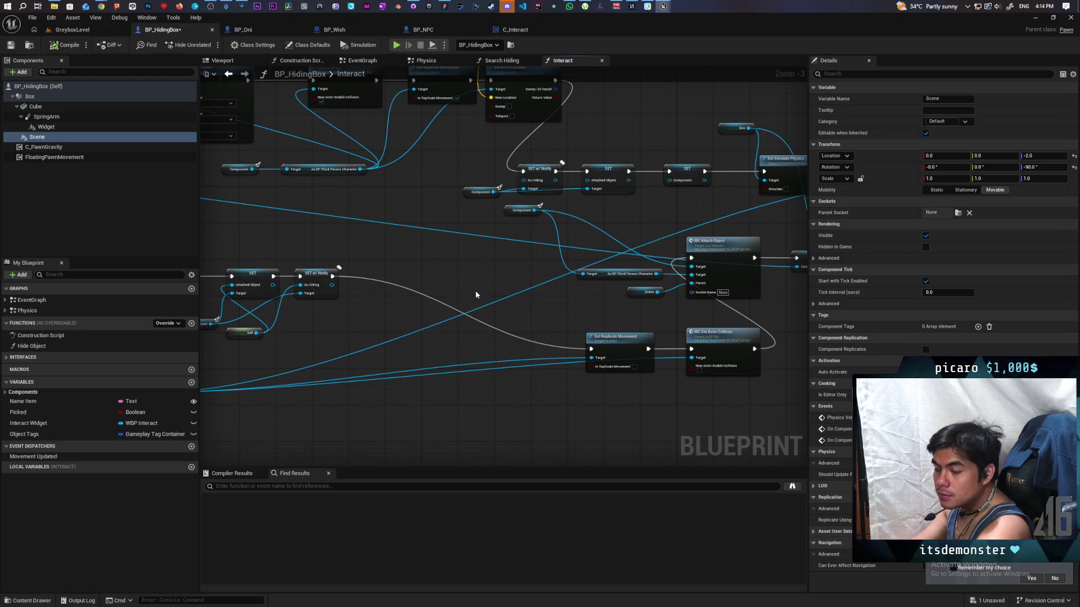
mouse_move(430, 264)
mouse_down()
mouse_move(410, 309)
mouse_move(559, 350)
mouse_move(712, 343)
mouse_move(465, 357)
mouse_up()
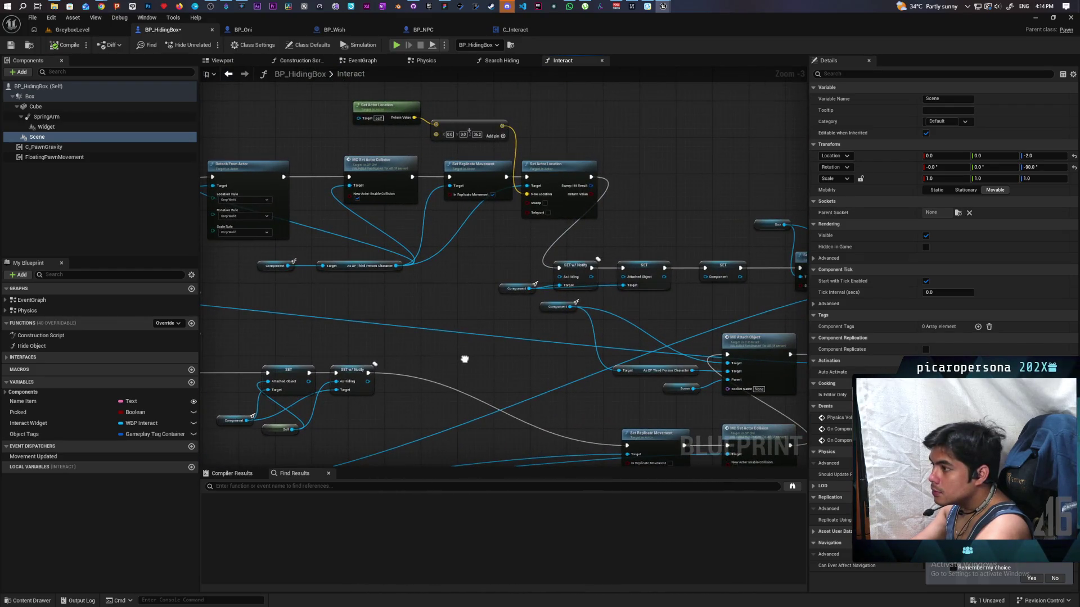
click(21, 71)
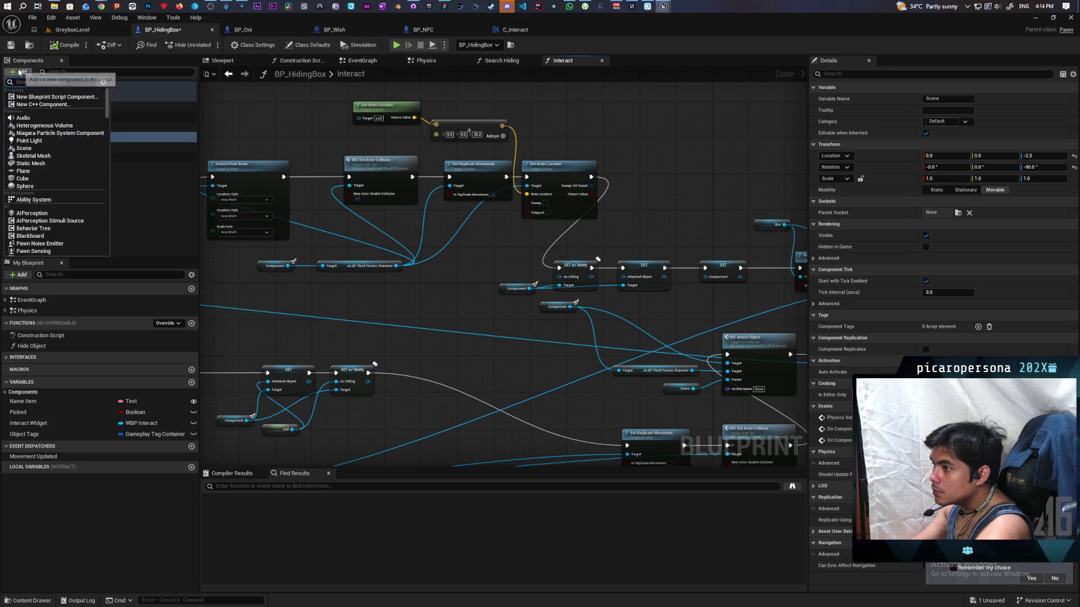
Add an Arrow component under Scene and raise it above the box in the preview
text(arrow)
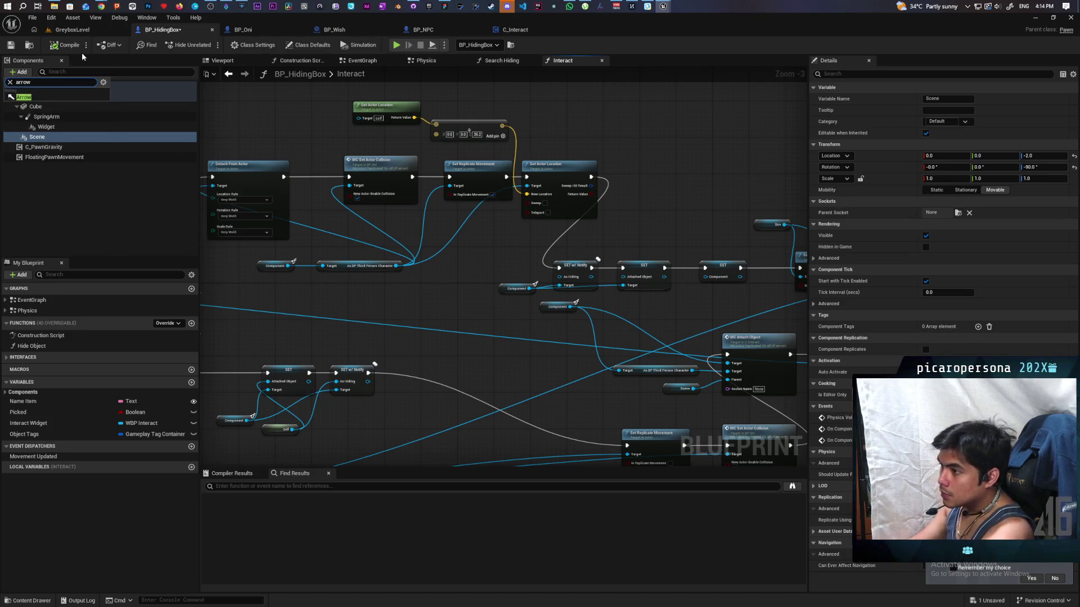
click(48, 97)
key(Return)
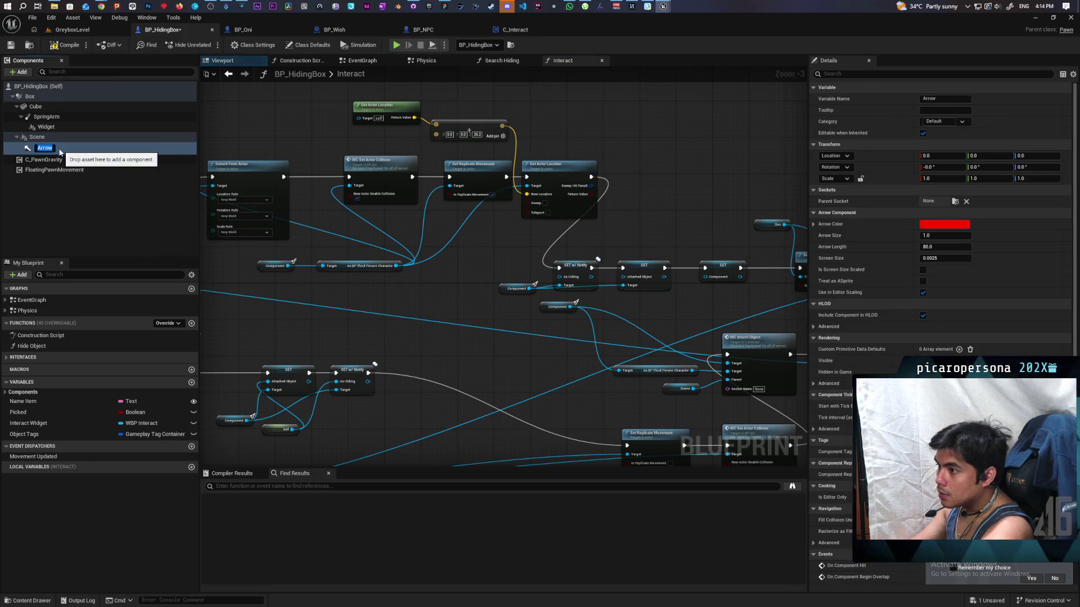
click(236, 60)
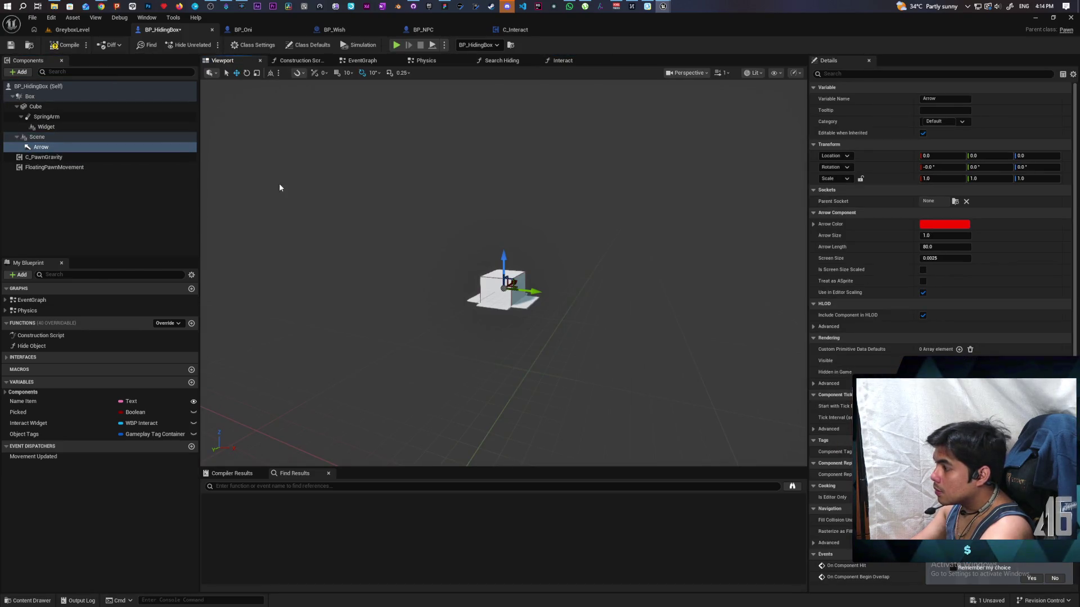
drag(503, 254, 504, 213)
scroll(505, 225, down, 5)
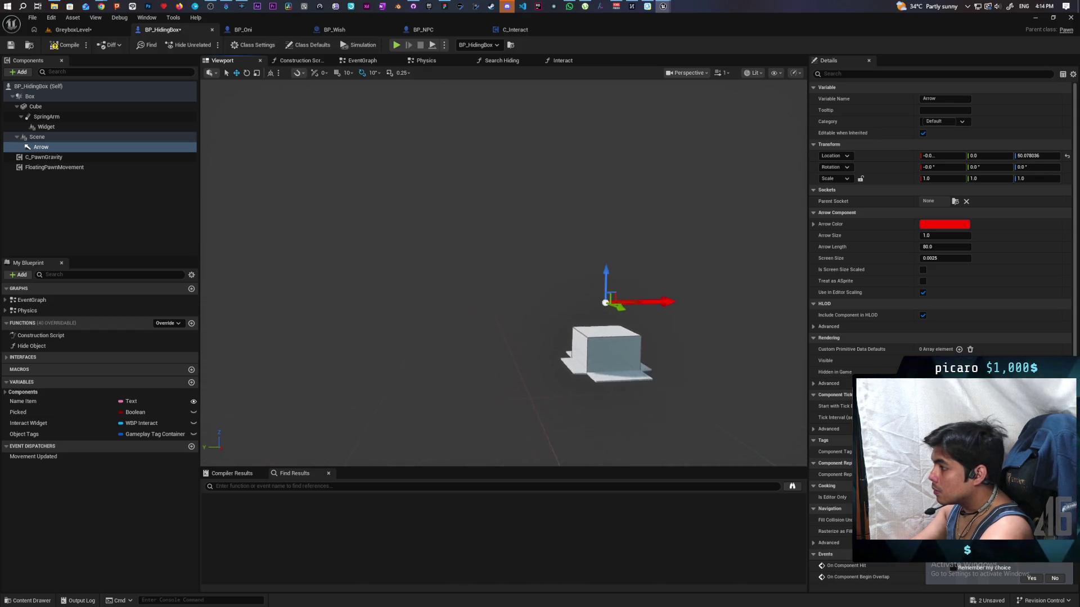
scroll(504, 225, down, 5)
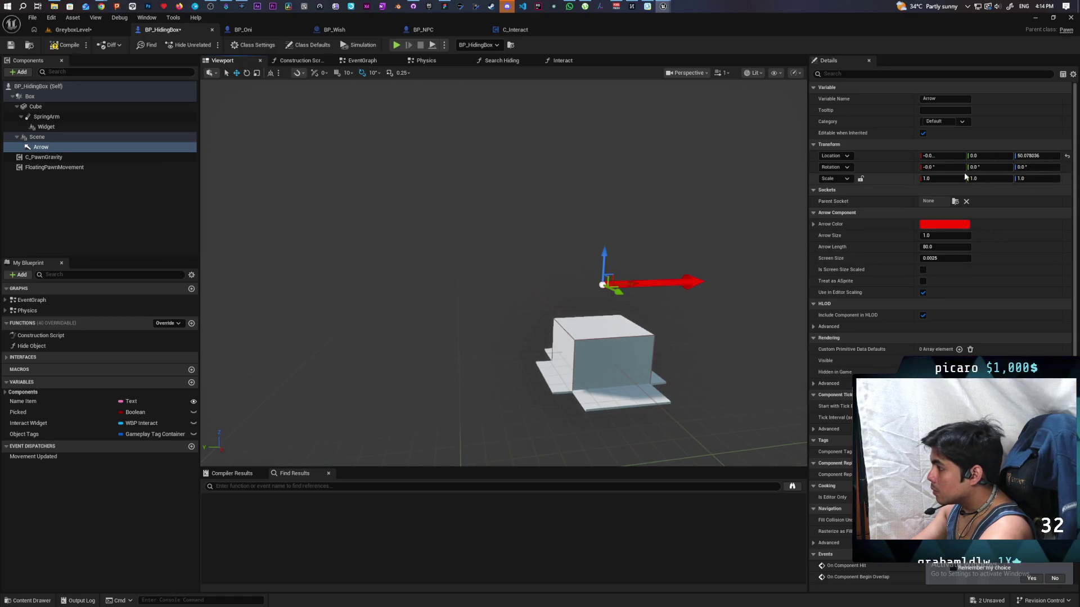
Set the Arrow's Y rotation to -90 so it points down, and save BP_HidingBox
drag(974, 167, 927, 168)
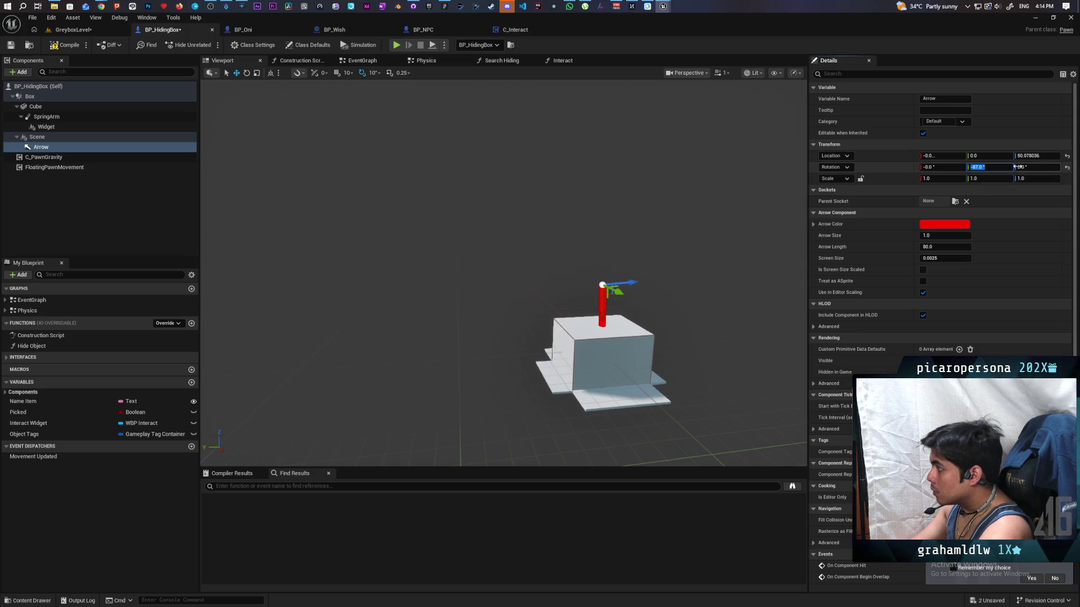
text(-90)
key(Return)
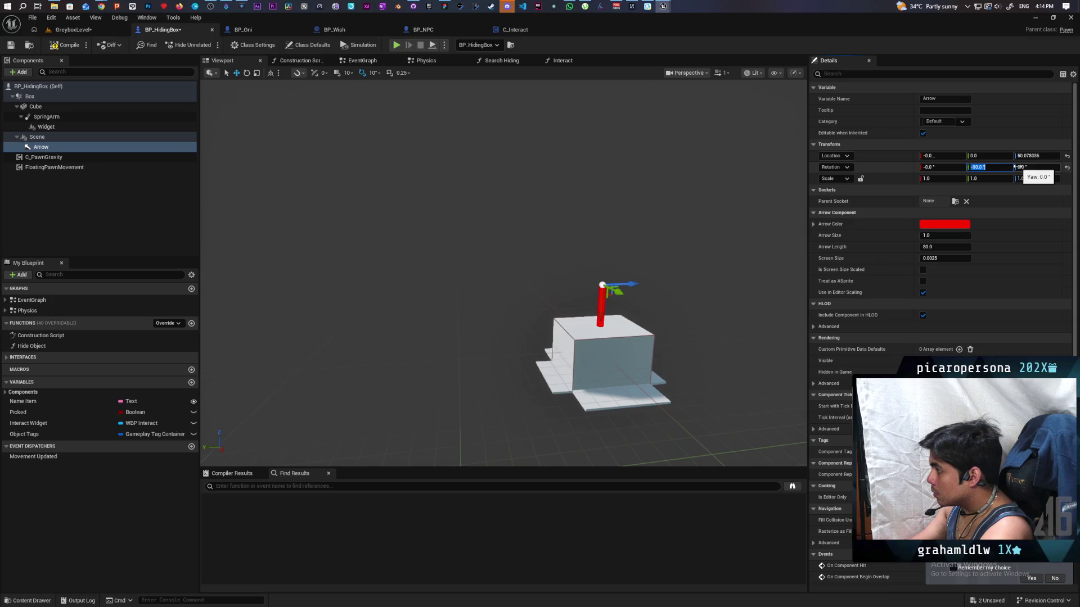
key(ctrl+s)
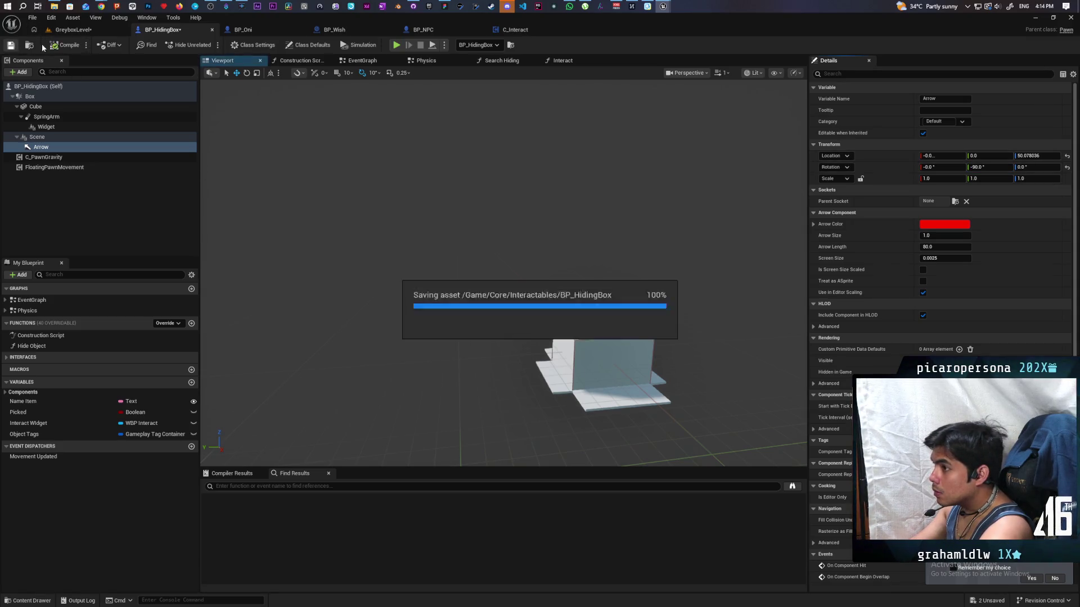
click(73, 29)
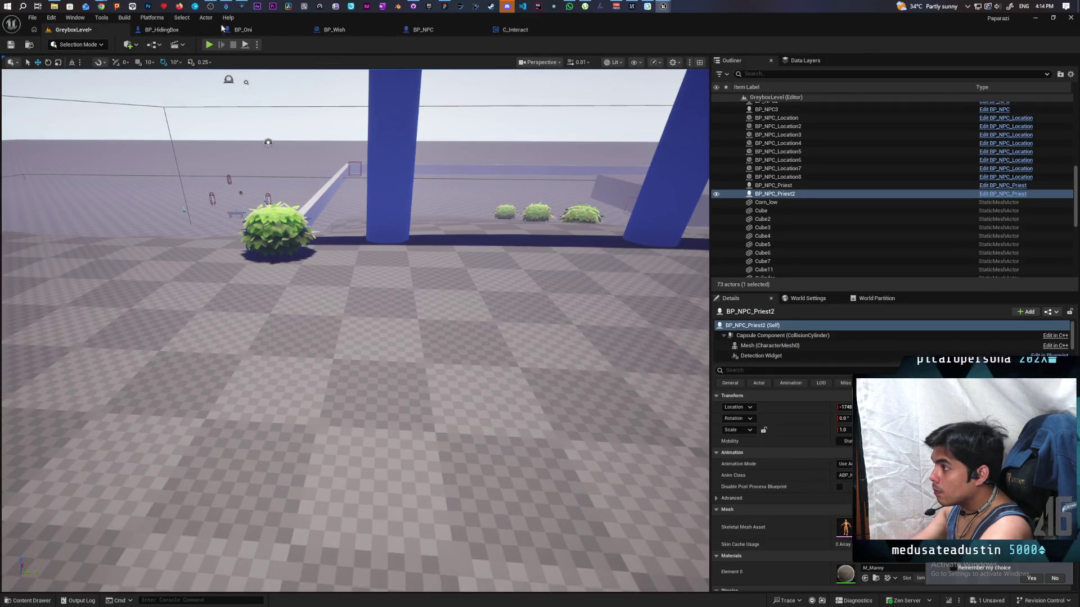
Start a playtest, walk toward the hiding box, interact, and resume past the breakpoint
click(218, 28)
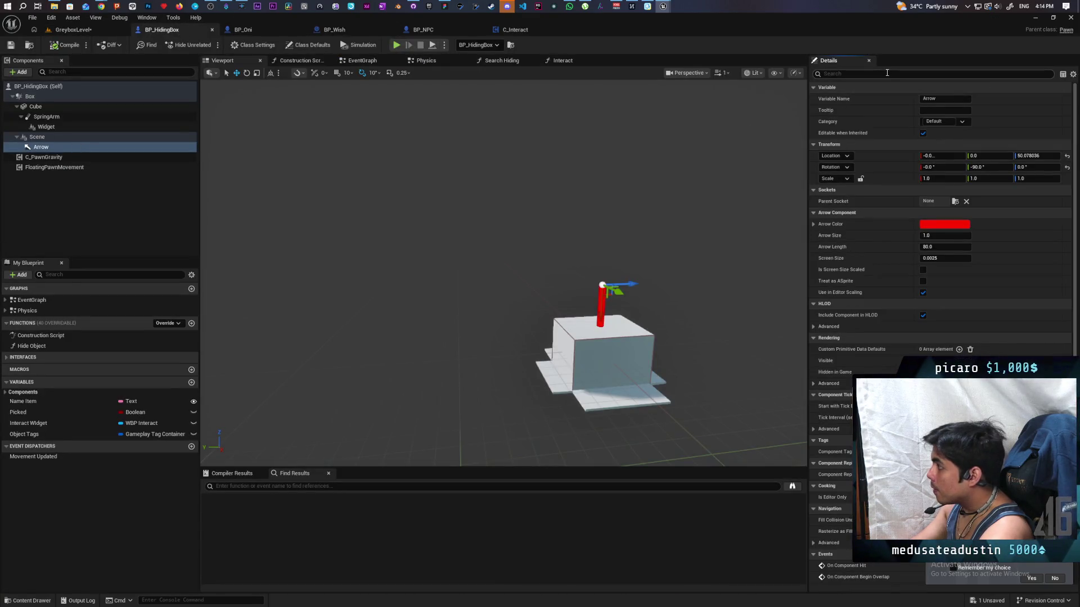
click(74, 29)
click(209, 44)
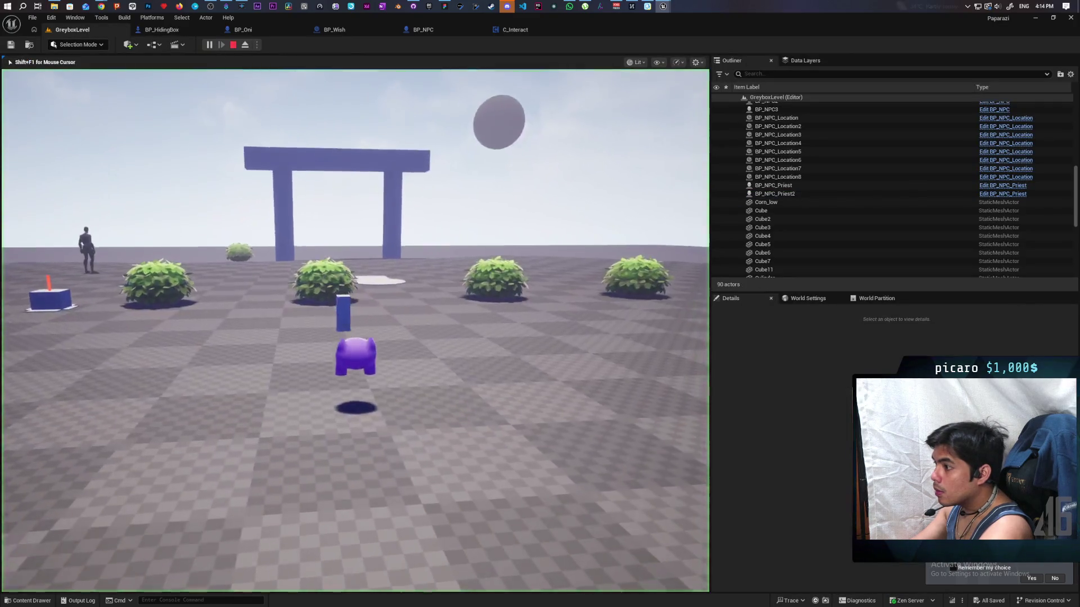
key(w)
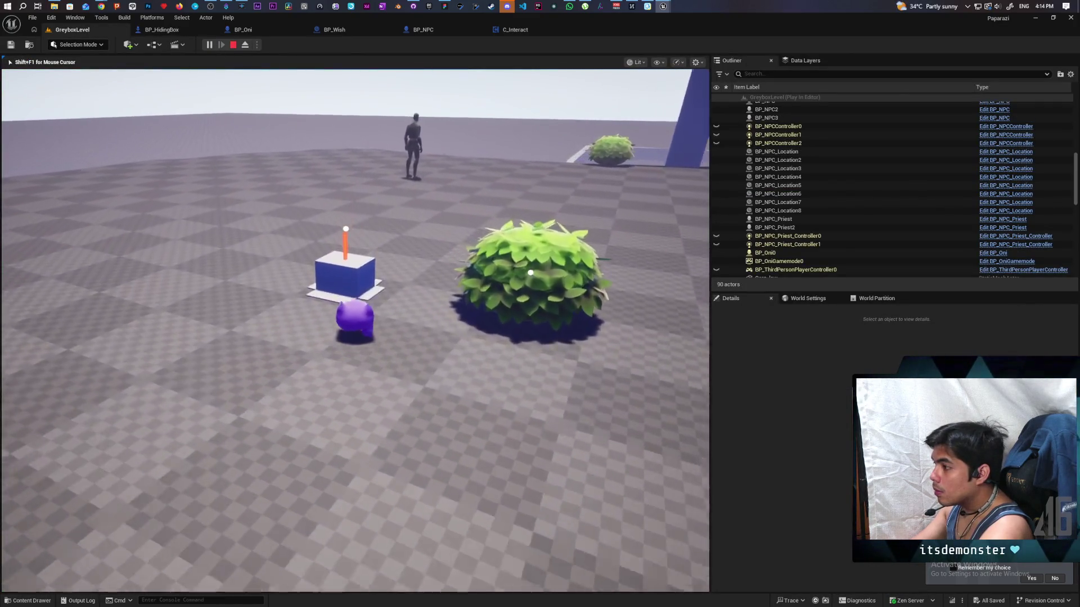
key(e)
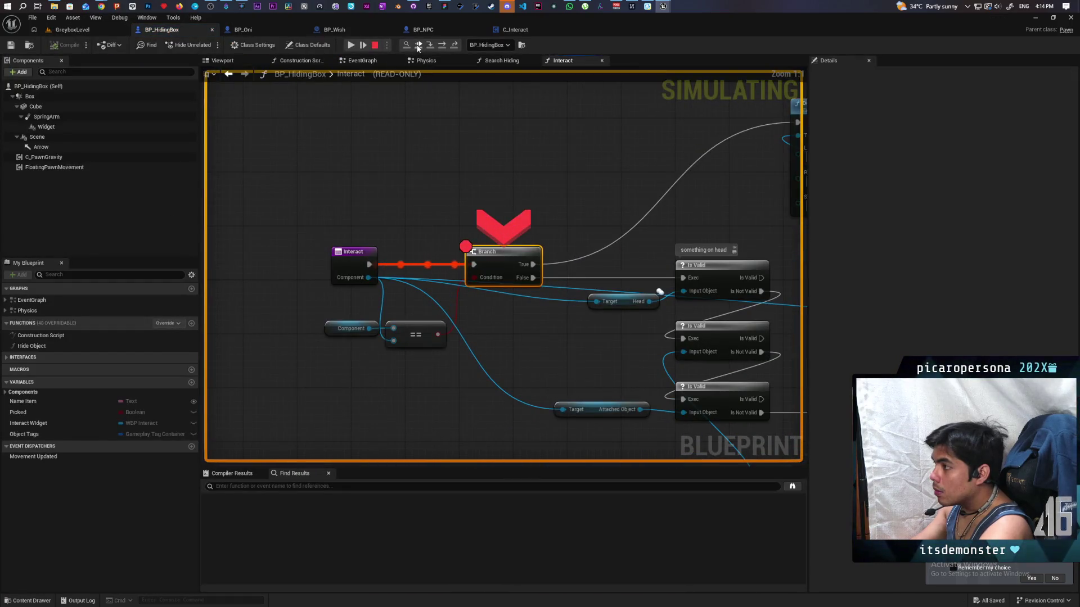
click(418, 45)
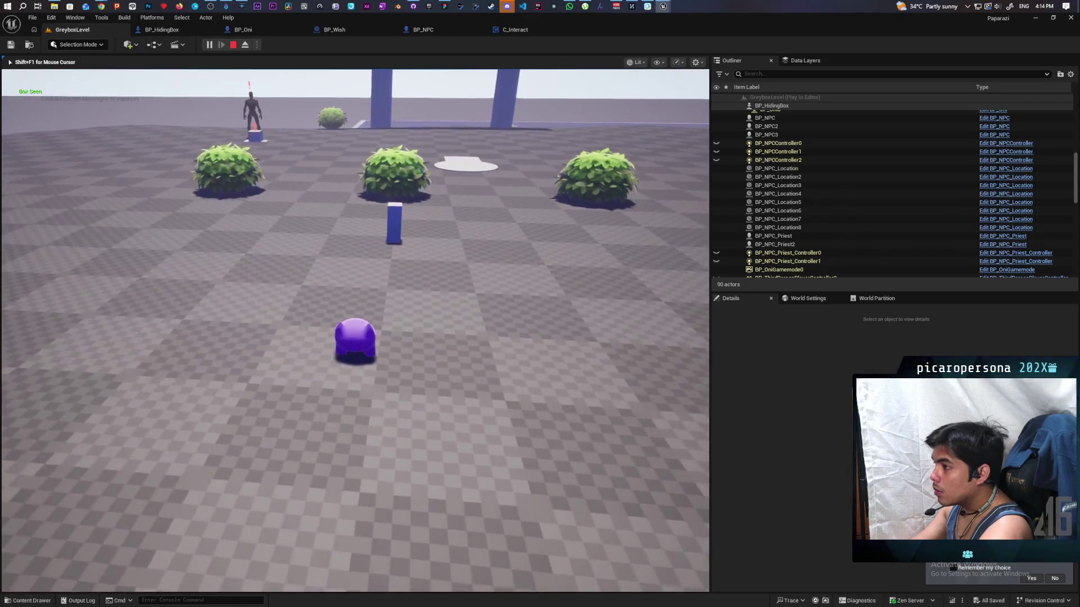
Walk to the far hiding box, interact with F, resume, then stop the playtest
key(w)
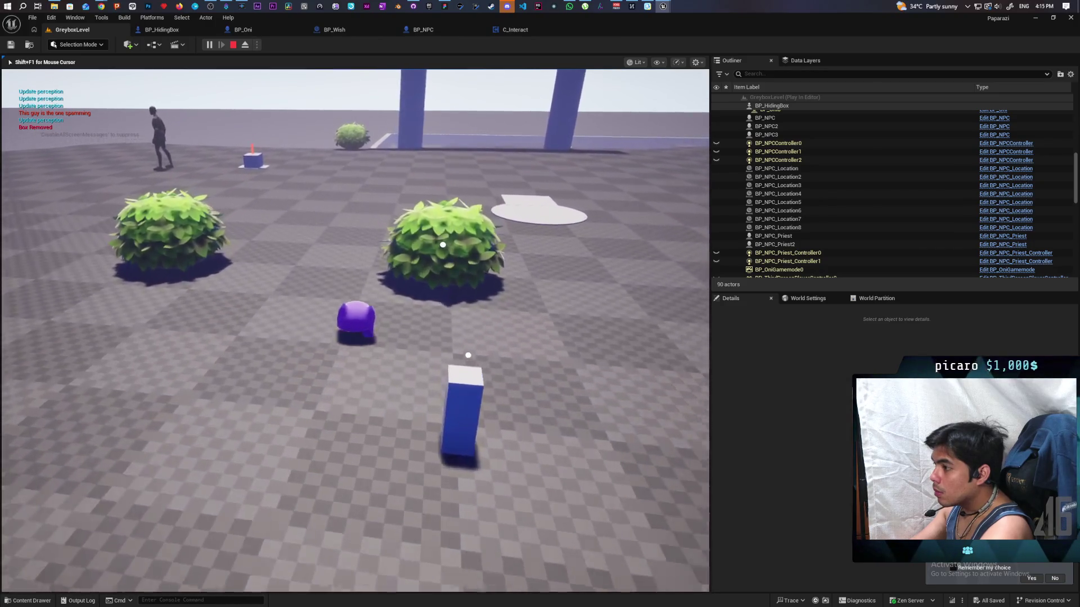
key(w)
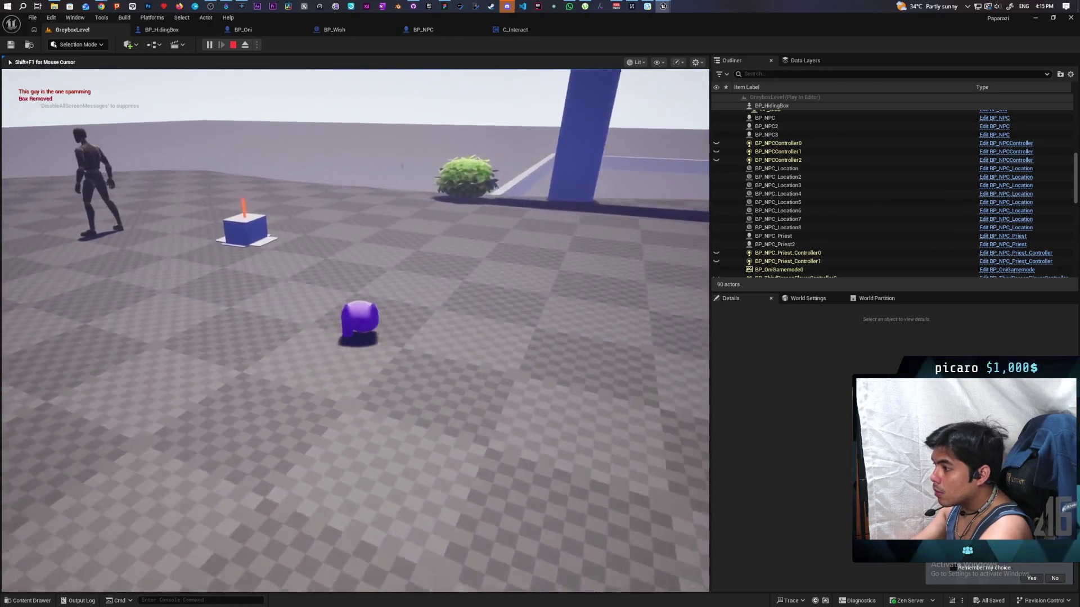
key(w)
key(f)
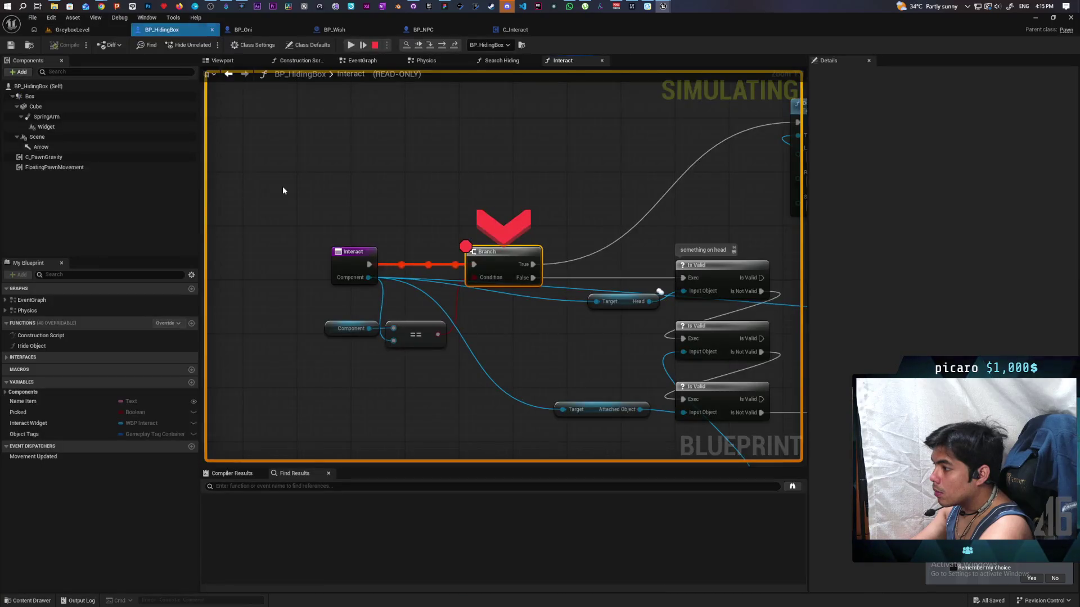
click(419, 45)
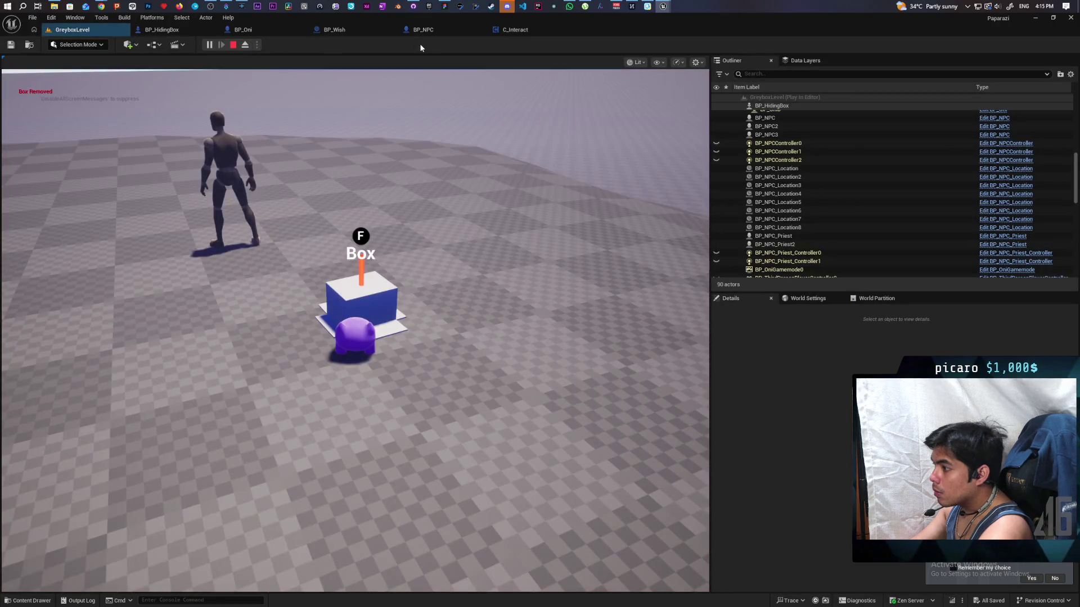
click(420, 169)
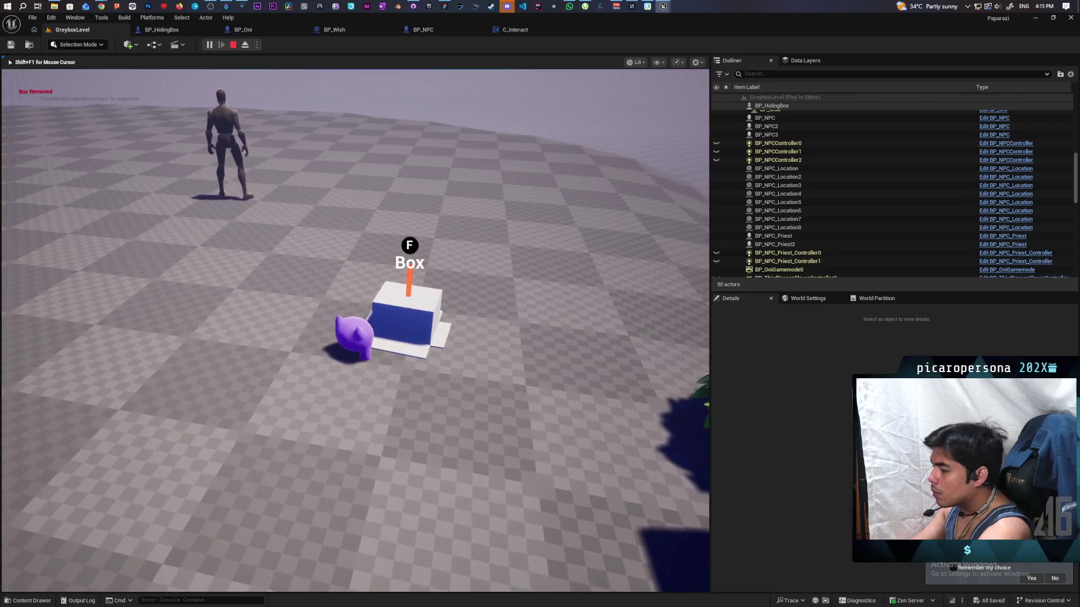
key(Escape)
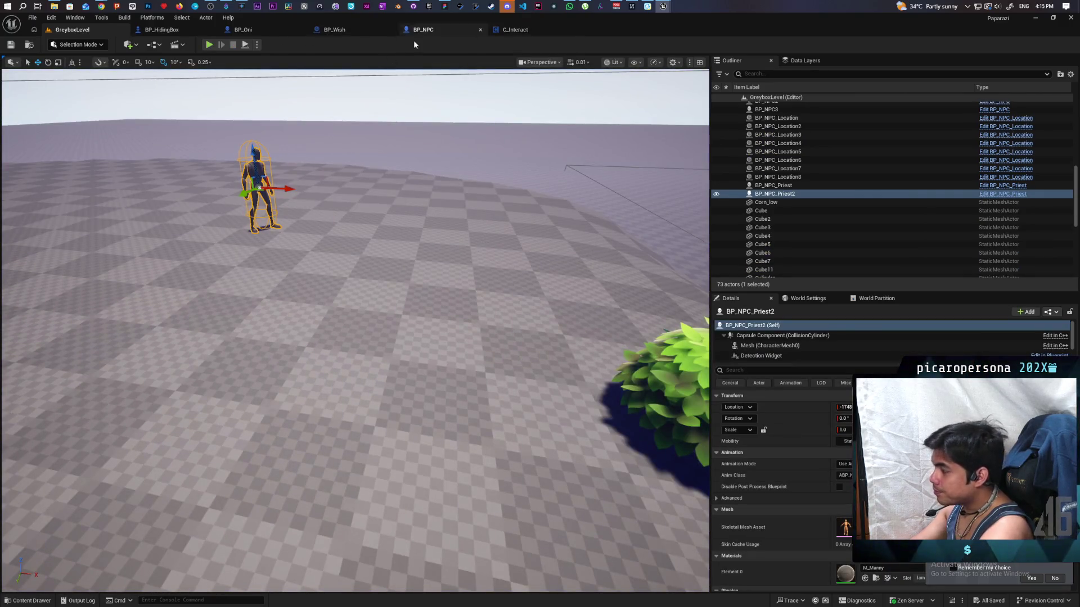
click(177, 33)
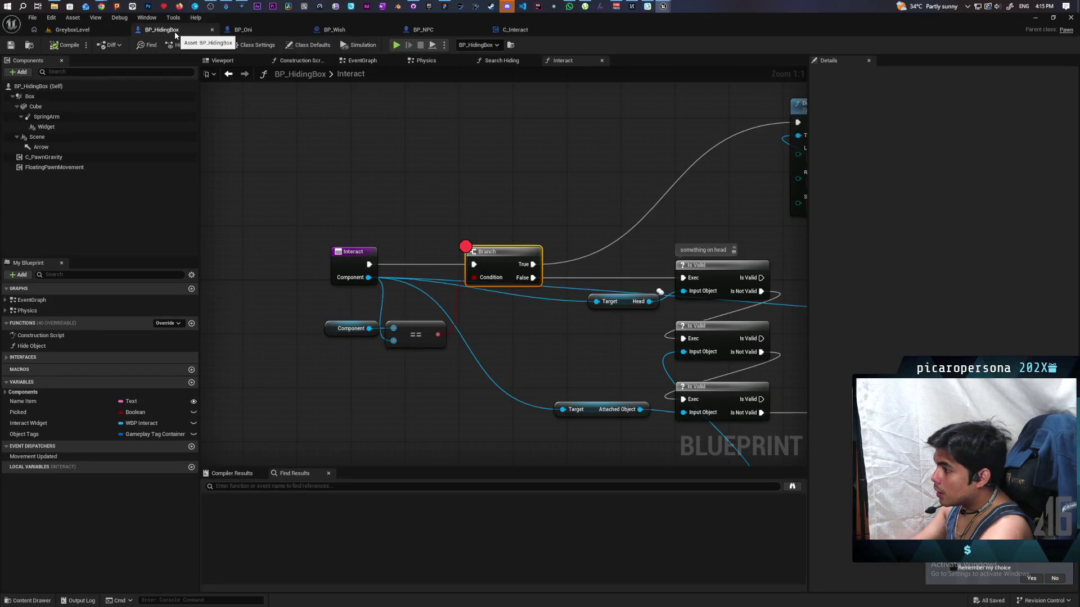
Center MC Attach Object in the Interact graph and open its definition in C_Interact's EventGraph
drag(614, 217, 456, 281)
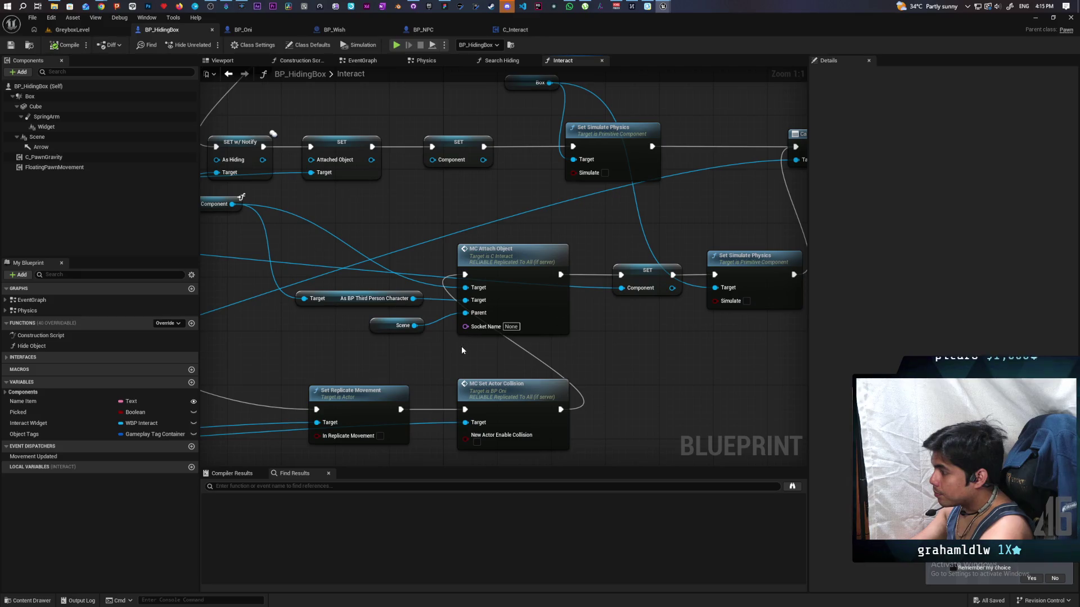
drag(461, 346, 488, 370)
double_click(549, 323)
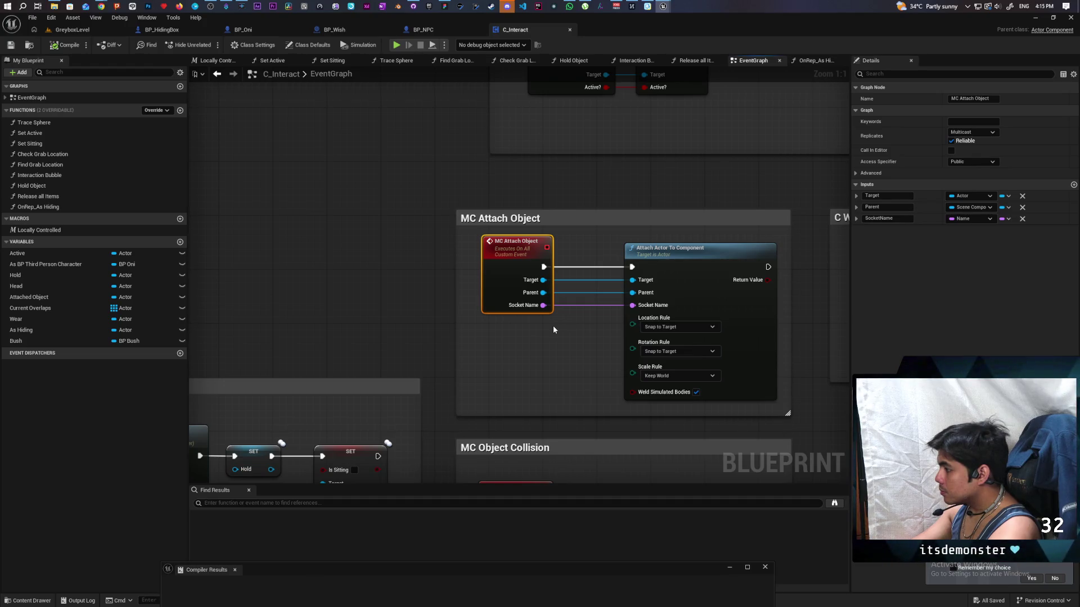
Restore the editor to a smaller window and switch back to the GreyboxLevel viewport
mouse_move(618, 37)
mouse_down()
mouse_move(663, 26)
mouse_move(680, 36)
mouse_up()
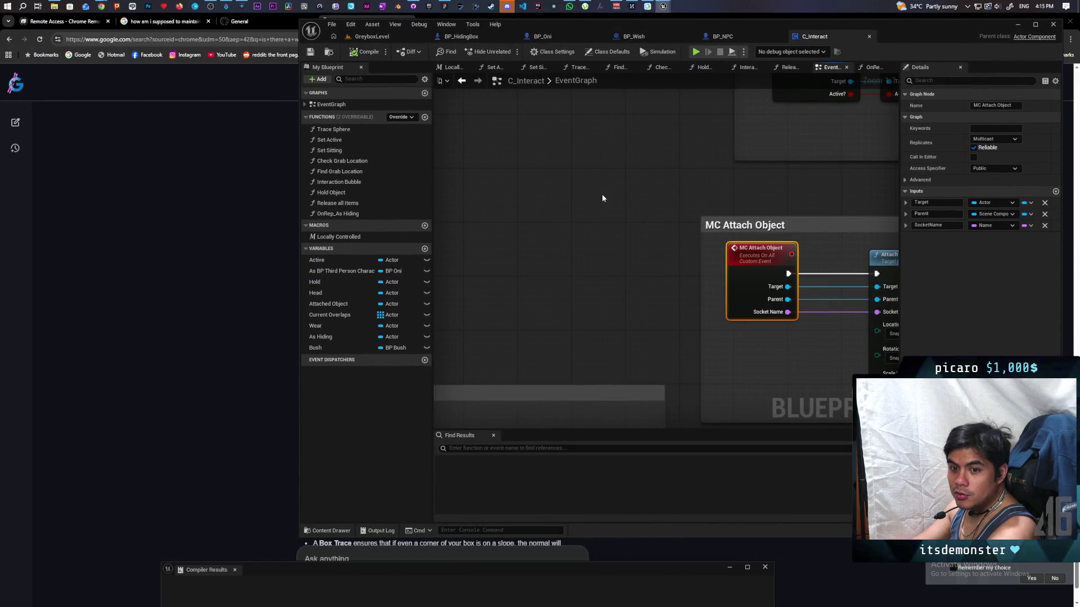
click(369, 37)
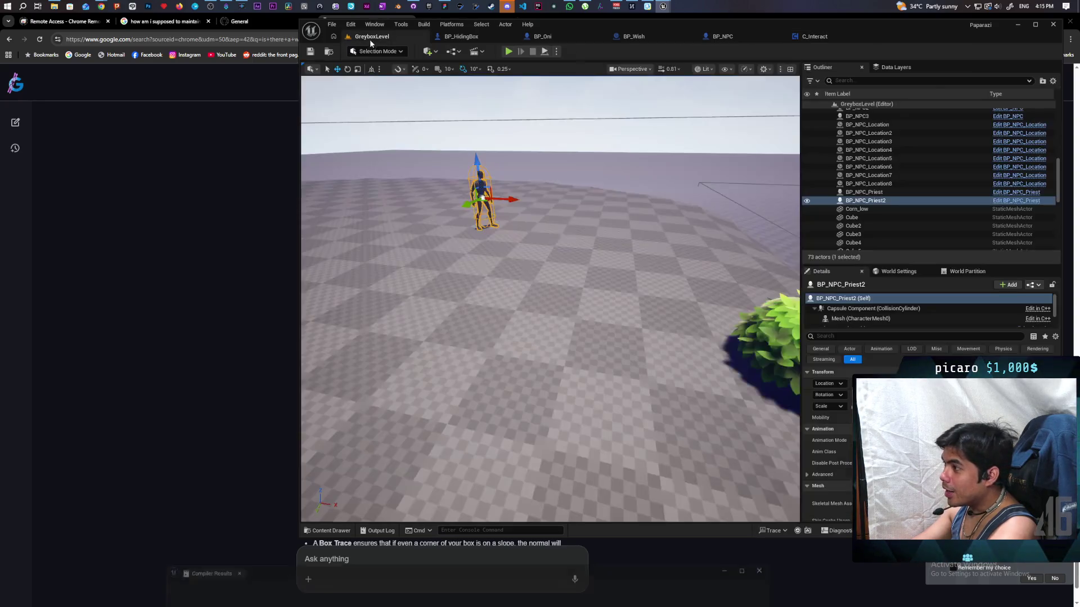
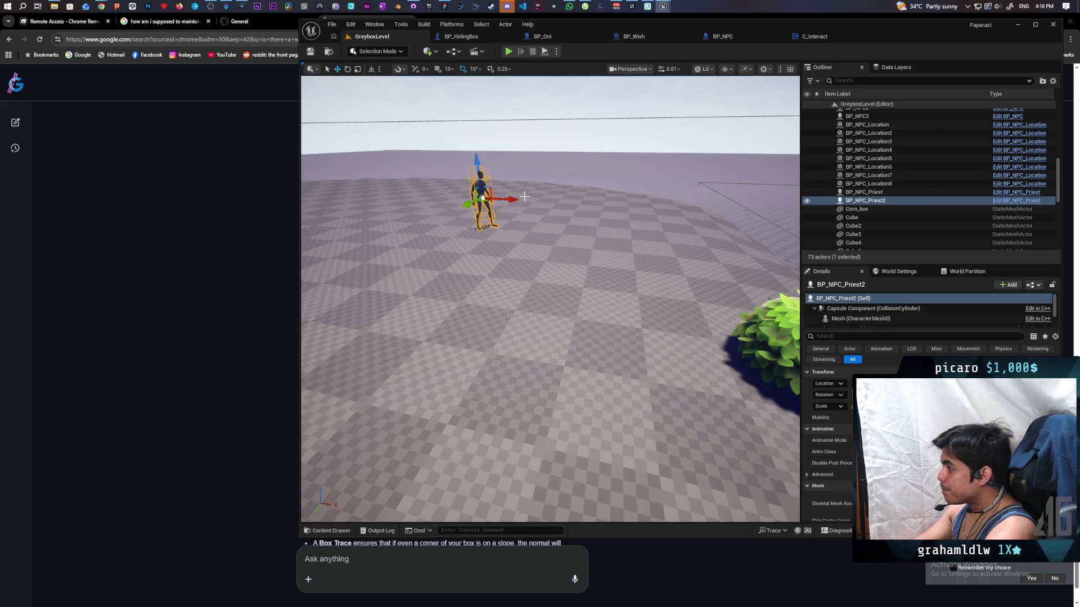
Set Net Mode to Play As Client and launch the multiplayer session with two client windows
mouse_move(528, 194)
mouse_down()
mouse_move(490, 186)
mouse_move(456, 231)
mouse_up()
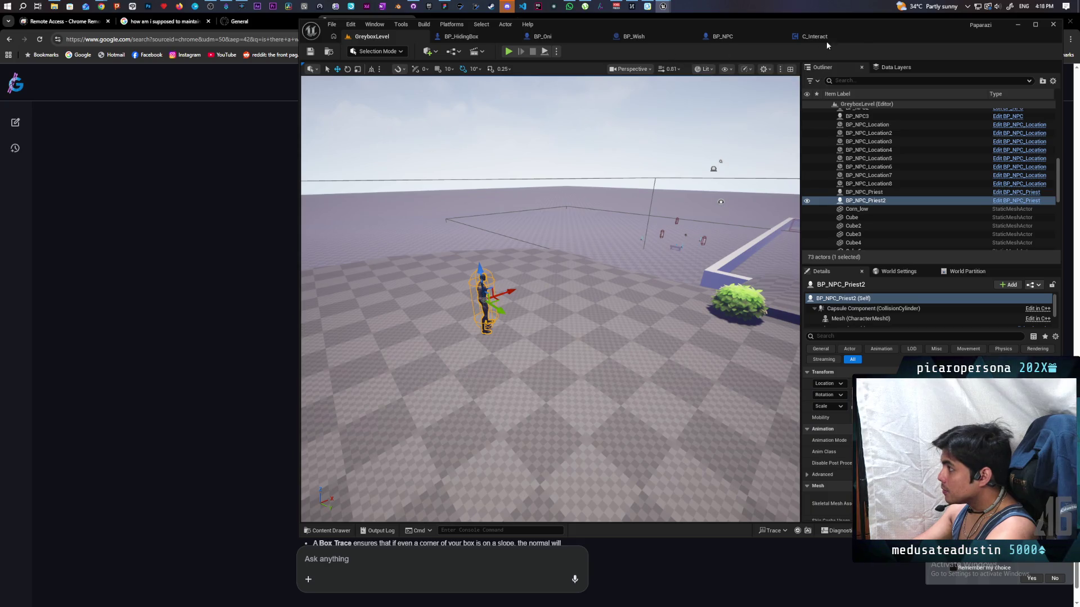
click(556, 51)
mouse_move(646, 222)
click(692, 231)
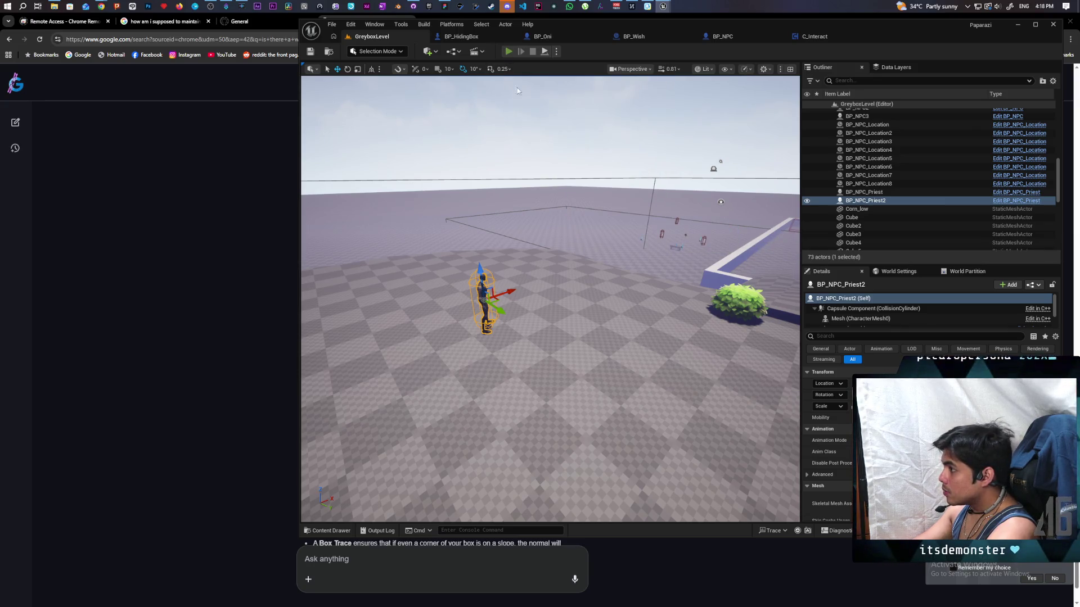
click(507, 51)
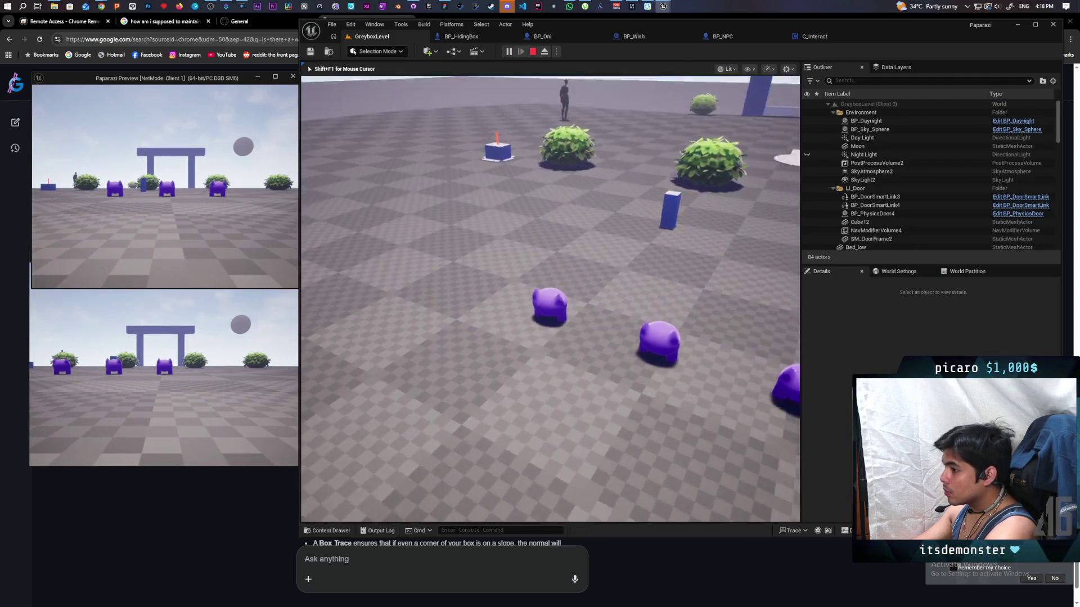
Interact with the box in game and resume past the Branch breakpoint
key(w)
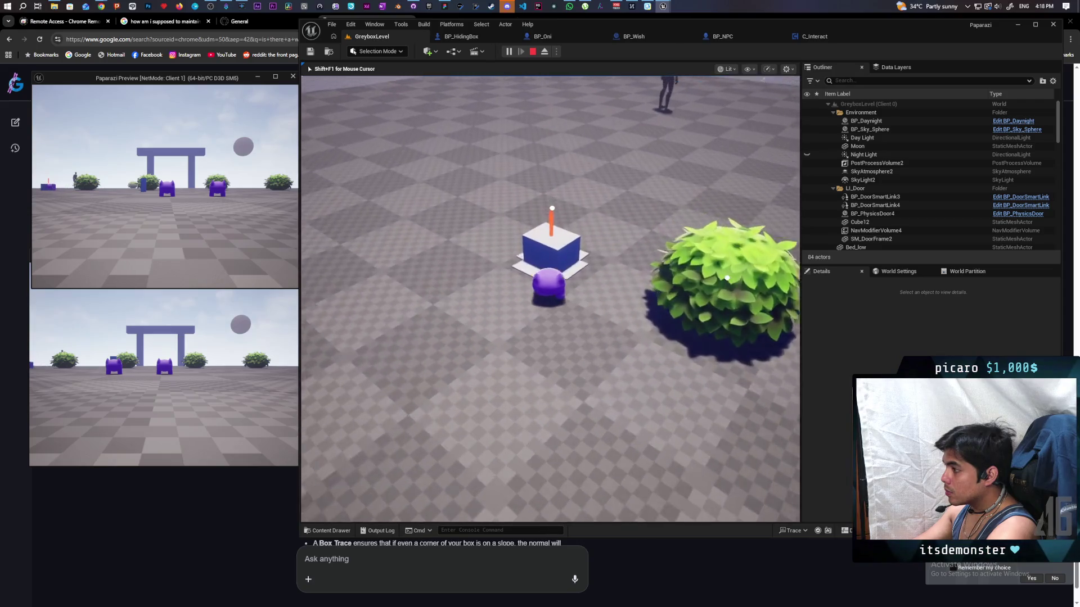
key(e)
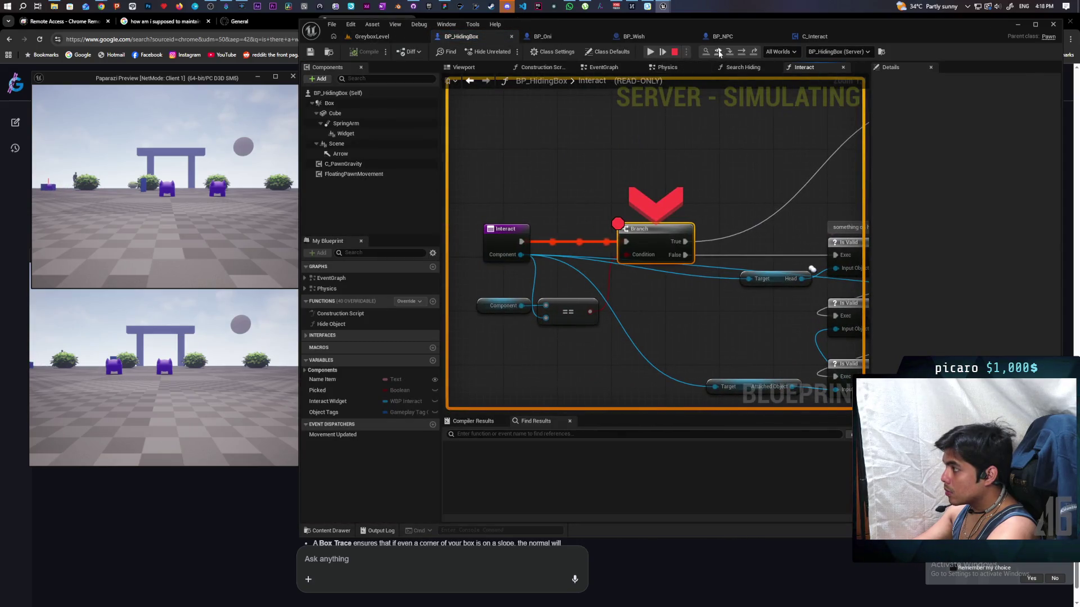
click(718, 52)
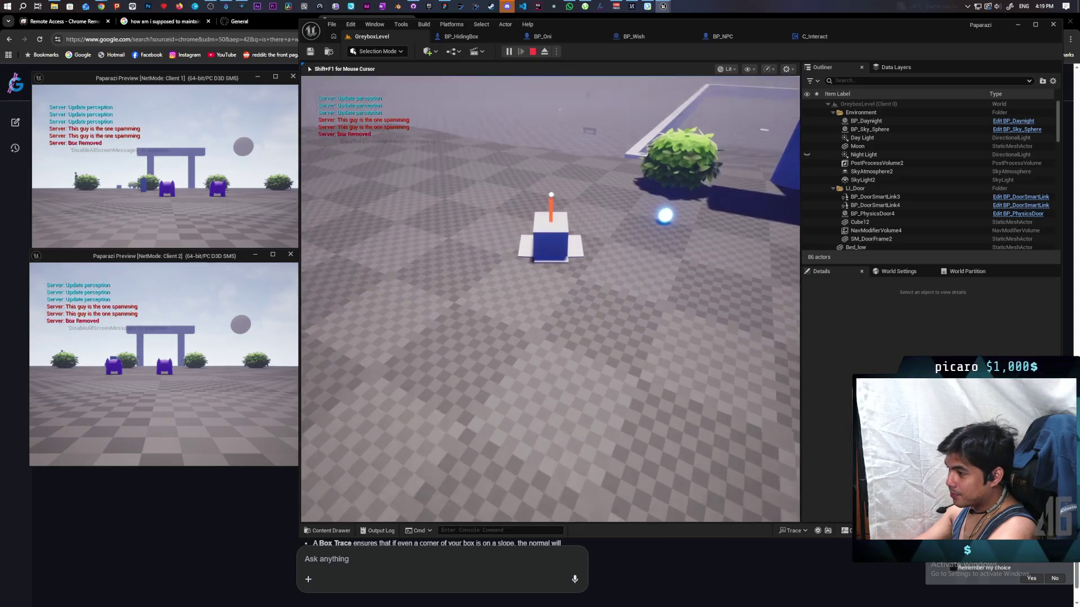
Walk the purple character past the bushes to the hiding box and interact with it
click(308, 66)
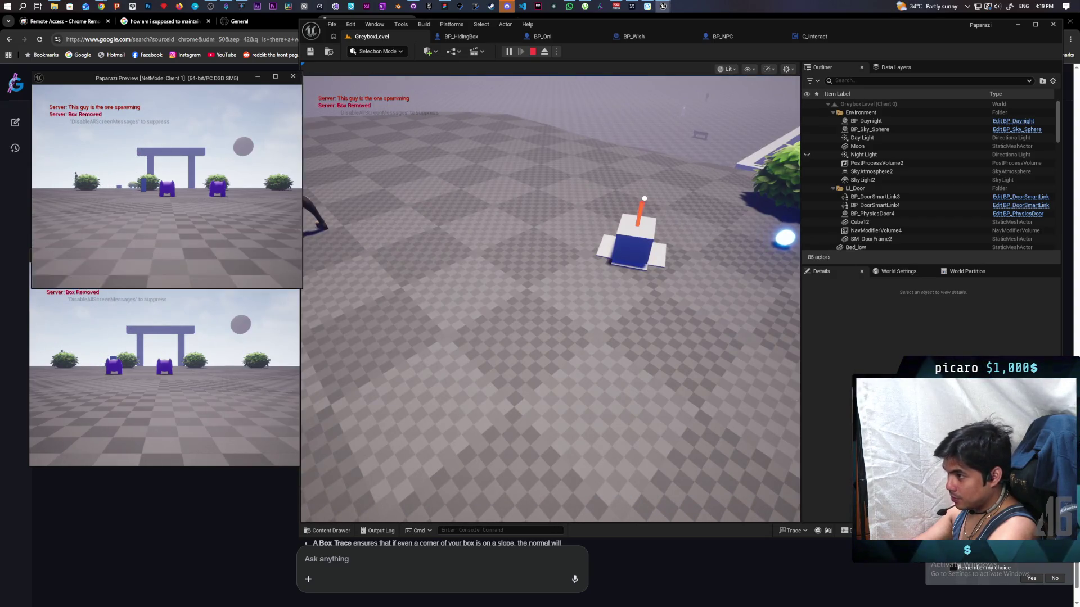
key(w)
key(w)
key(w)
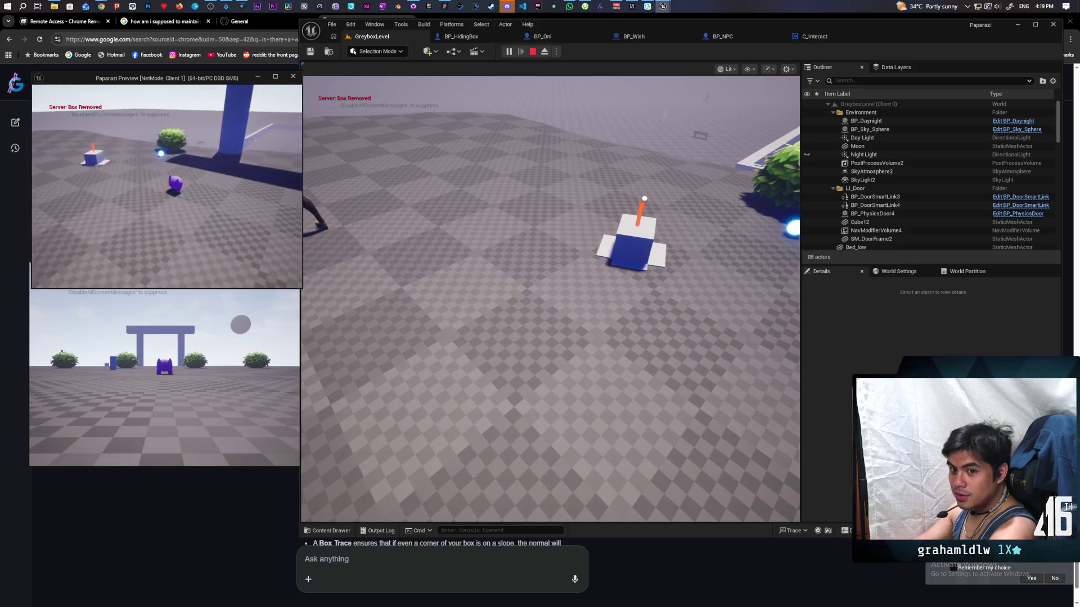
key(w)
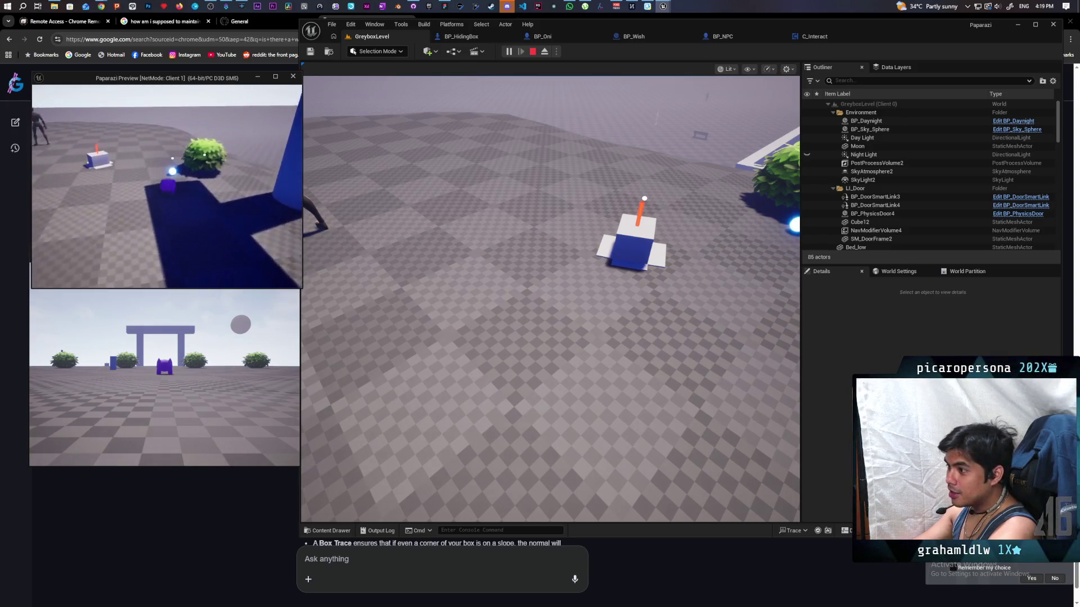
key(w)
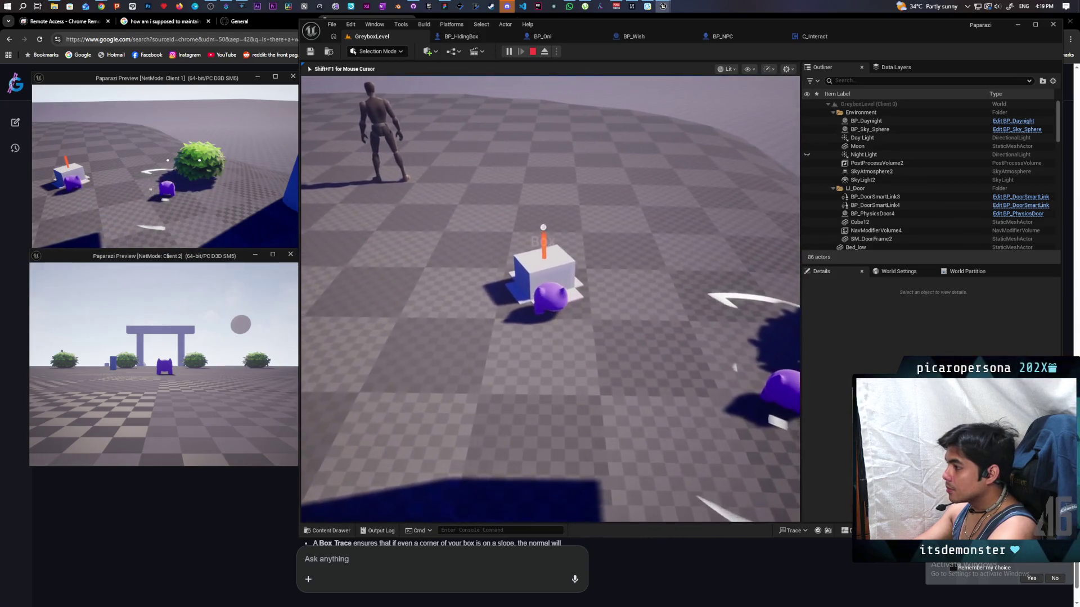
key(e)
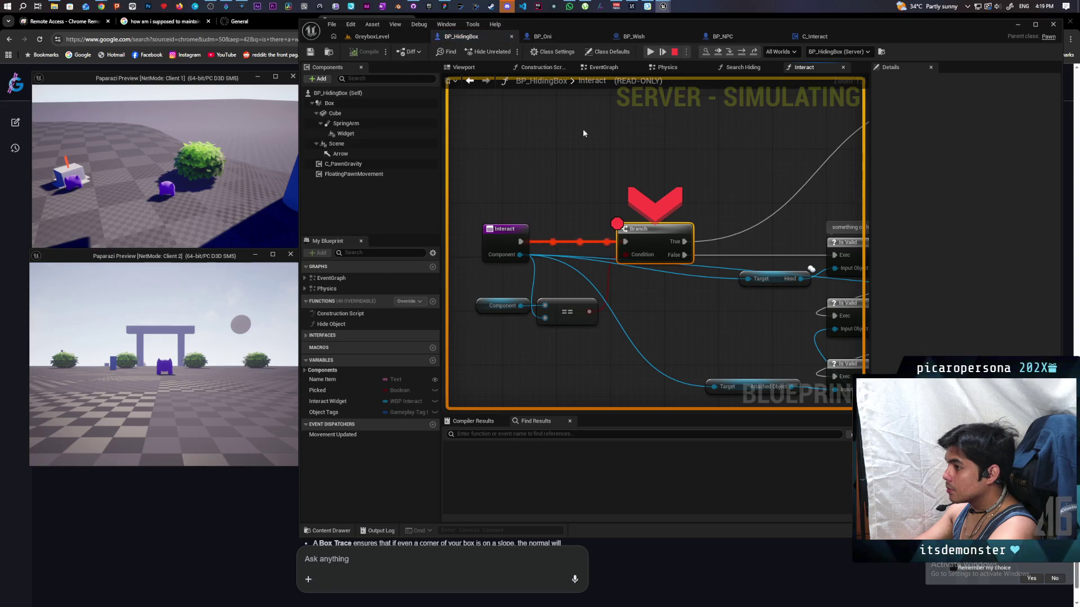
Resume from the breakpoint, move behind the box, press F to interact, then resume again
click(717, 52)
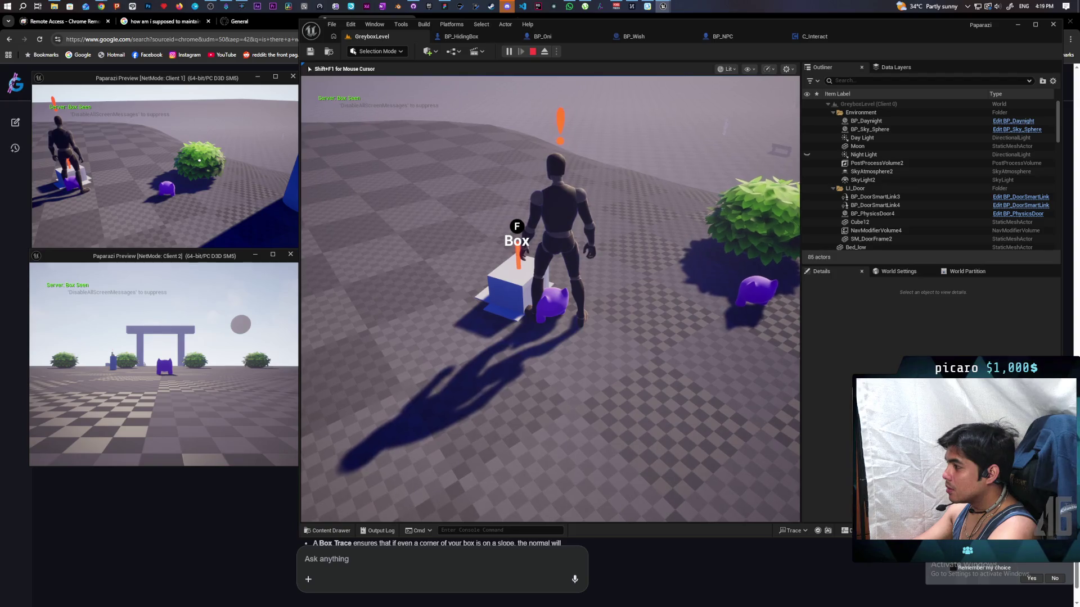
key(w)
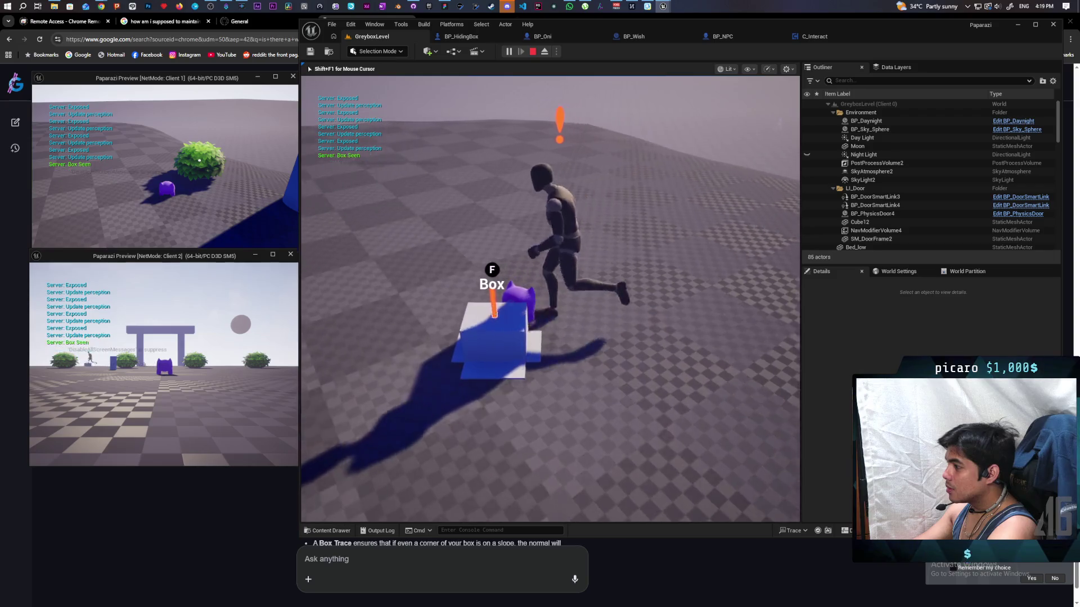
key(f)
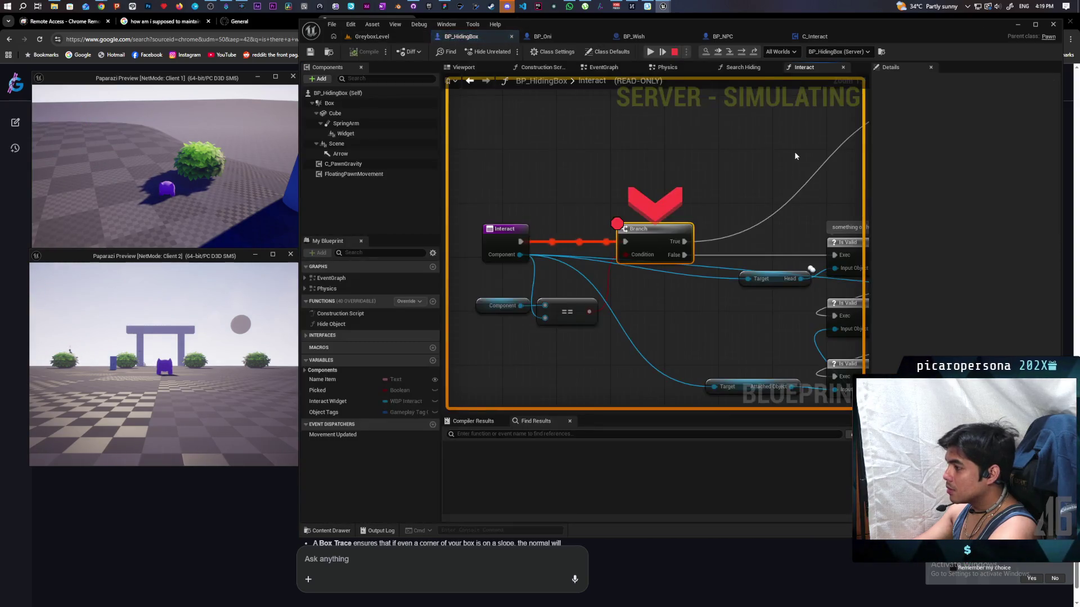
click(718, 53)
Move the character around in the game, then stop the play session with Esc
click(619, 225)
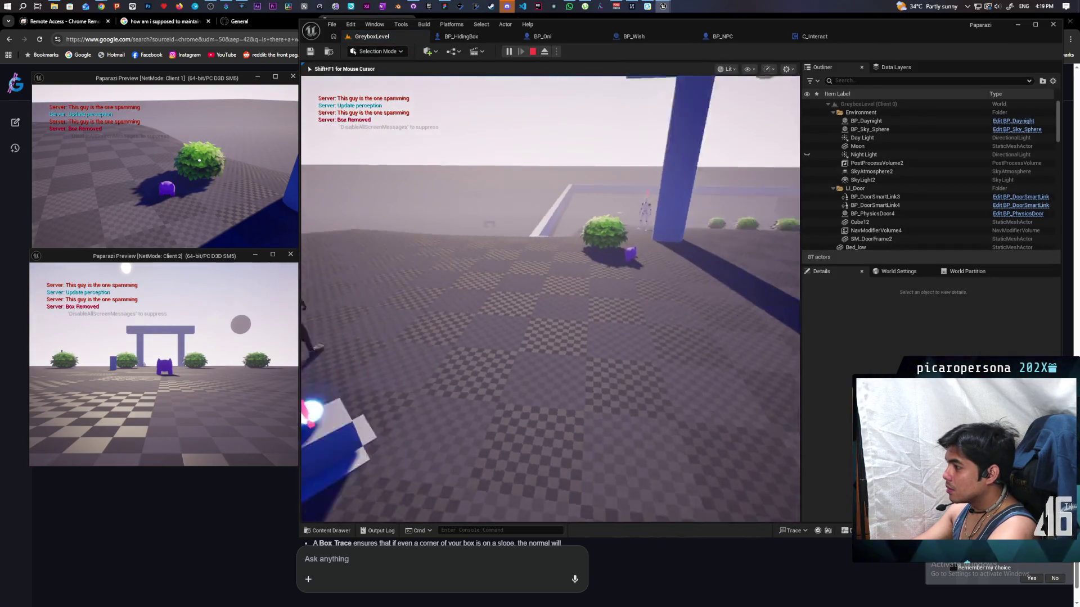
key(w)
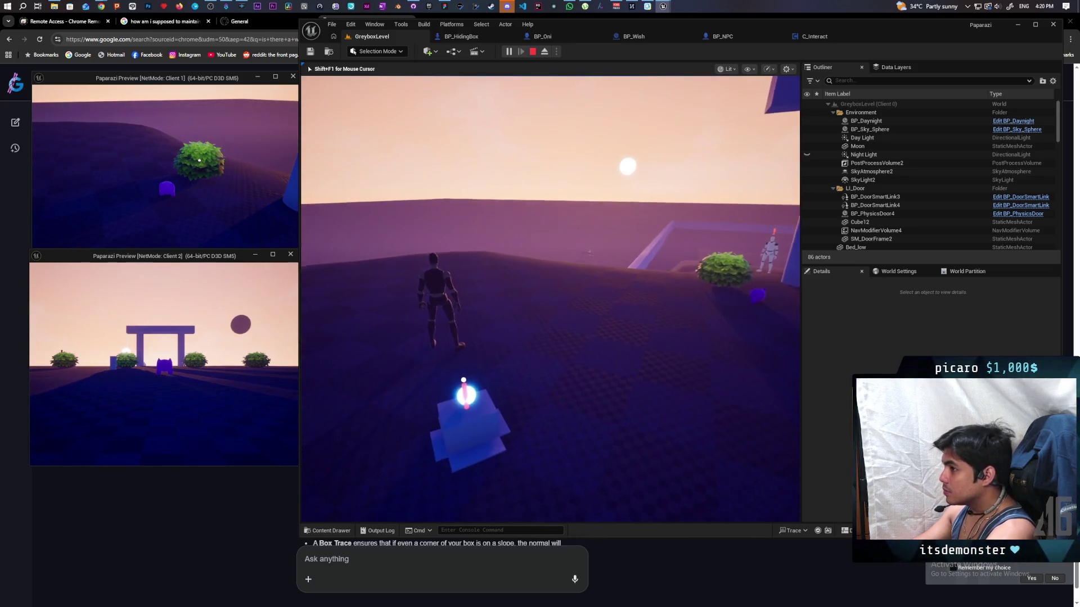
key(Escape)
Switch to the C_Interact blueprint and zoom out to show the MC Attach Object event
click(815, 36)
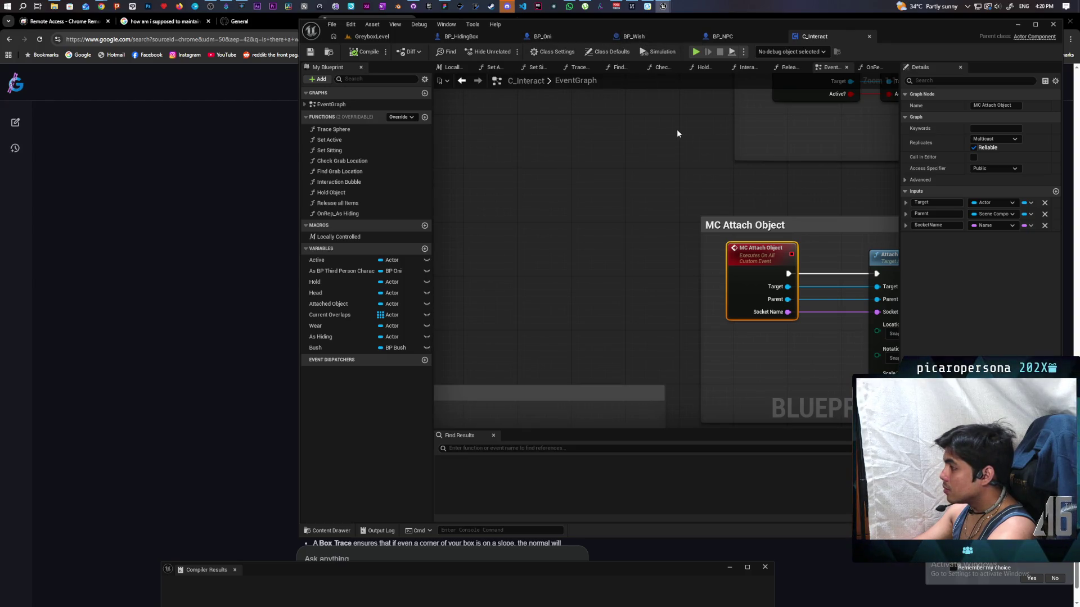
scroll(755, 180, down, 1)
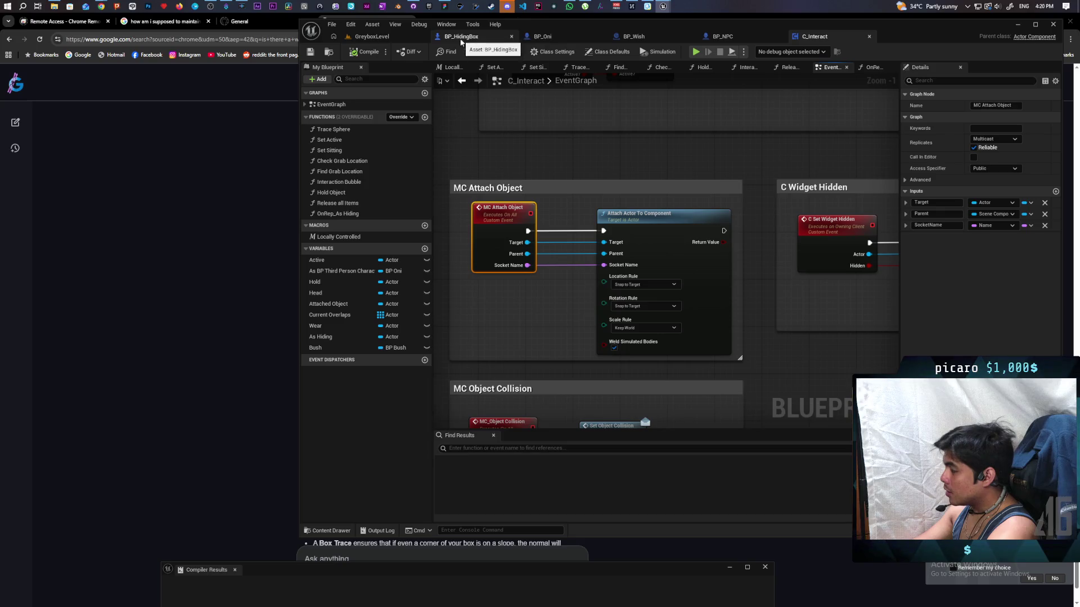
click(468, 41)
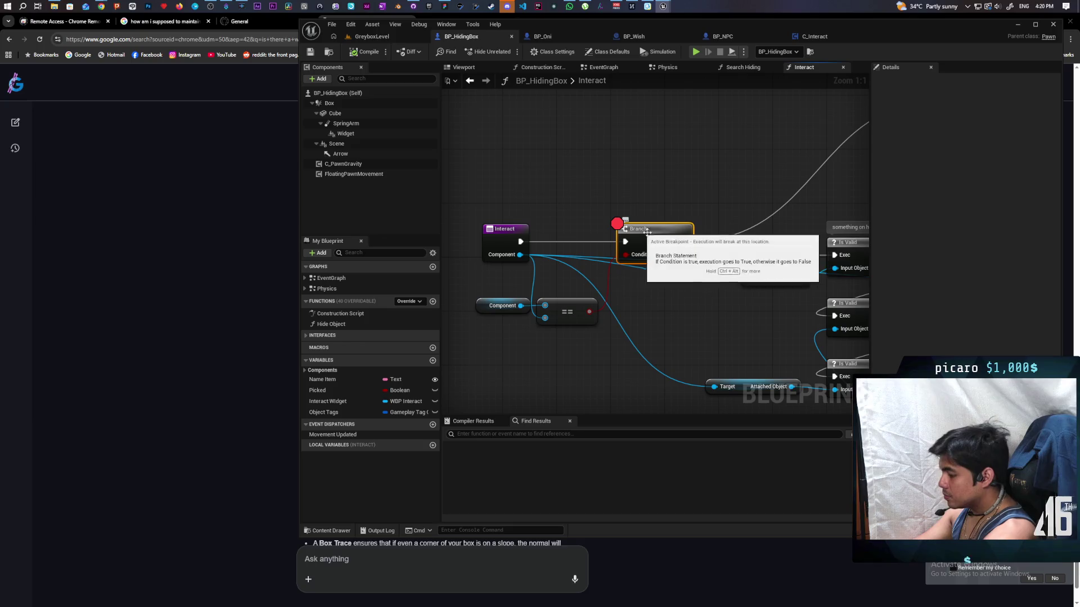
scroll(701, 218, down, 4)
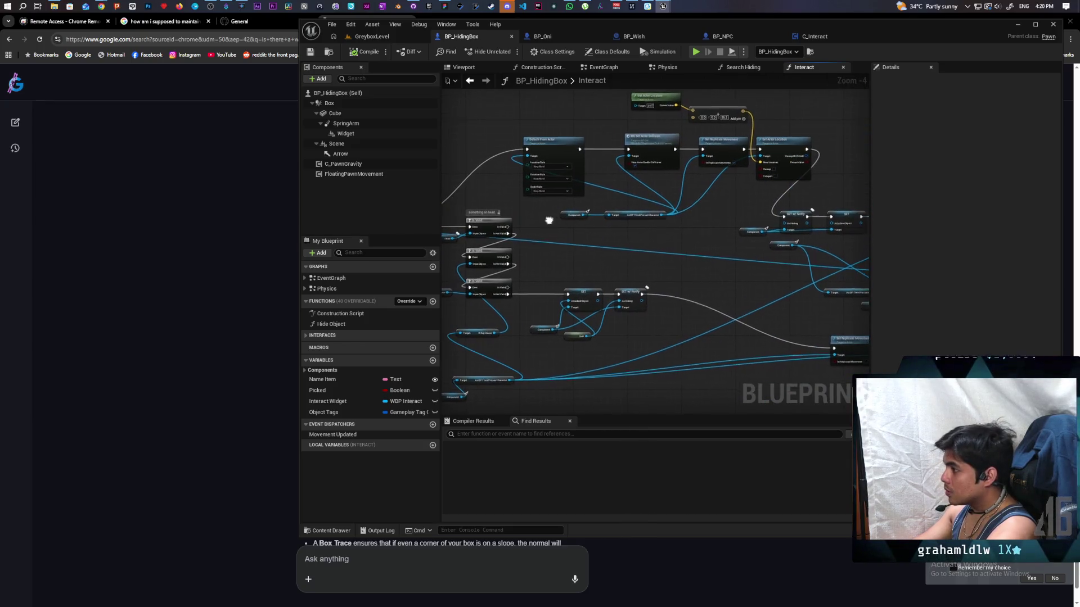
scroll(548, 219, up, 2)
scroll(547, 306, up, 2)
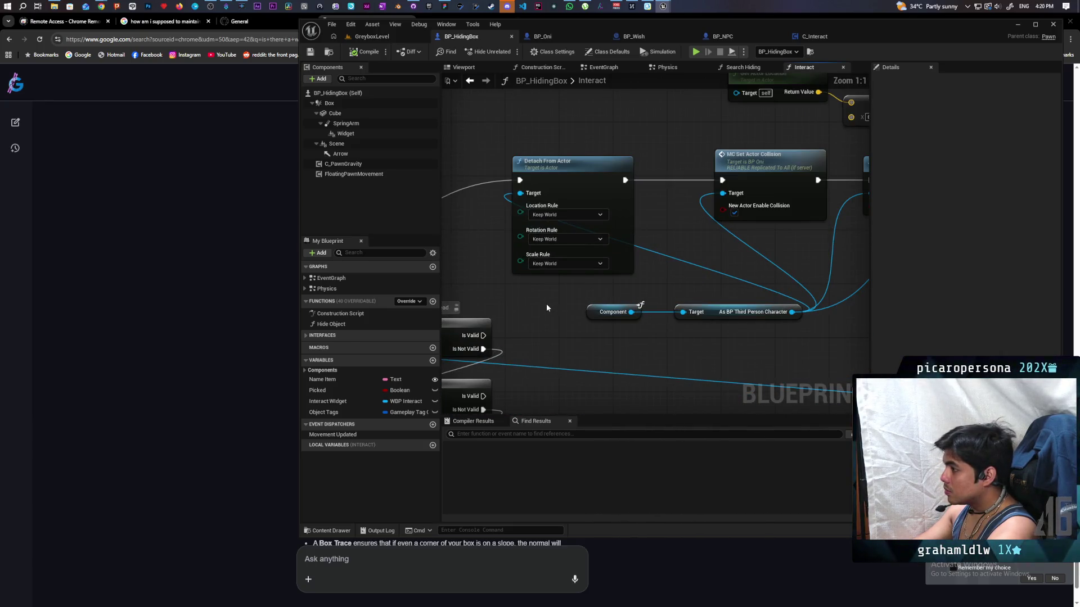
drag(521, 138, 564, 234)
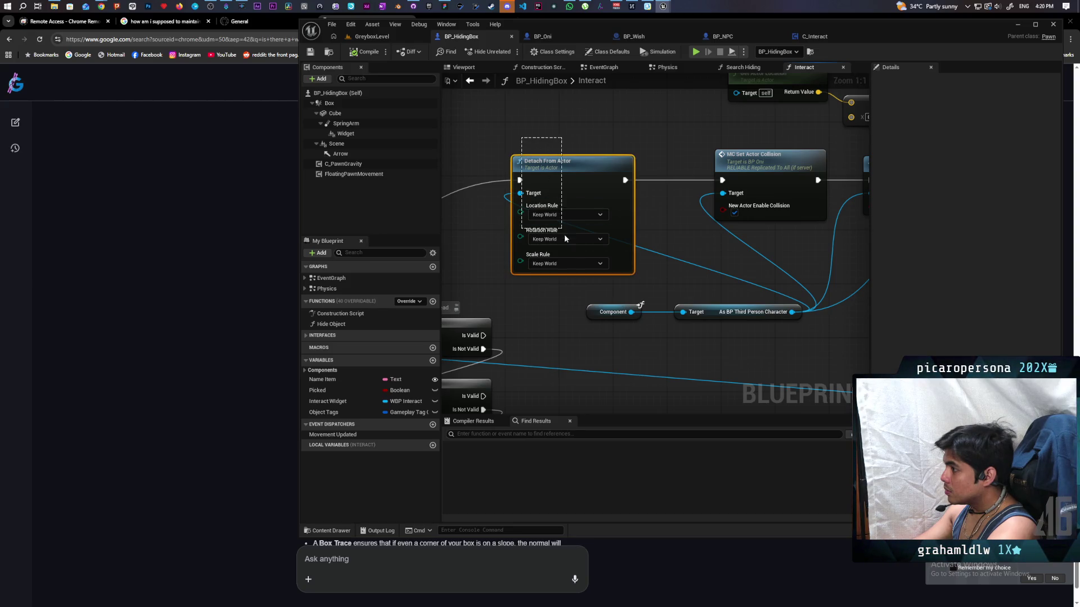
drag(577, 276, 579, 284)
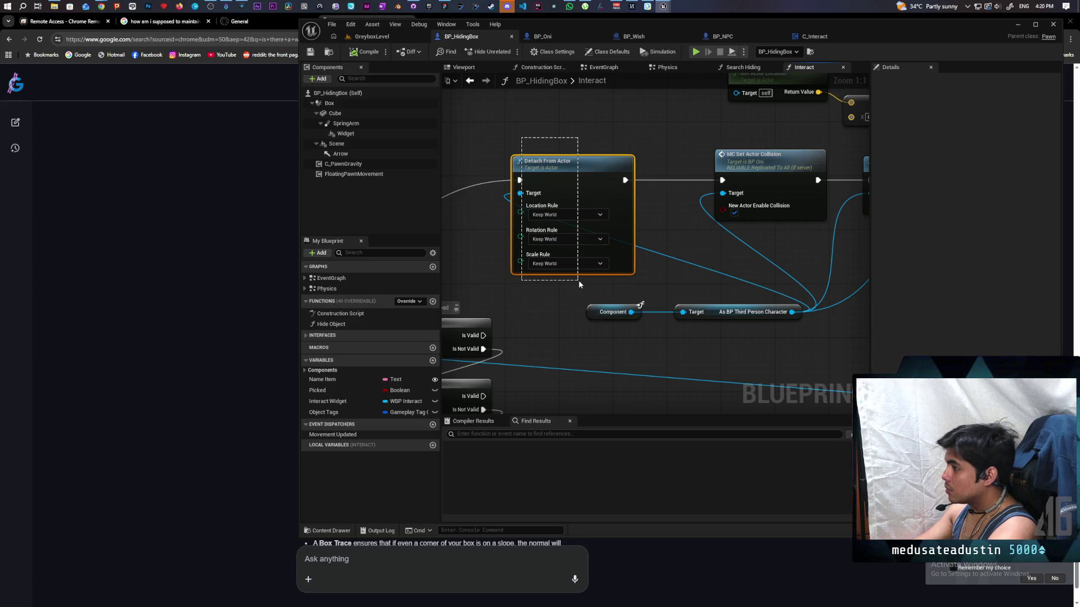
drag(581, 285, 582, 281)
drag(682, 271, 527, 280)
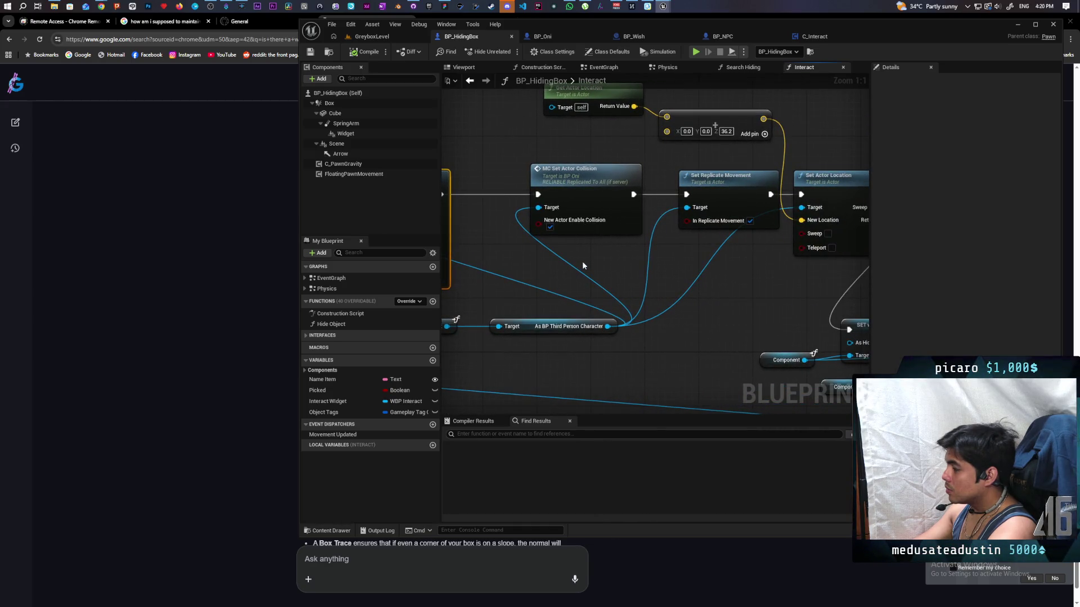
scroll(605, 261, down, 5)
scroll(611, 264, up, 3)
drag(612, 265, 541, 275)
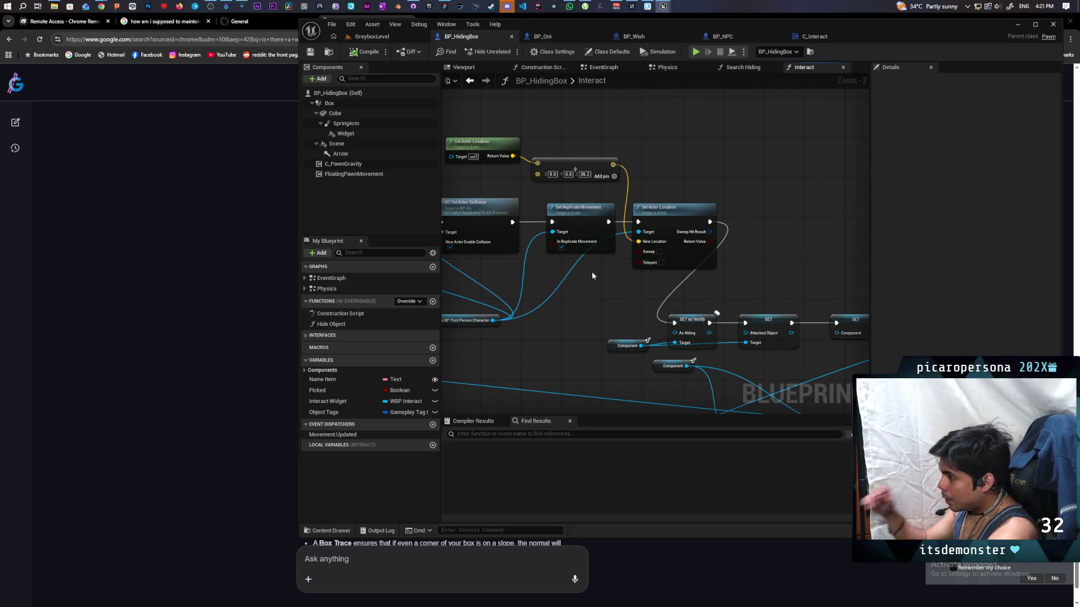
mouse_move(623, 263)
mouse_down()
mouse_move(491, 251)
mouse_move(427, 292)
mouse_move(461, 241)
mouse_move(531, 213)
mouse_move(700, 224)
mouse_move(538, 270)
mouse_move(681, 297)
mouse_up()
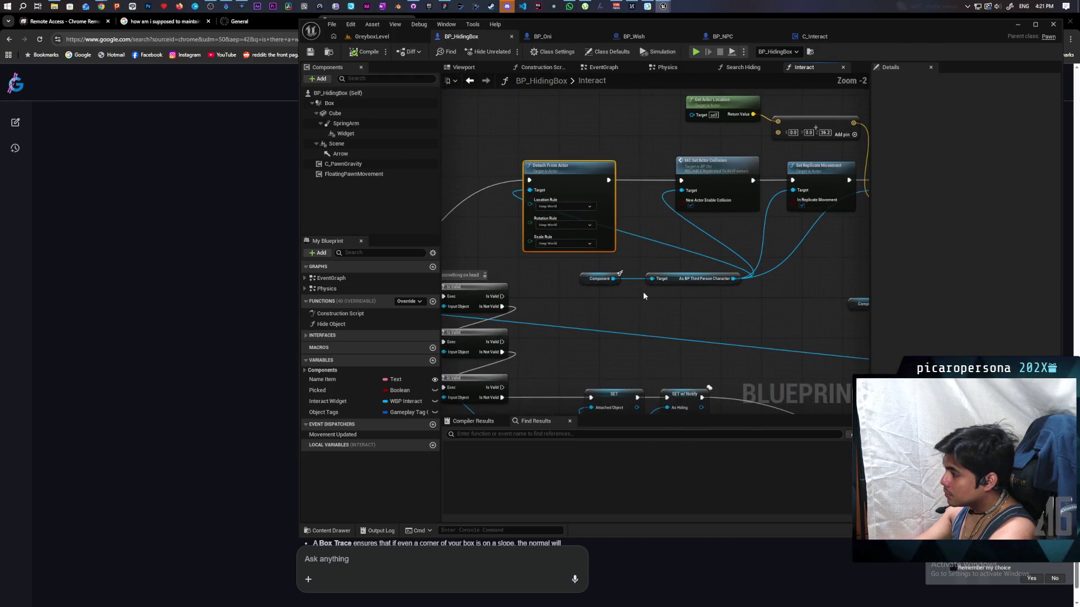
scroll(629, 293, up, 2)
scroll(628, 291, down, 2)
click(596, 279)
scroll(596, 281, down, 1)
drag(669, 284, 589, 278)
scroll(590, 279, down, 3)
mouse_move(674, 241)
mouse_down()
mouse_move(615, 212)
mouse_move(655, 296)
mouse_move(754, 306)
mouse_up()
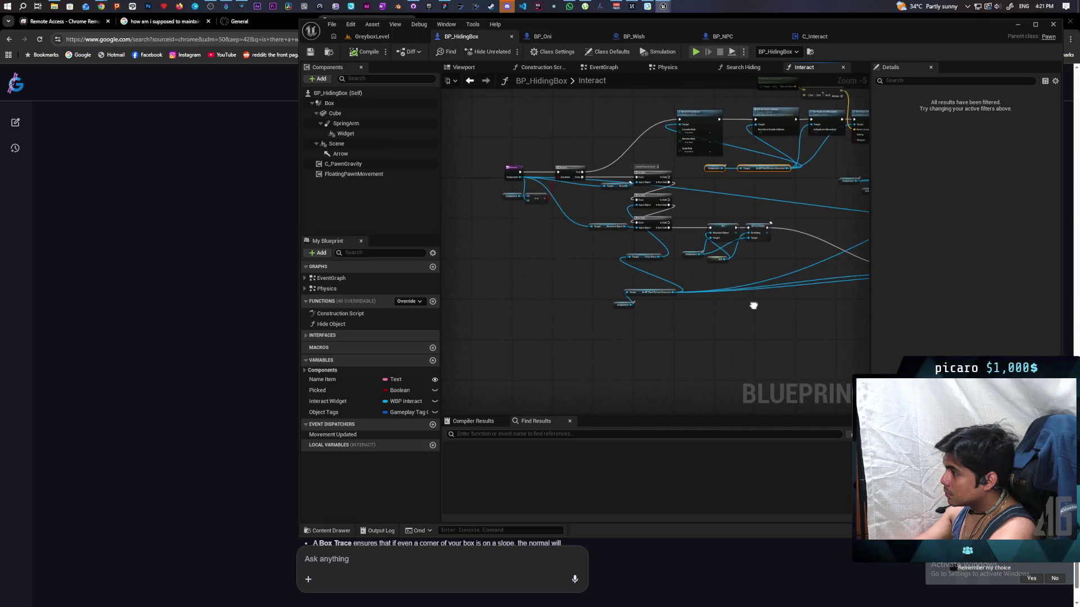
Bring the Attach Object and Simulate Physics nodes into view and move Call State Changed further right
scroll(730, 306, up, 1)
scroll(703, 304, up, 1)
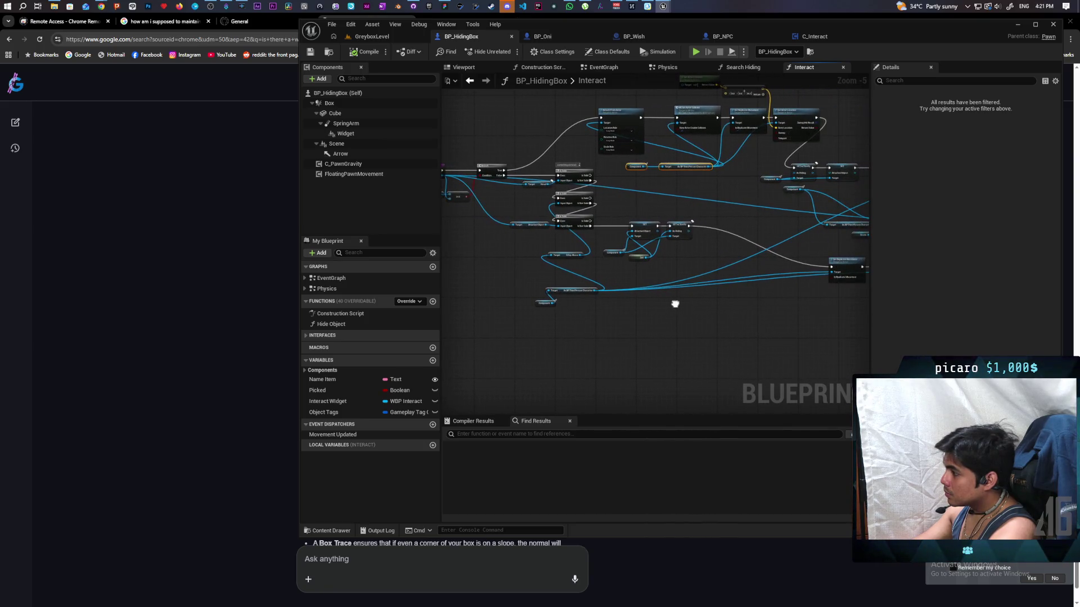
drag(674, 304, 619, 295)
mouse_move(552, 287)
mouse_down()
mouse_move(452, 315)
mouse_move(695, 349)
mouse_move(691, 358)
mouse_move(744, 344)
mouse_up()
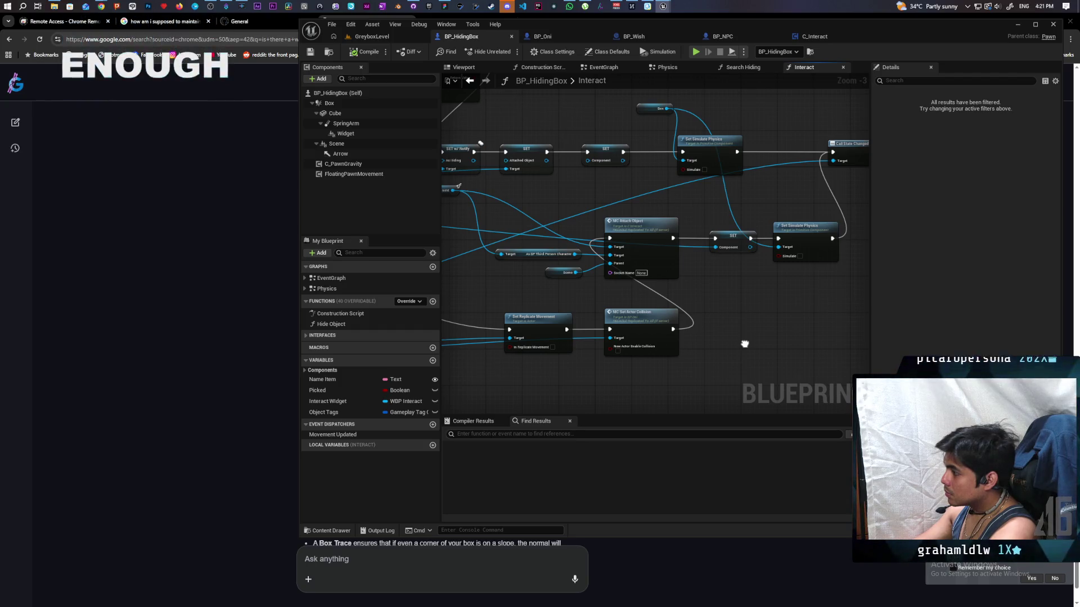
mouse_move(745, 344)
mouse_down()
mouse_move(710, 349)
mouse_move(737, 348)
mouse_up()
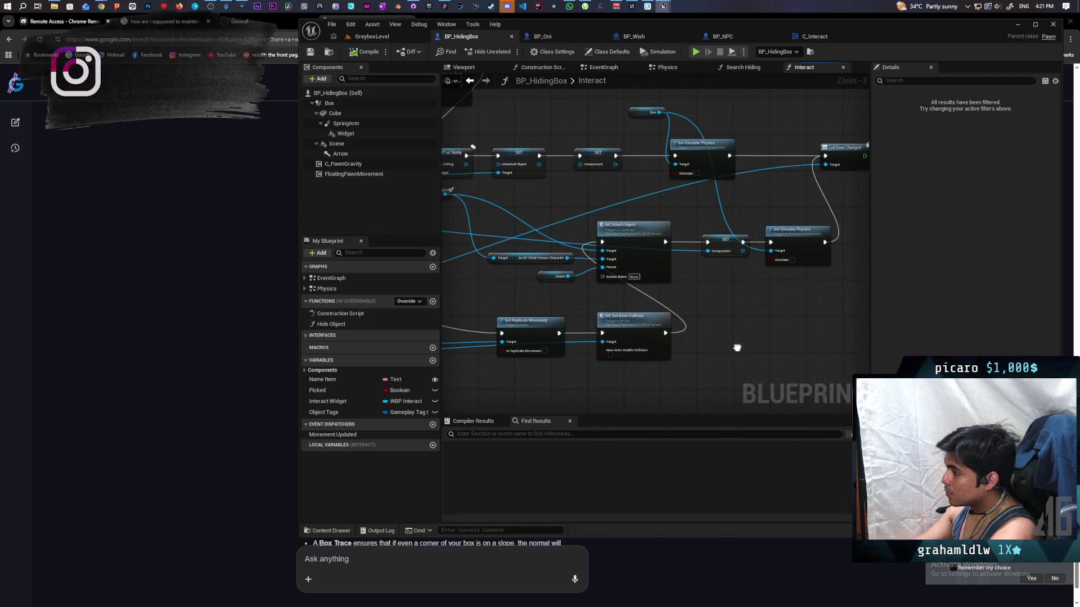
drag(738, 347, 737, 348)
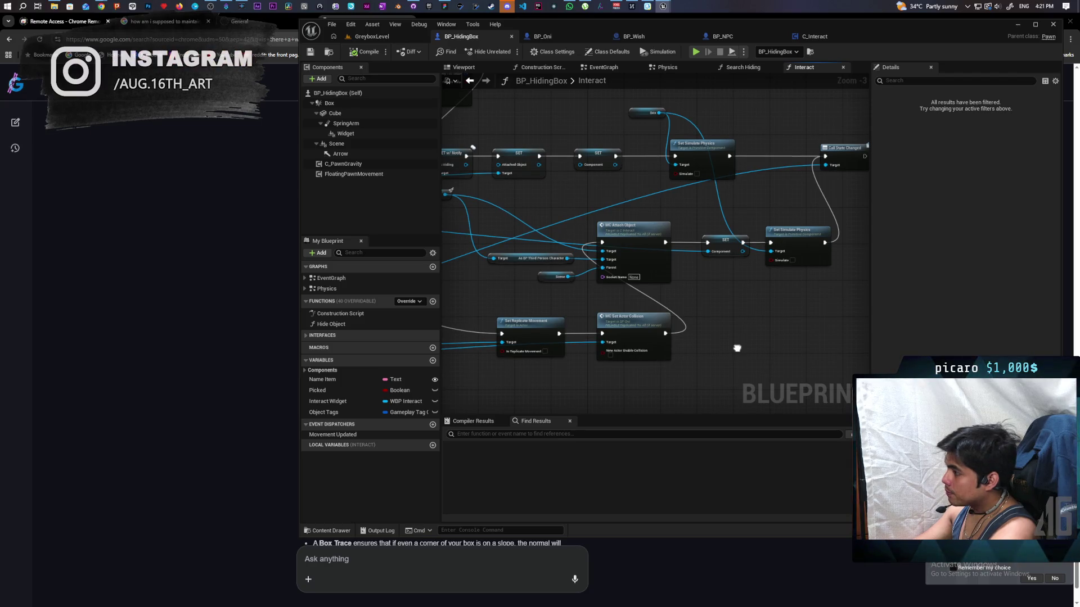
drag(737, 348, 737, 352)
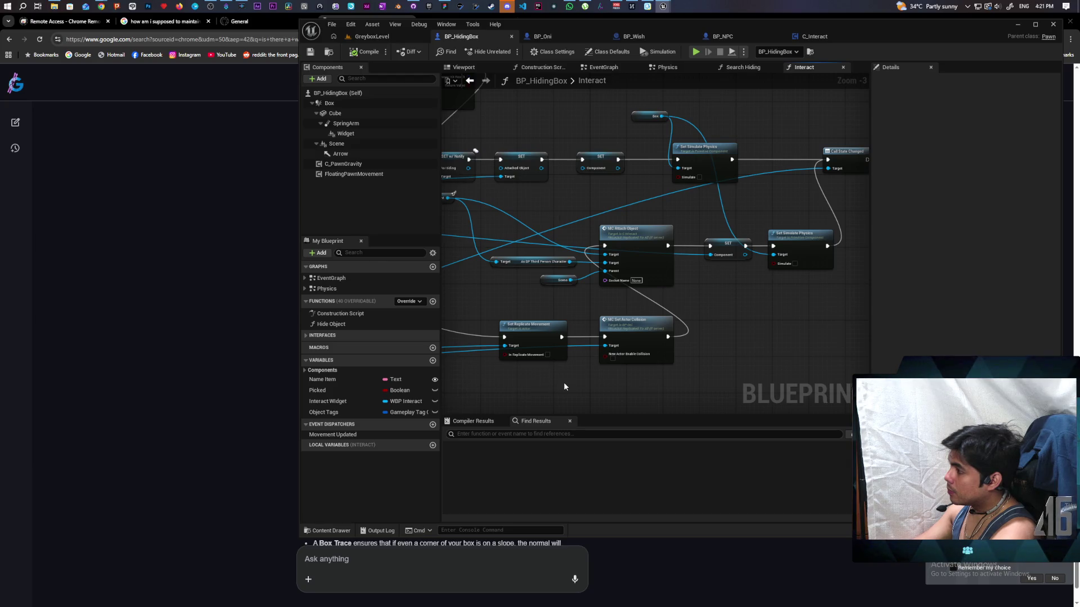
scroll(565, 385, down, 2)
scroll(565, 386, up, 2)
drag(615, 373, 692, 290)
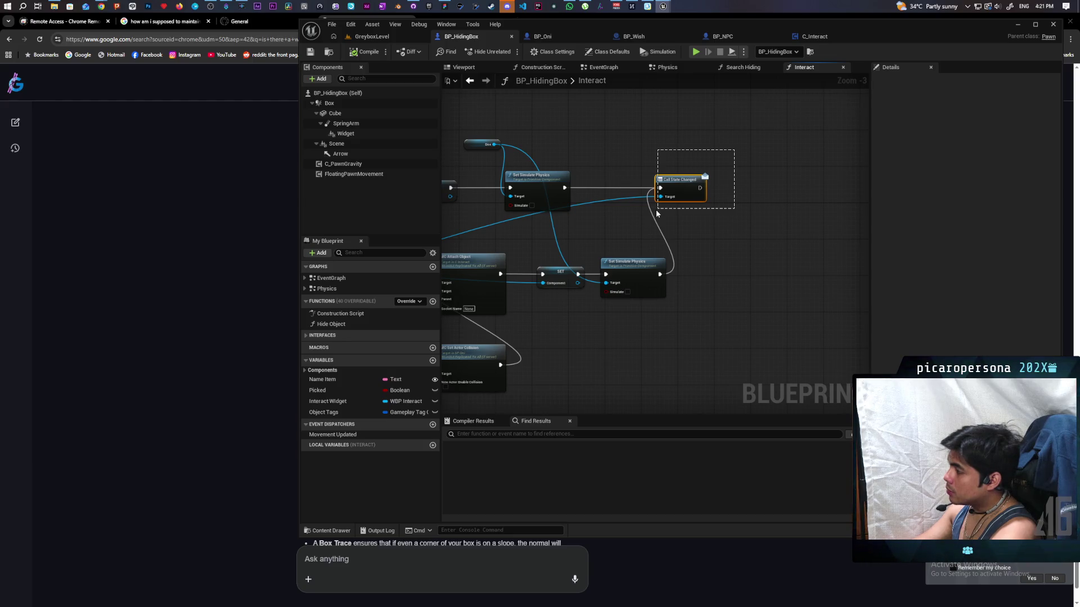
drag(656, 210, 656, 210)
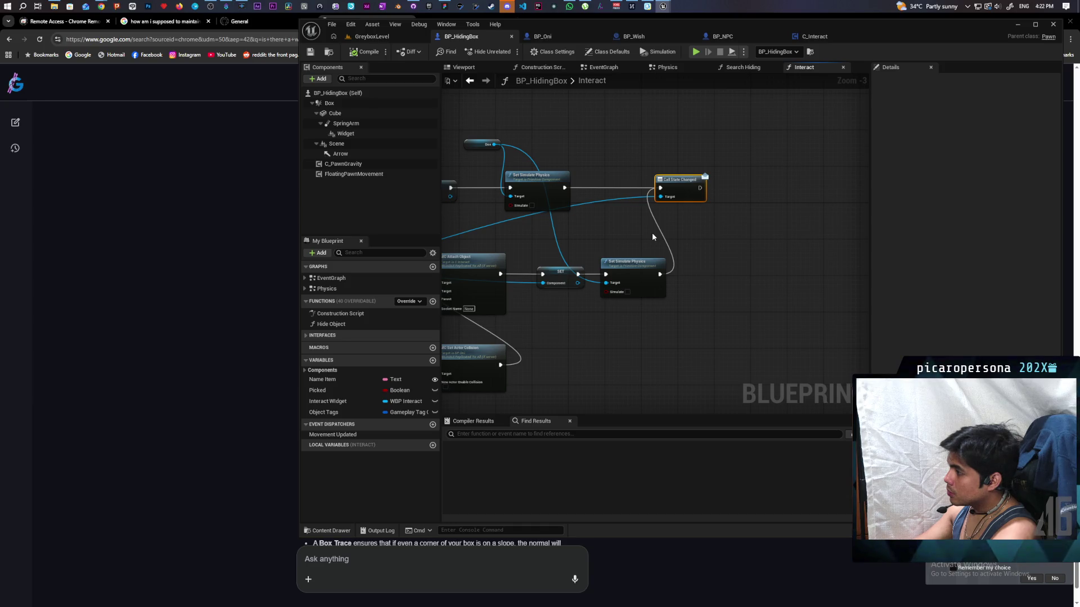
drag(679, 193, 733, 192)
Add a reroute point on the exec wire, connect Set Simulate Physics into it, and compile
double_click(679, 184)
drag(660, 274, 677, 264)
mouse_move(680, 187)
mouse_down()
mouse_move(734, 189)
mouse_move(734, 197)
mouse_up()
click(366, 52)
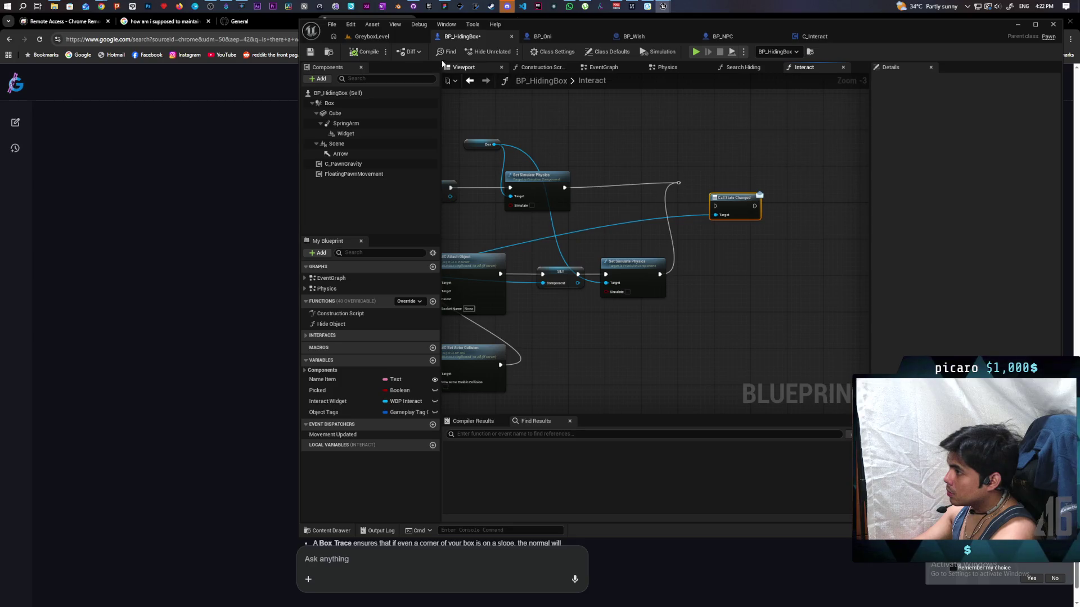
click(399, 39)
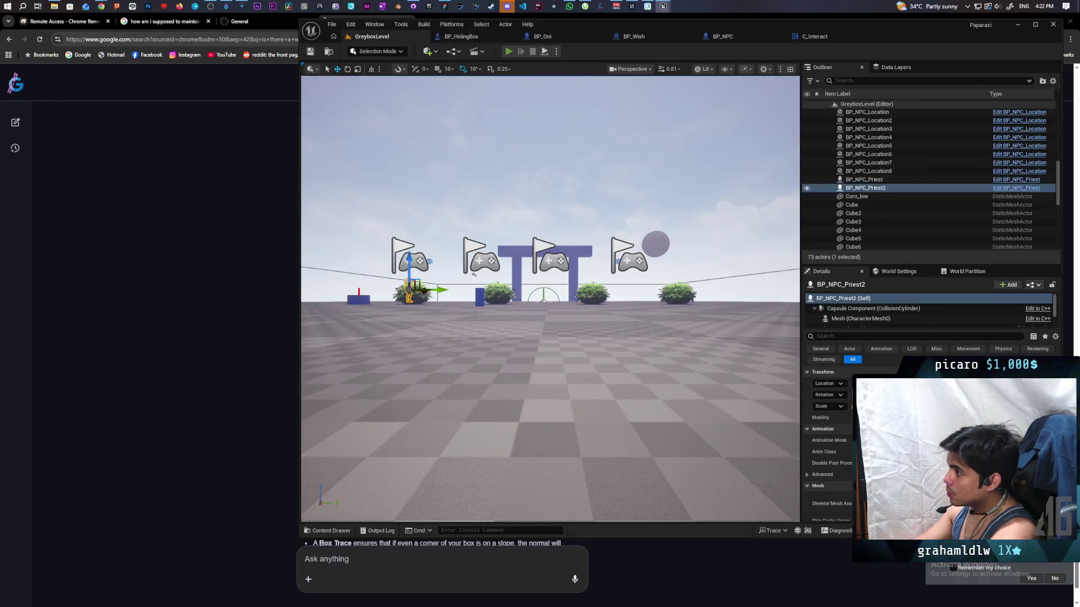
Start the client play test, walk to the blue box, hide inside and leave with F
click(506, 51)
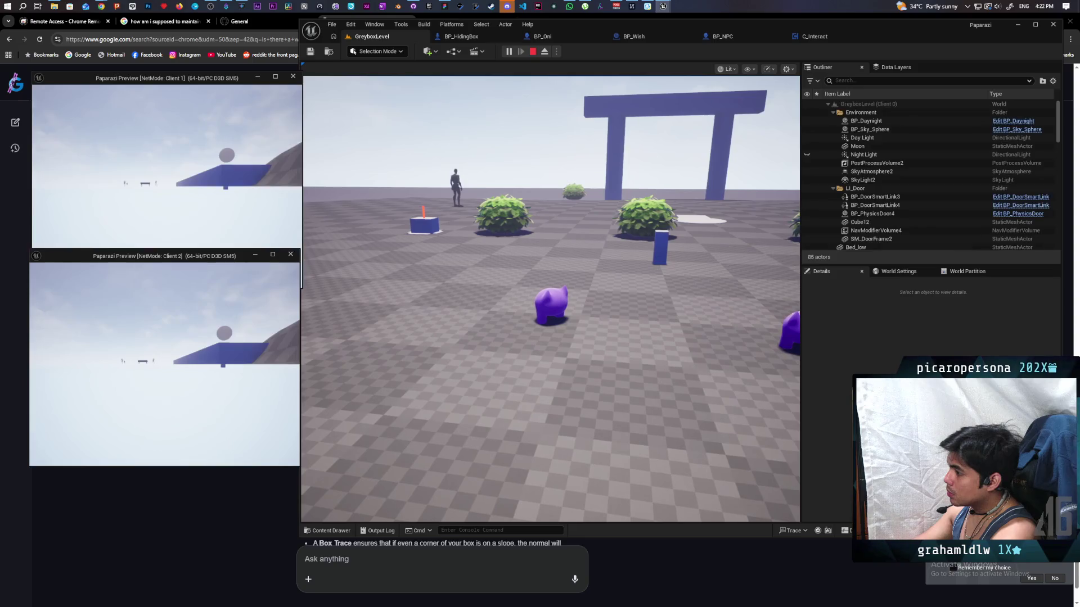
click(366, 289)
key(w)
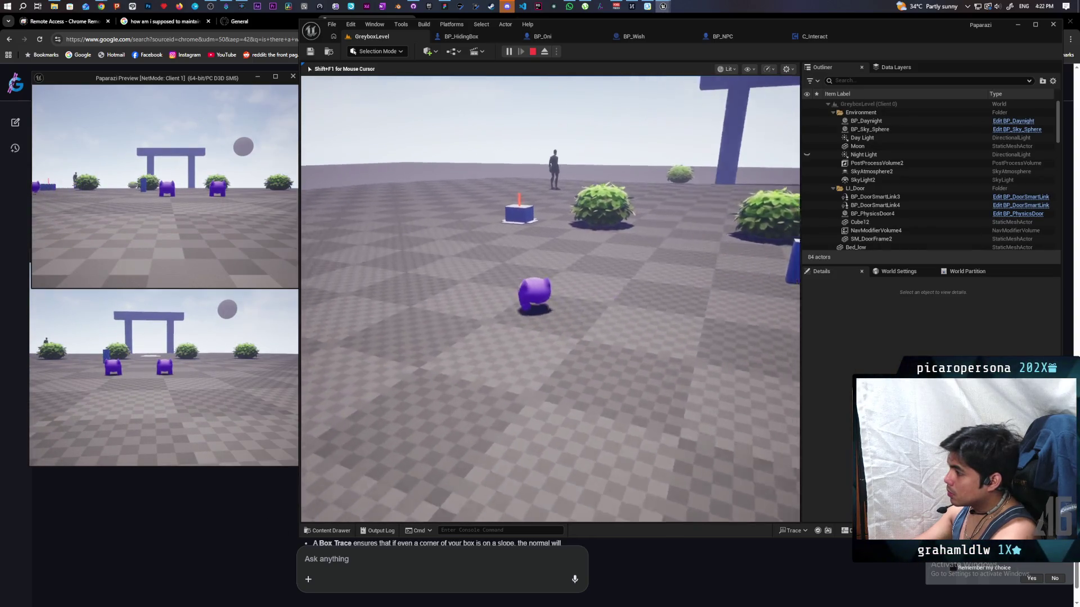
key(w)
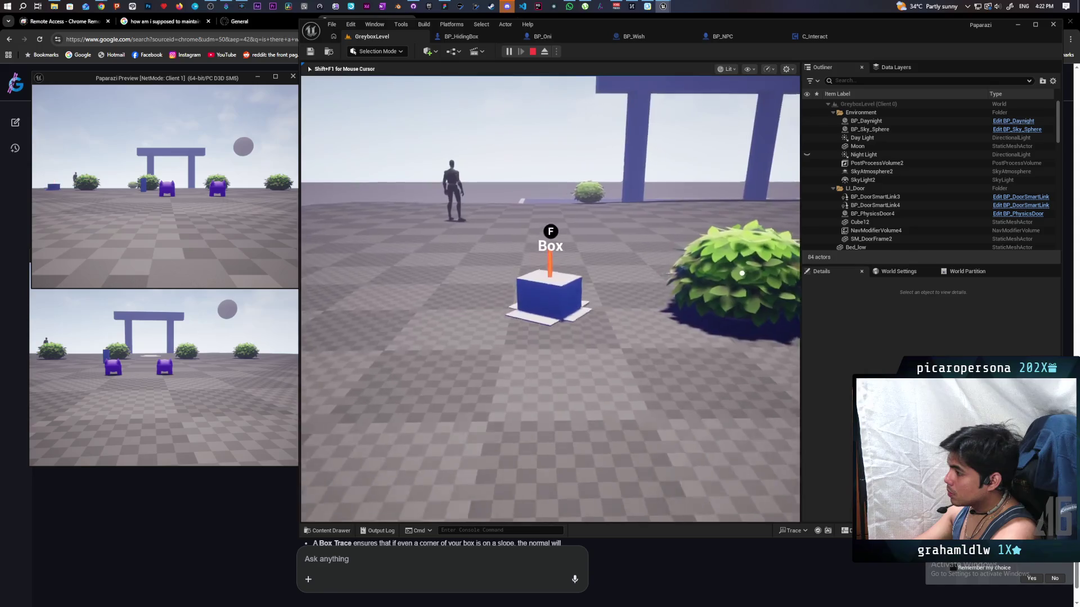
key(d)
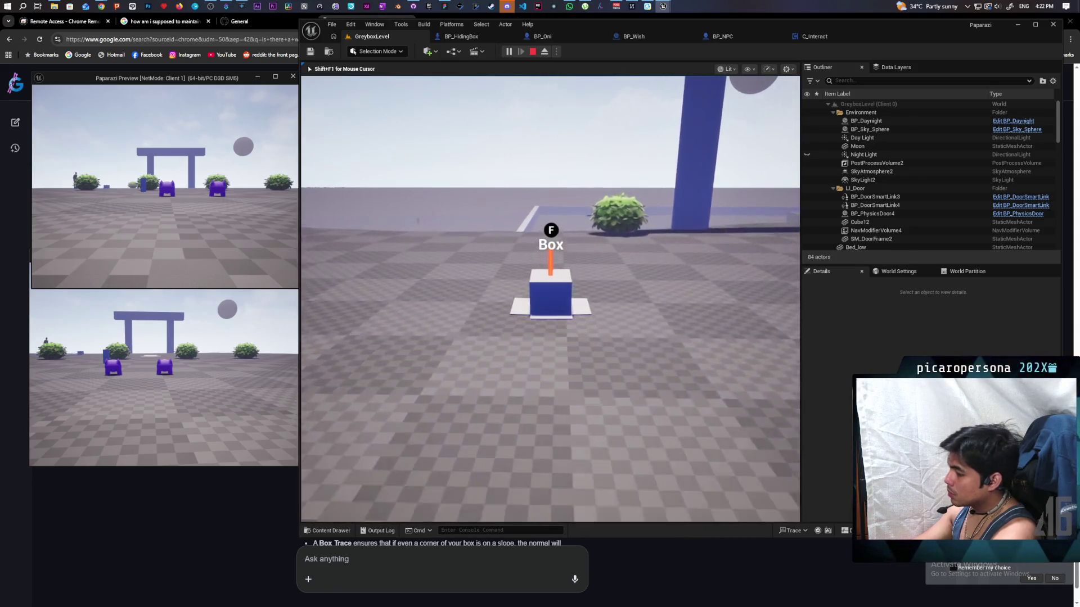
key(f)
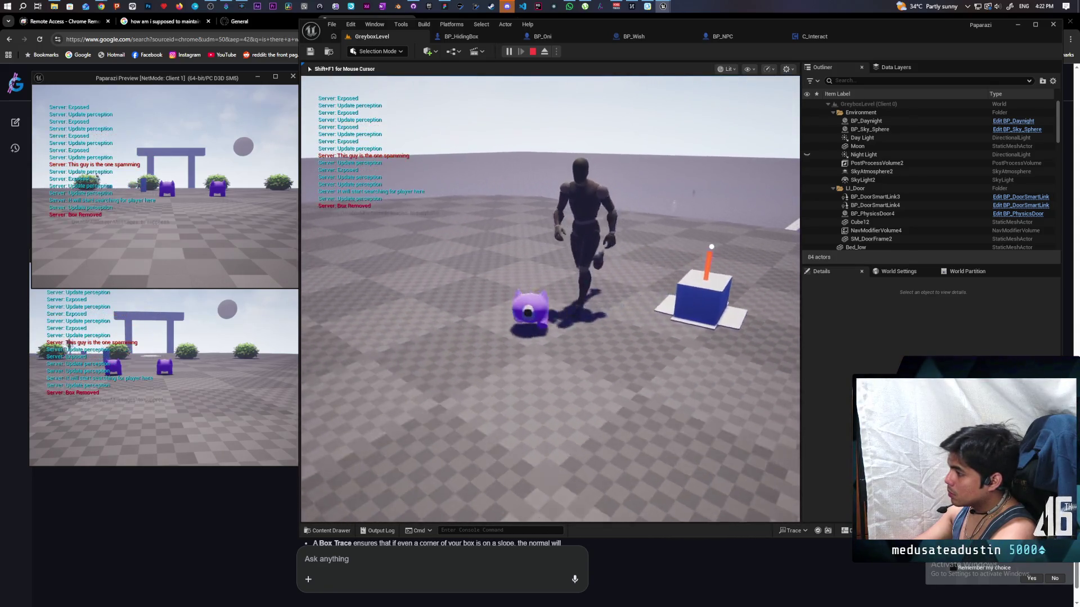
Walk the Client 1 player back through the bushes toward the box
key(w)
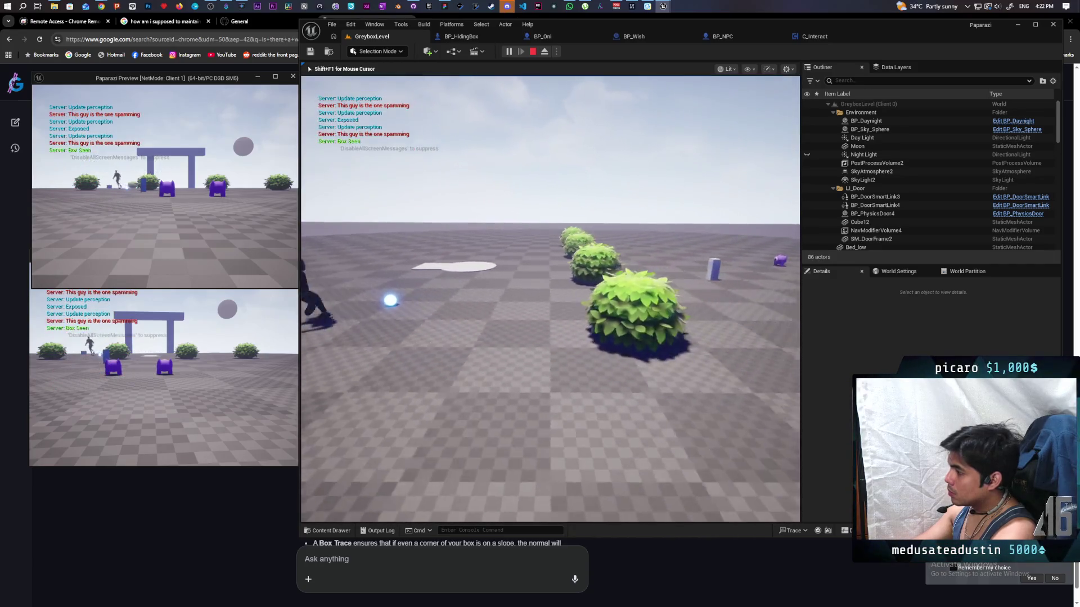
key(a)
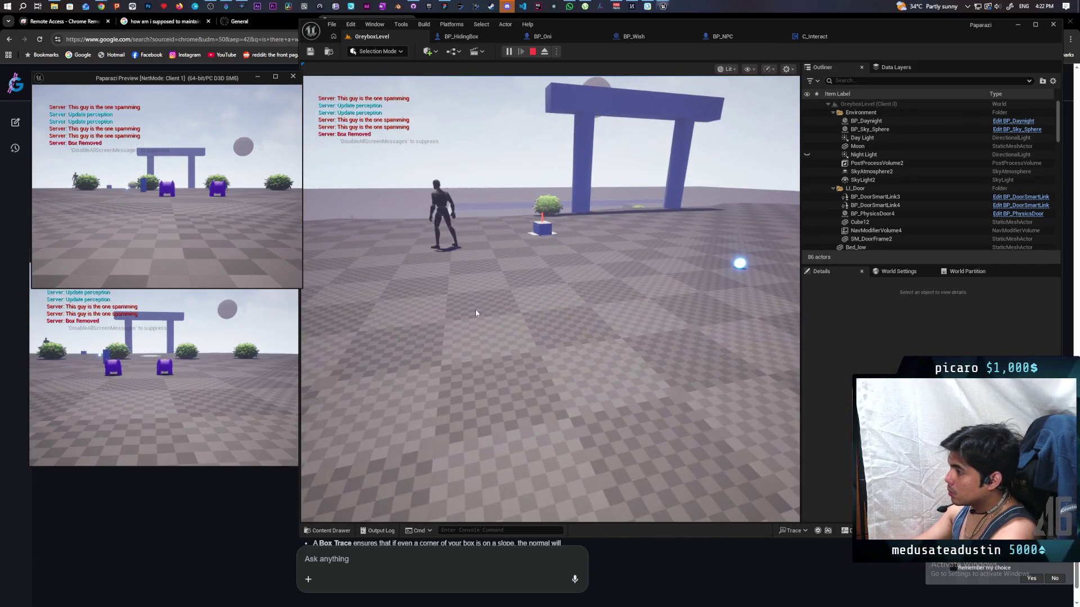
key(w)
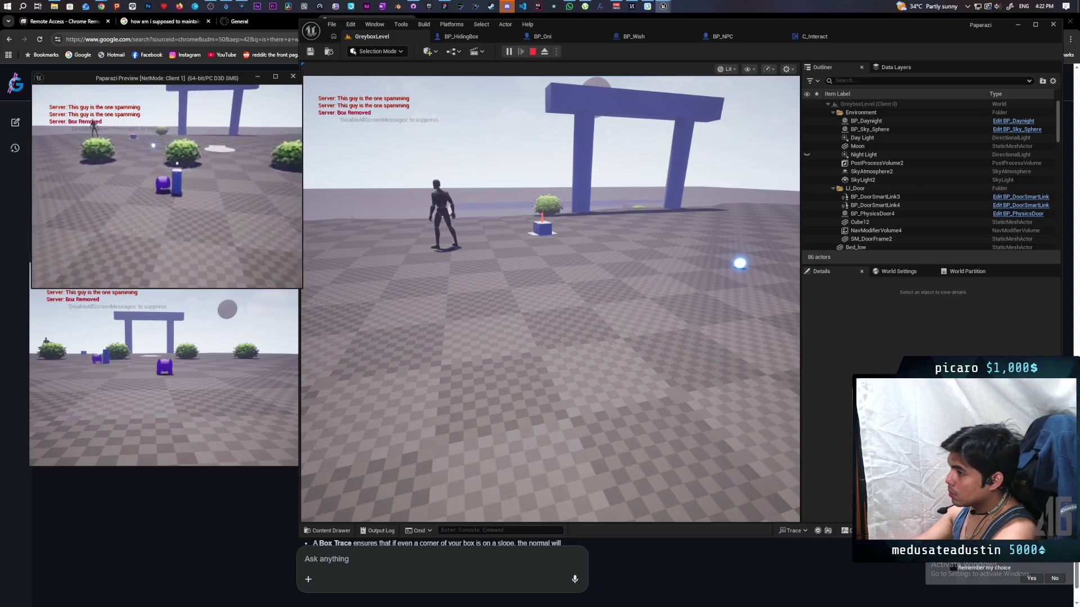
key(w)
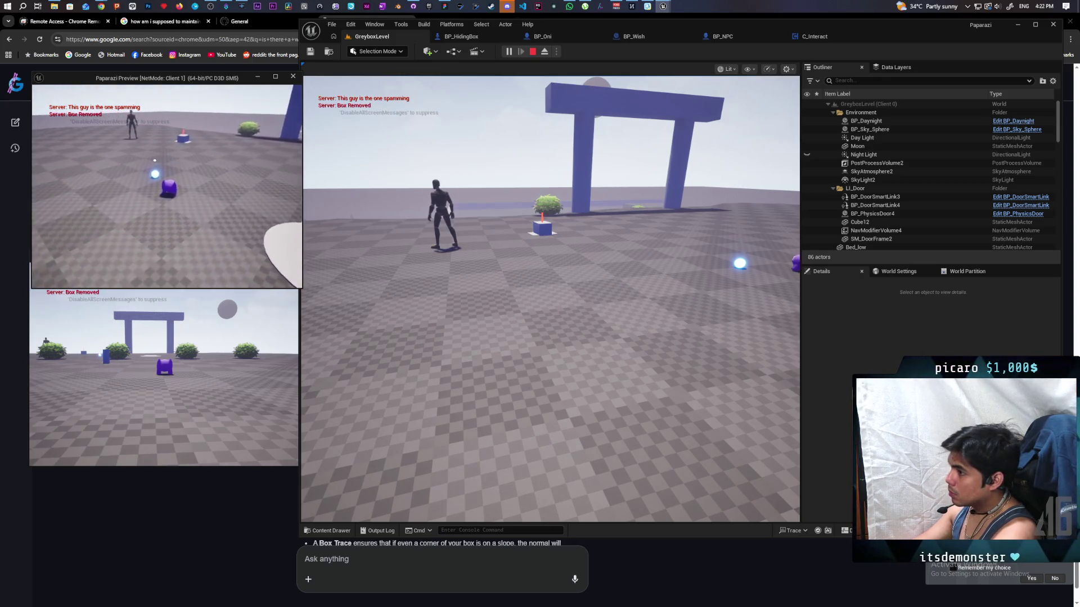
key(w)
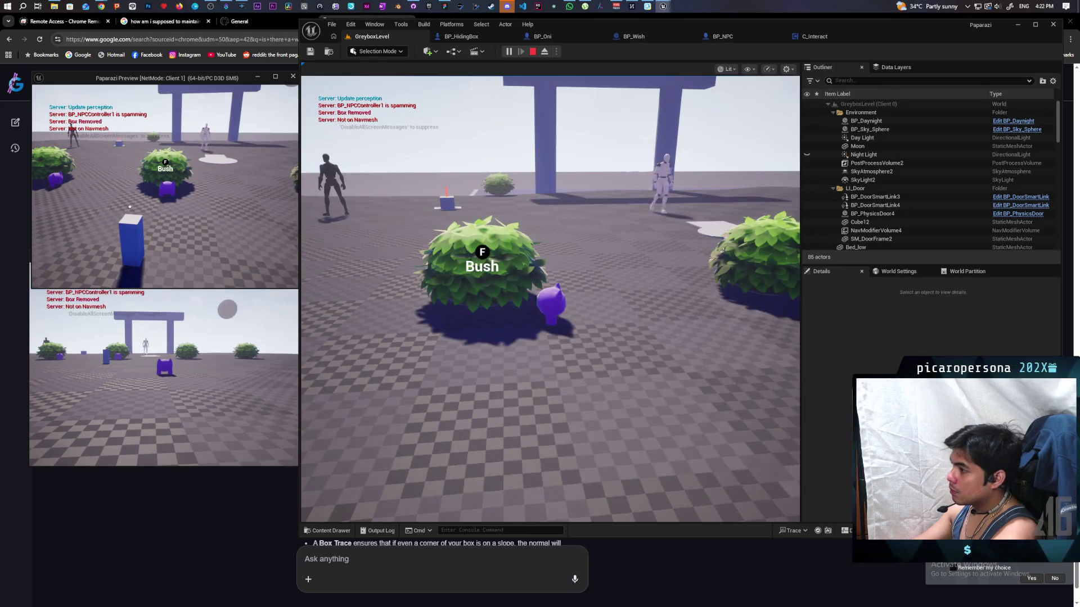
Walk the client player to the blue box and toggle hiding in and out with F
click(550, 298)
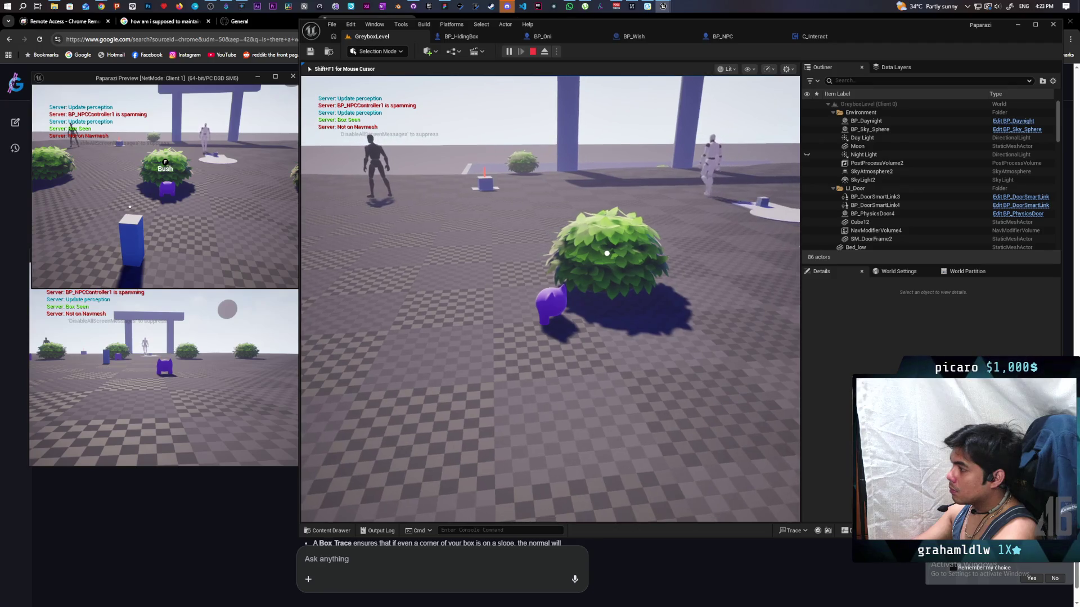
key(w)
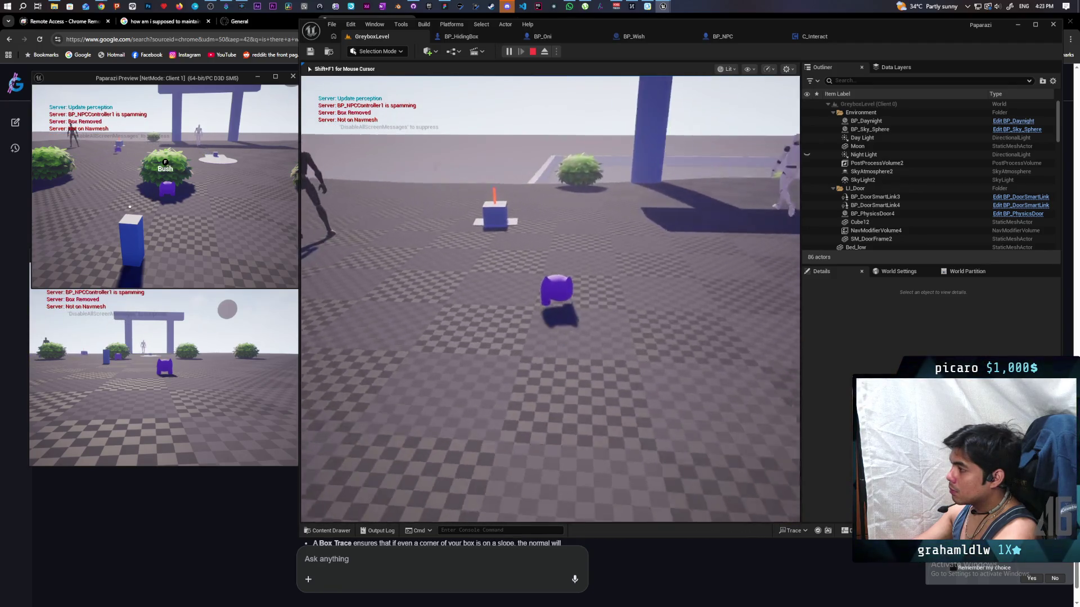
key(w)
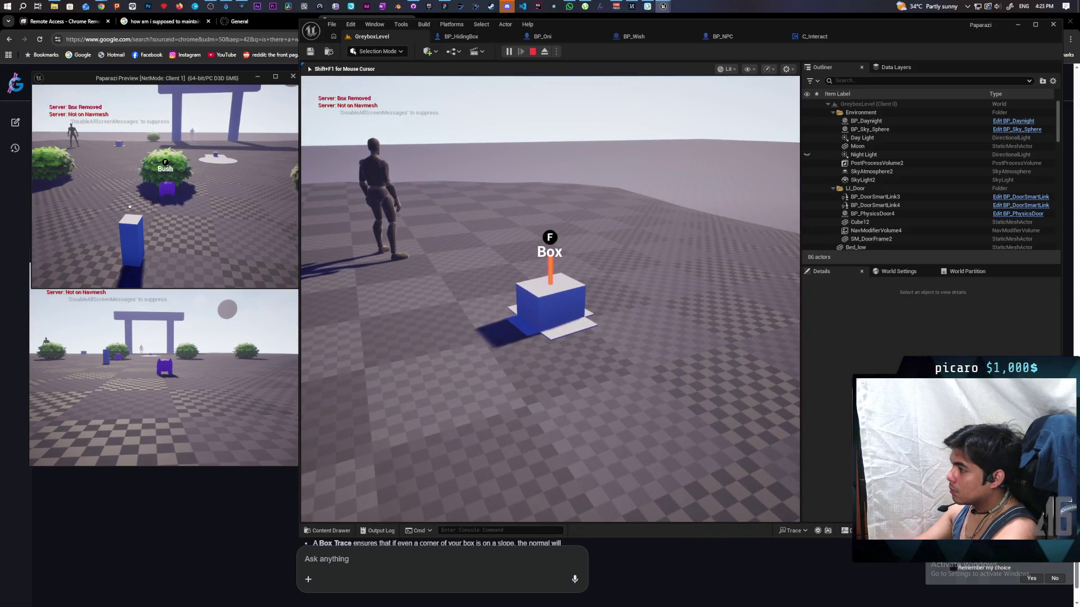
key(f)
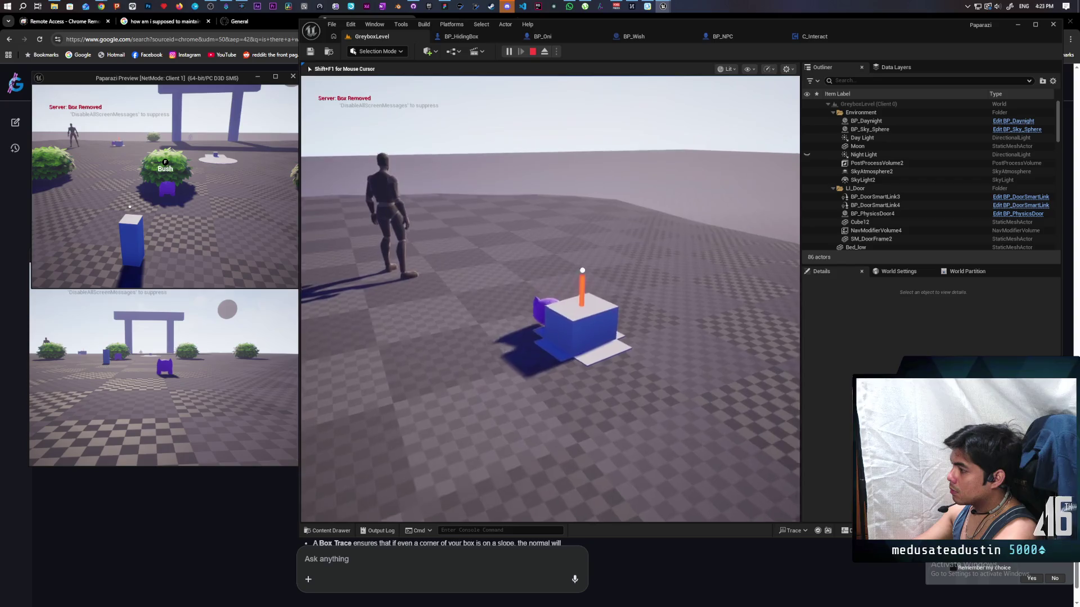
key(f)
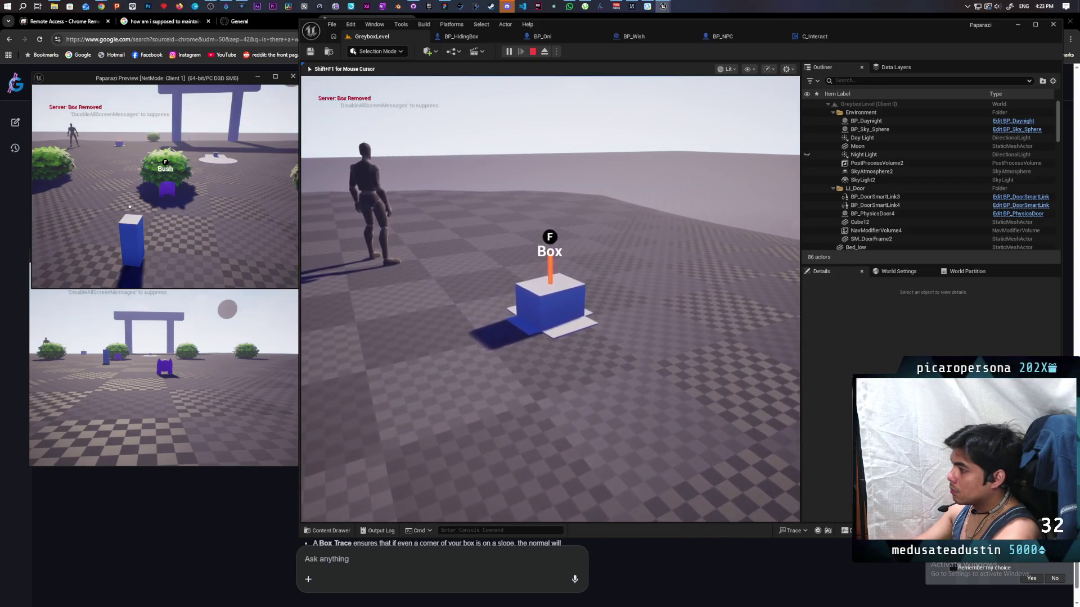
key(f)
Circle to the box front, hide and exit once more, then stop play with Esc
key(s)
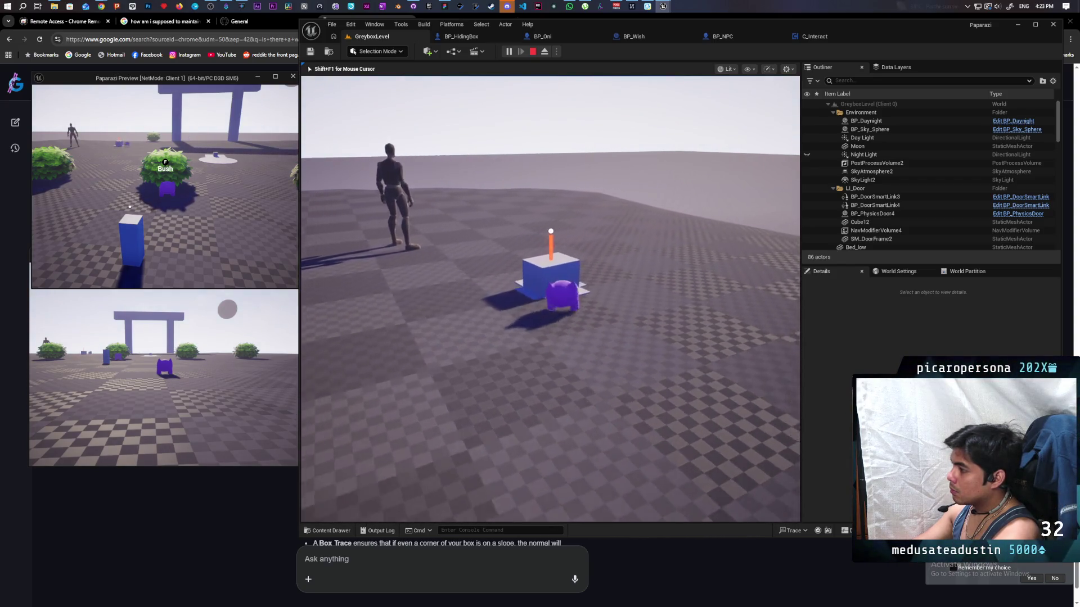
key(f)
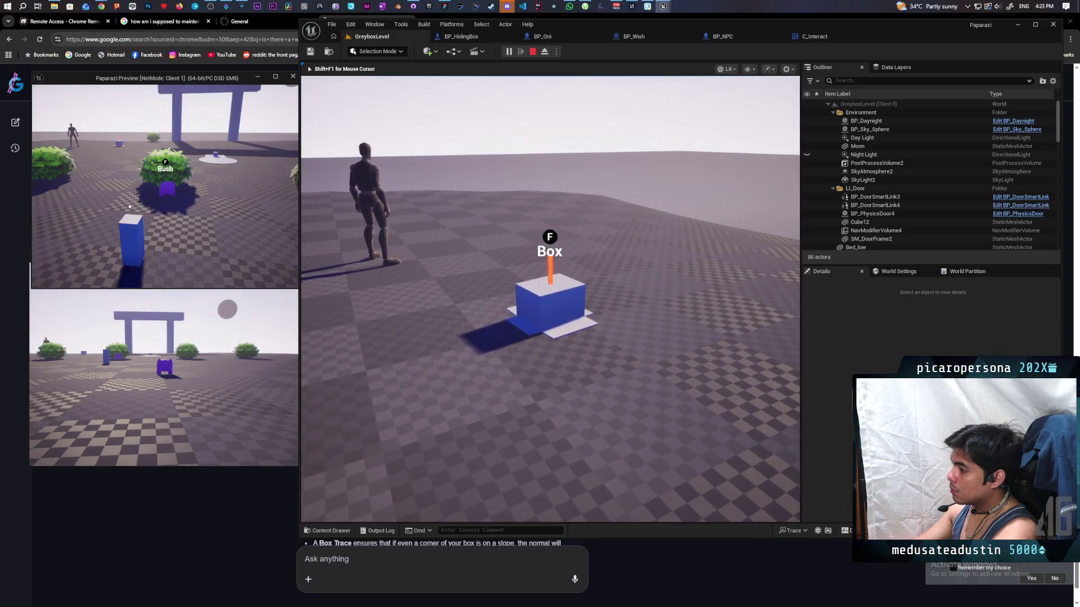
key(f)
key(Escape)
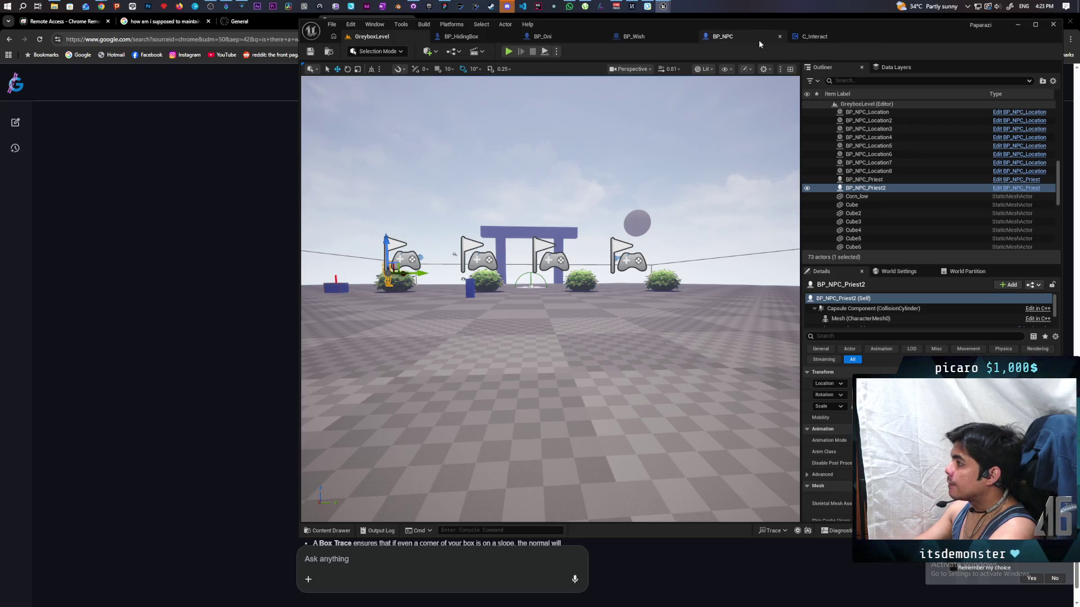
Open BP_HidingBox, inspect the SET nodes in its Interact graph, then switch to Search Hiding
click(488, 39)
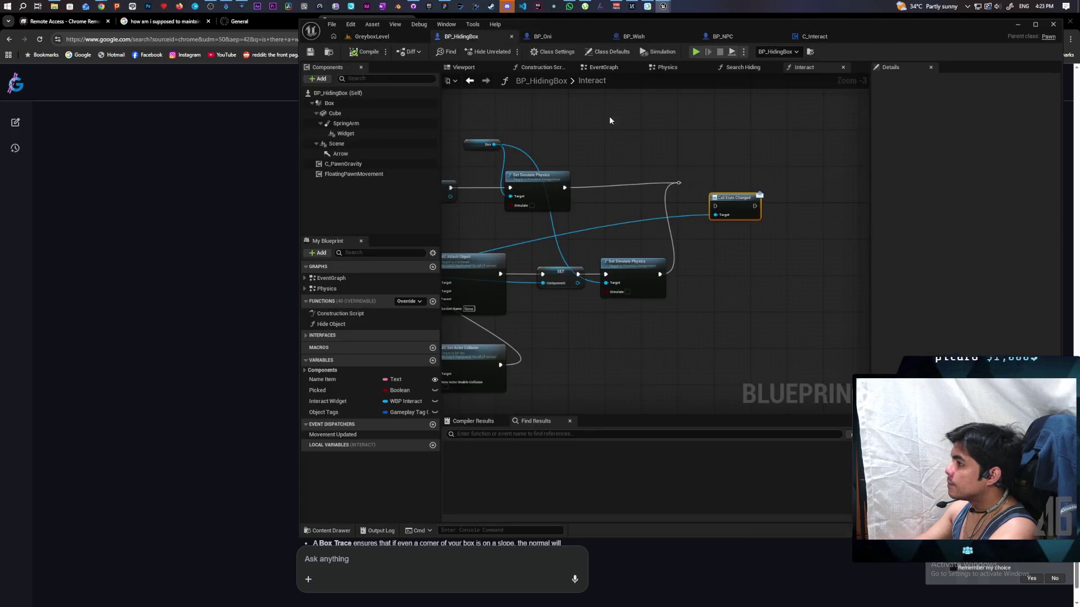
drag(607, 196, 792, 213)
scroll(630, 237, down, 3)
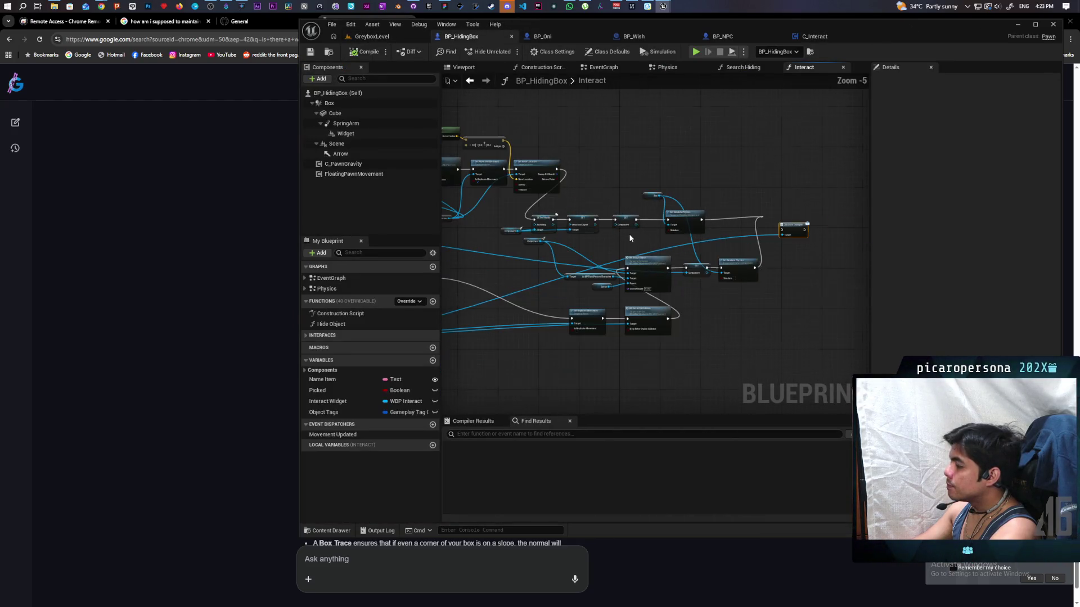
scroll(629, 234, up, 2)
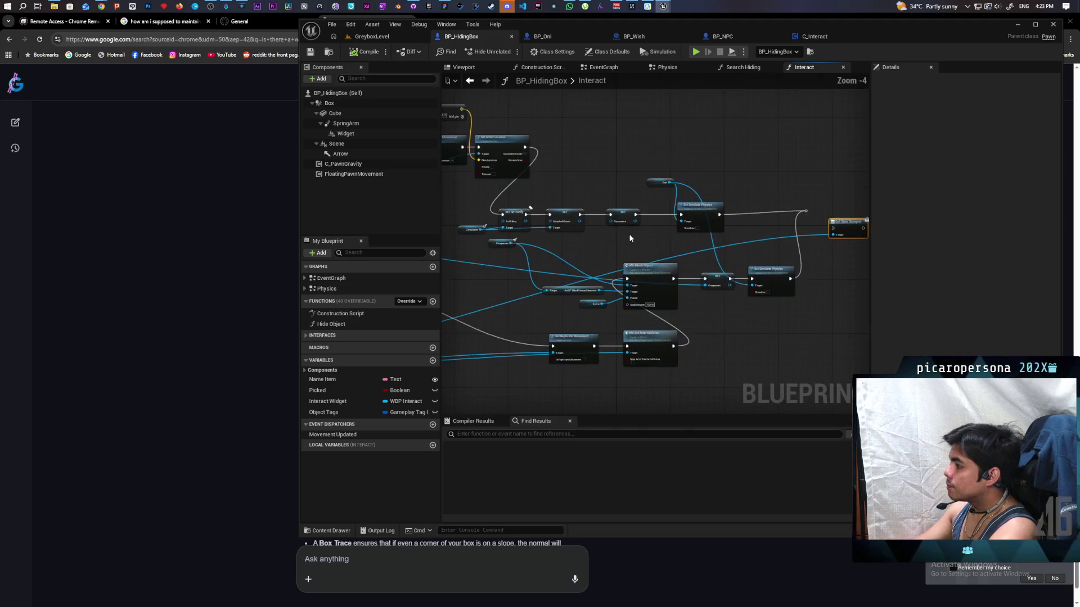
mouse_move(629, 233)
mouse_down()
mouse_move(505, 253)
mouse_move(728, 262)
mouse_up()
scroll(564, 264, up, 1)
scroll(730, 262, up, 2)
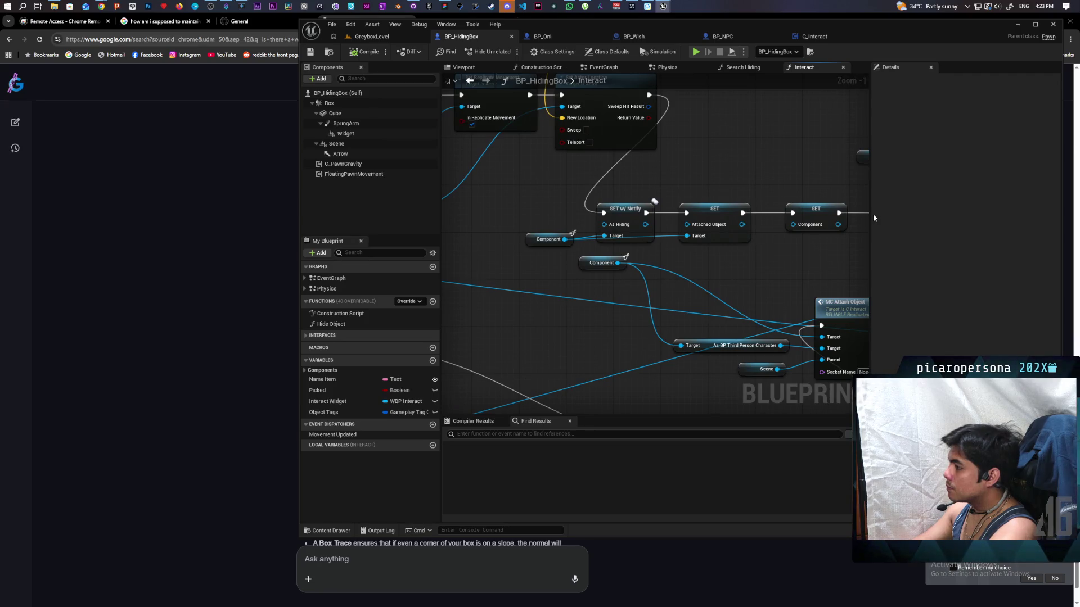
drag(753, 270, 713, 284)
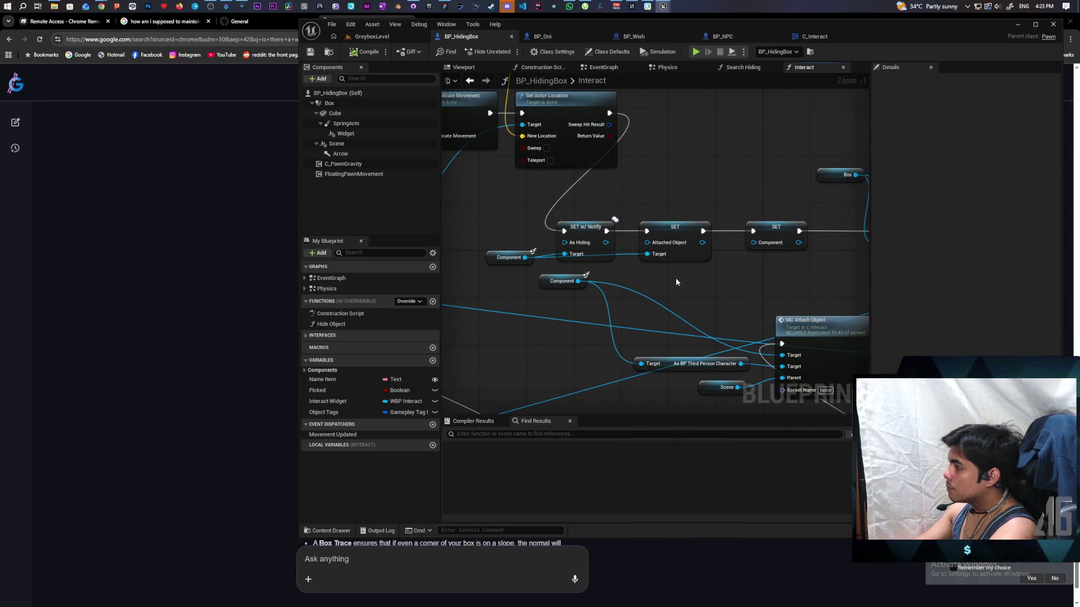
drag(508, 219, 781, 263)
click(737, 212)
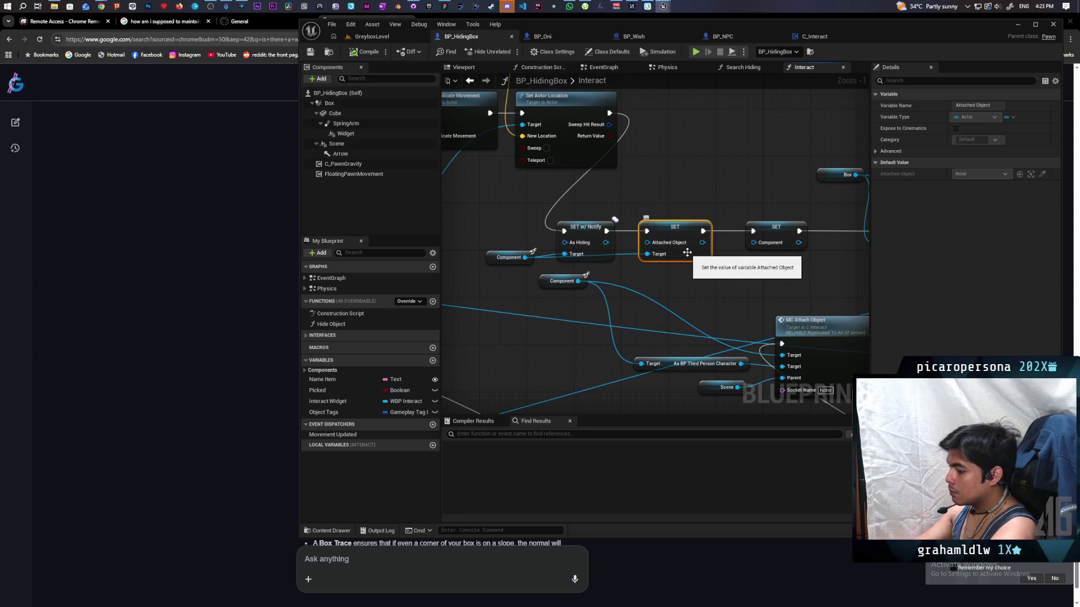
click(741, 68)
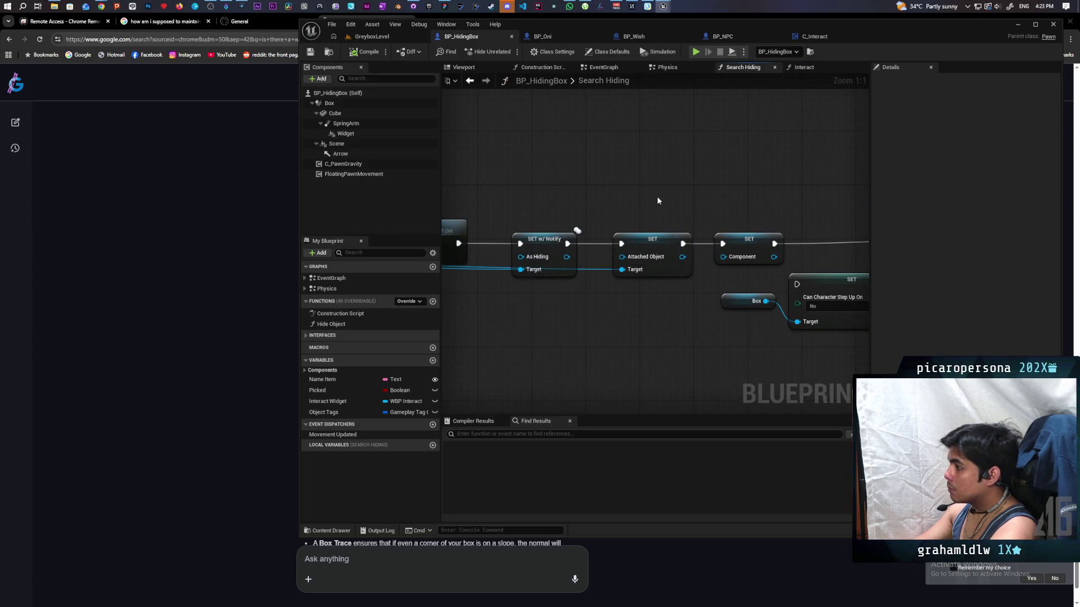
Locate the Return Node and move the Exorcise node up and to the right
scroll(658, 200, down, 3)
mouse_move(691, 204)
mouse_down()
mouse_move(458, 204)
mouse_move(570, 206)
mouse_up()
scroll(570, 206, up, 4)
mouse_move(646, 195)
mouse_down()
mouse_move(611, 190)
mouse_move(626, 193)
mouse_up()
scroll(573, 193, down, 3)
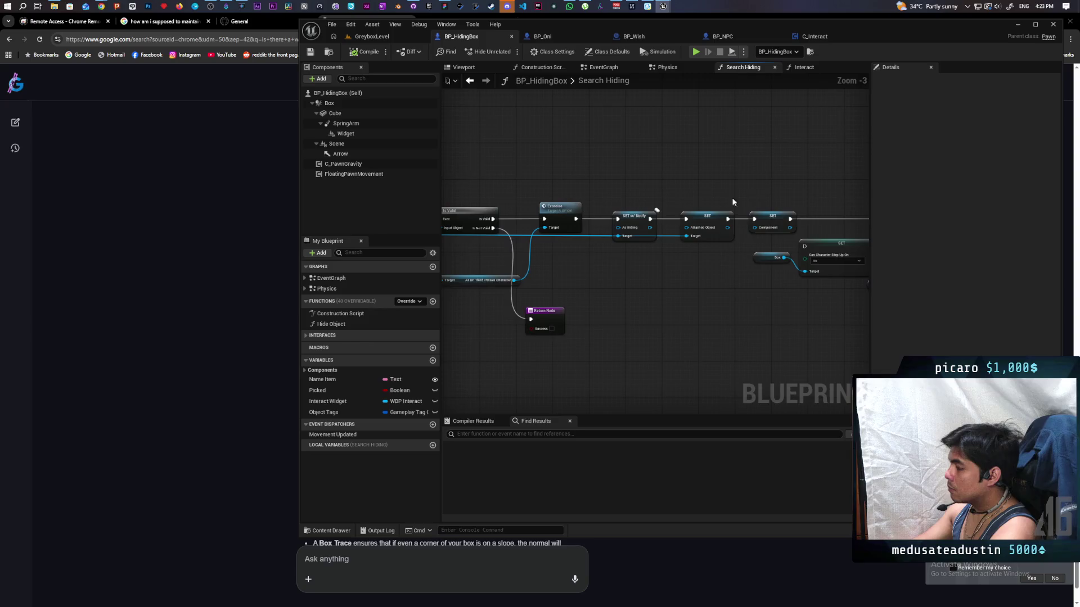
drag(763, 187, 709, 201)
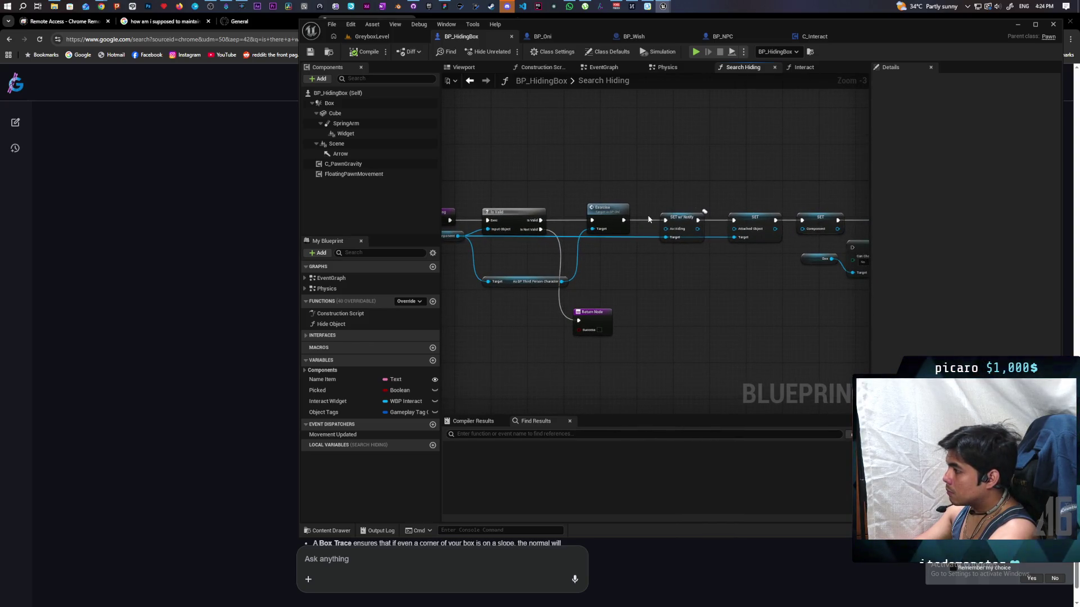
drag(614, 222, 690, 185)
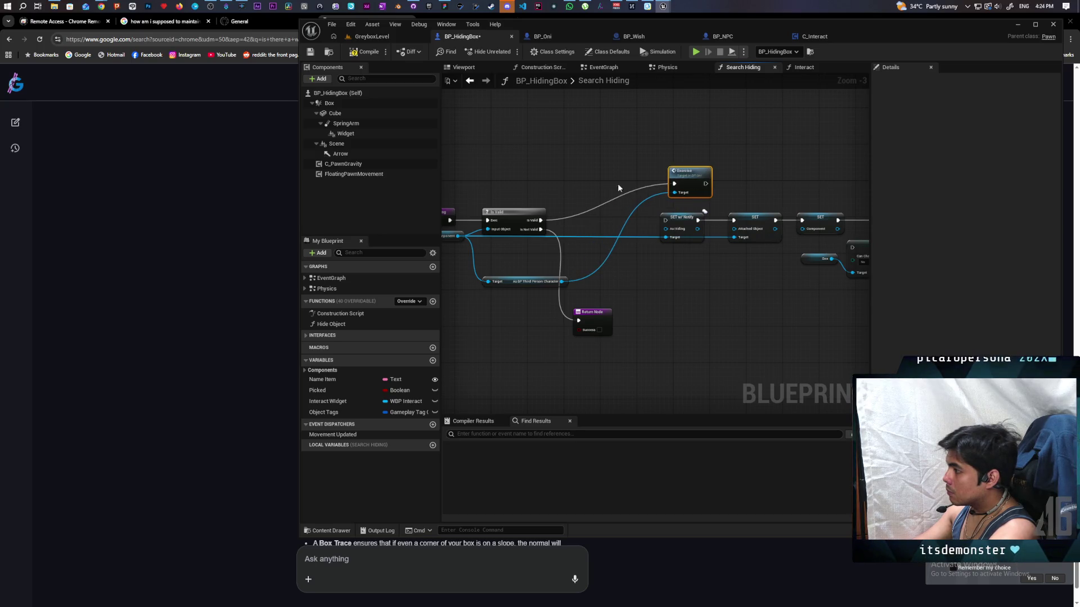
Add an Interact node to the Search Hiding graph and position it below
right_click(549, 117)
text(interact)
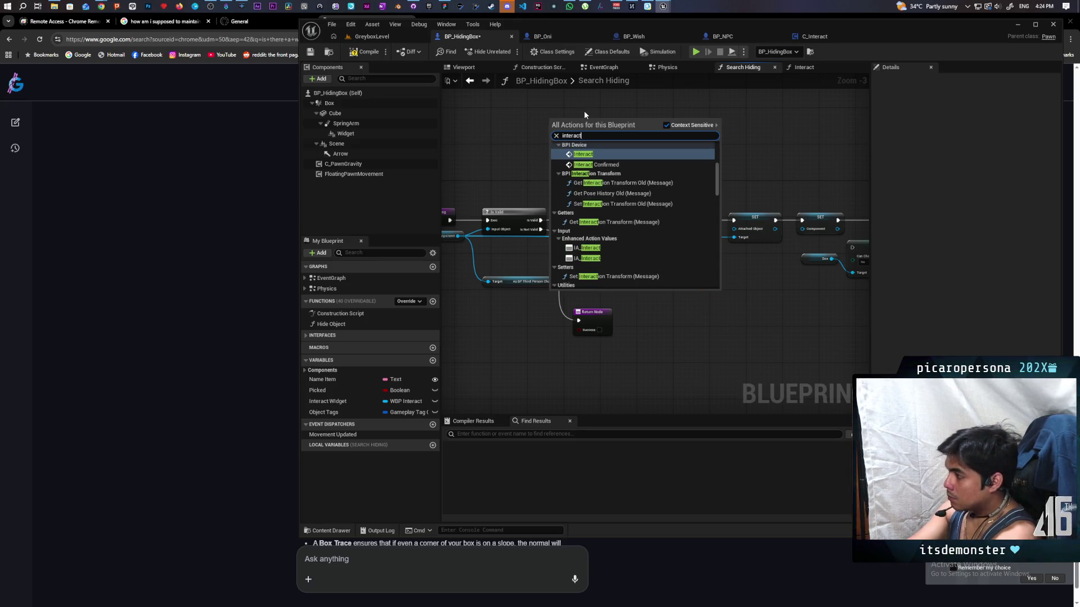
click(588, 161)
scroll(589, 188, up, 3)
mouse_move(564, 117)
mouse_down()
mouse_move(599, 170)
mouse_move(709, 208)
mouse_move(535, 241)
mouse_move(579, 247)
mouse_move(705, 201)
mouse_up()
Wire Component and the Is Valid exec into Interact, and Interact's exec into Exorcise
drag(642, 246, 652, 244)
drag(700, 174, 519, 221)
mouse_move(573, 219)
mouse_down()
mouse_move(590, 234)
mouse_move(659, 239)
mouse_up()
click(678, 220)
Connect Exorcise's output to the Return Node and go back to GreyboxLevel
scroll(566, 233, down, 3)
scroll(615, 233, down, 1)
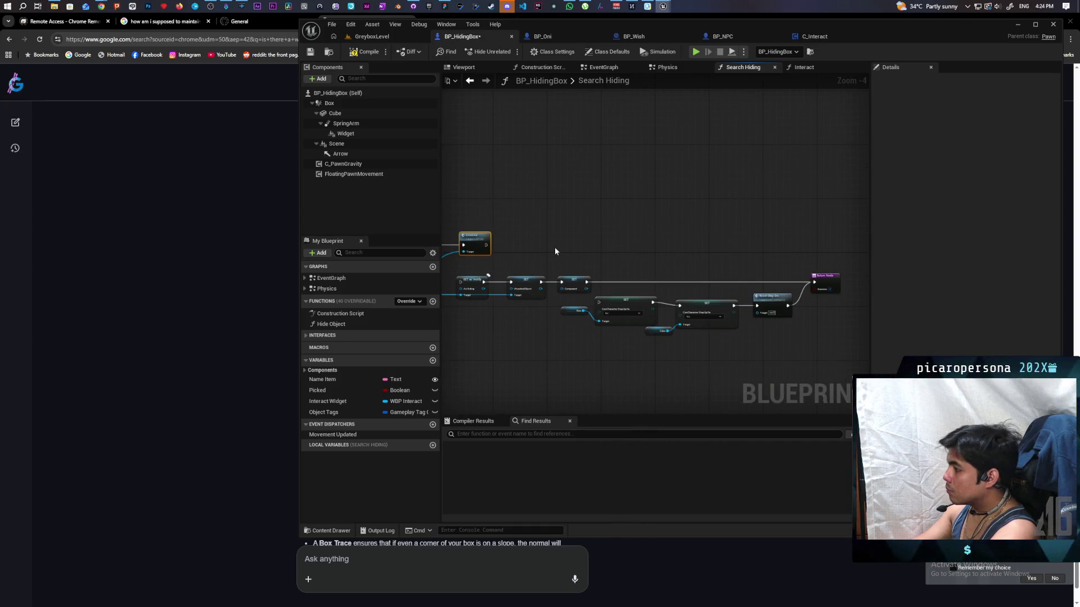
drag(562, 252, 813, 281)
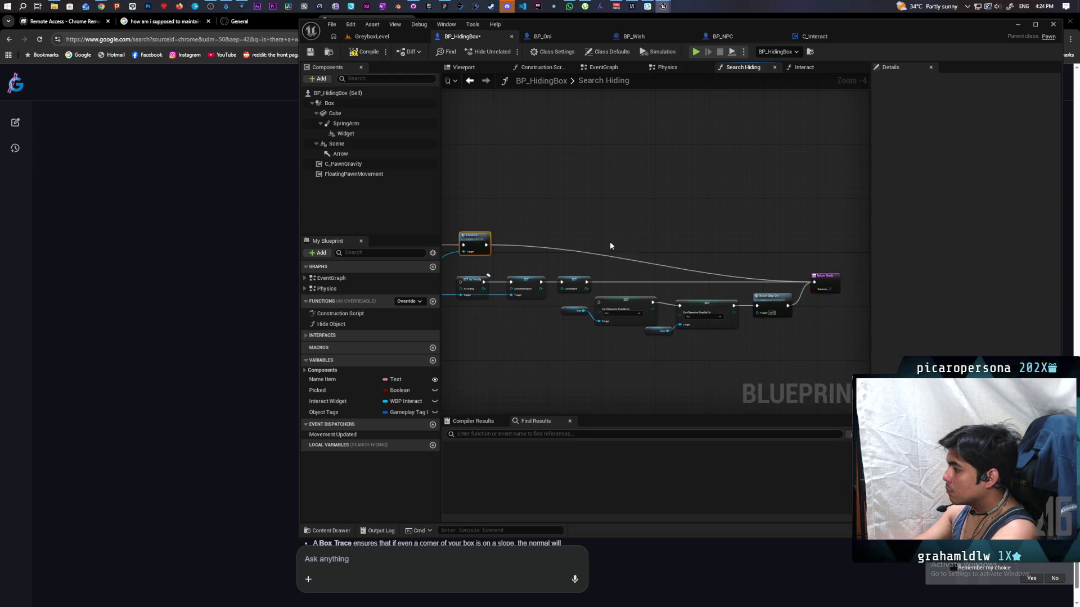
drag(622, 246, 769, 227)
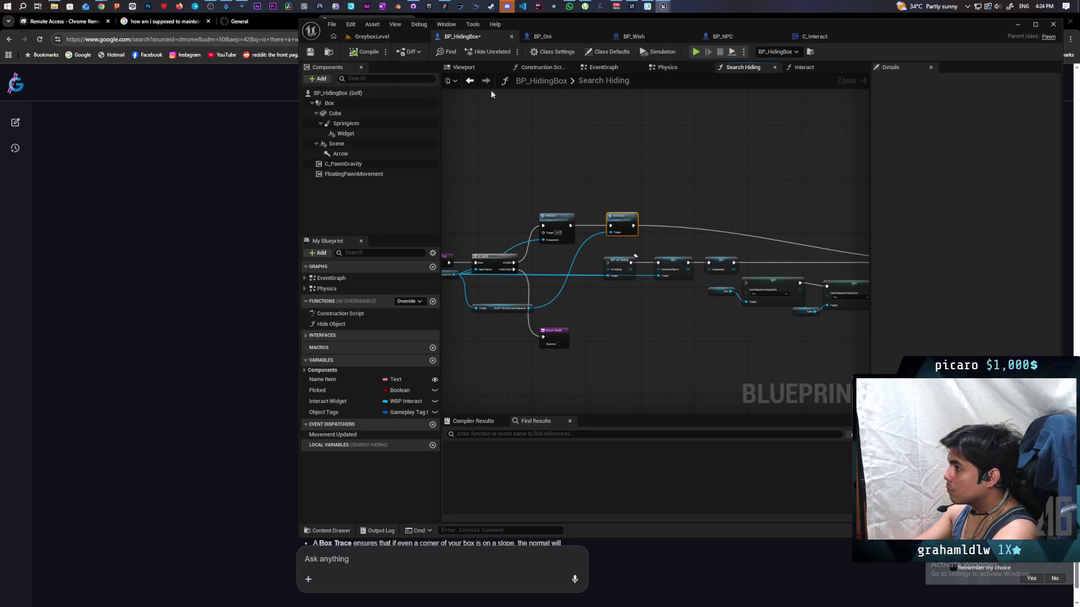
click(382, 37)
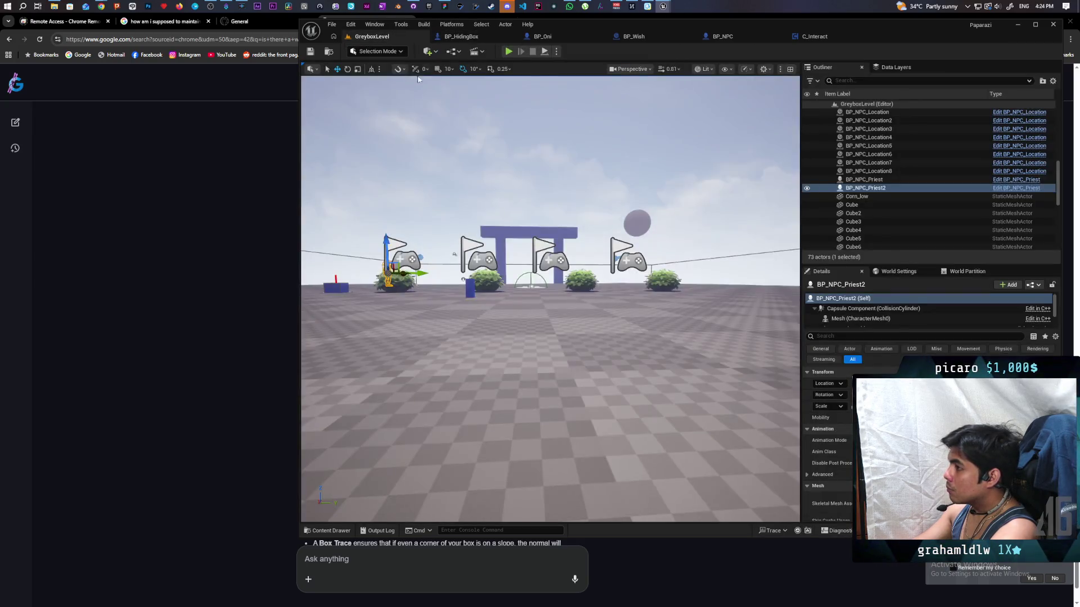
Switch Net Mode to Play Standalone and start playing the level
click(557, 52)
mouse_move(619, 222)
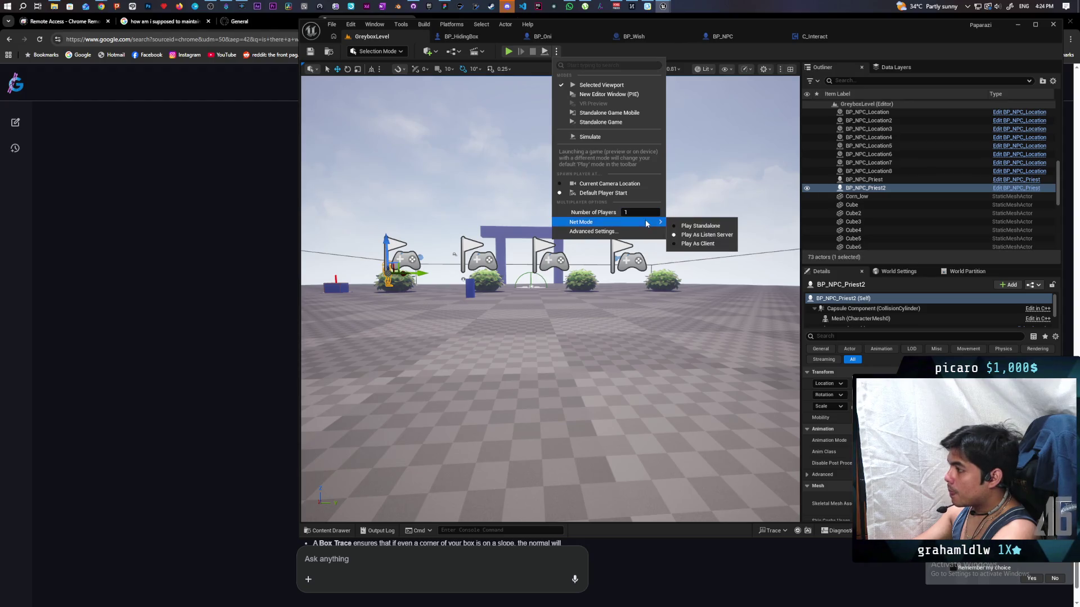
click(684, 226)
click(509, 52)
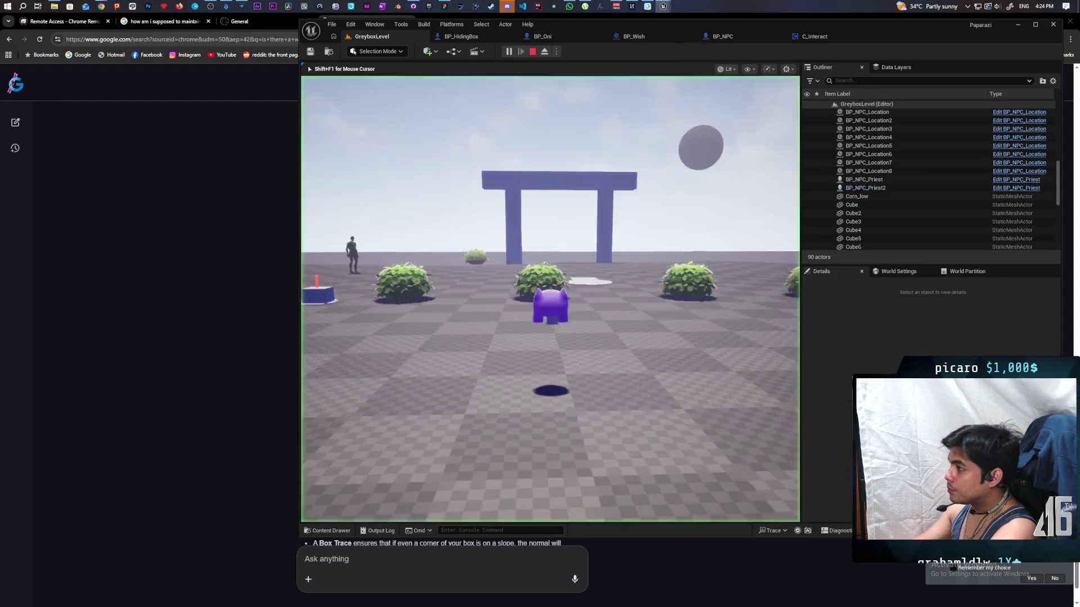
Walk between the bushes to the blue box, press F to hide, then stop play
key(w)
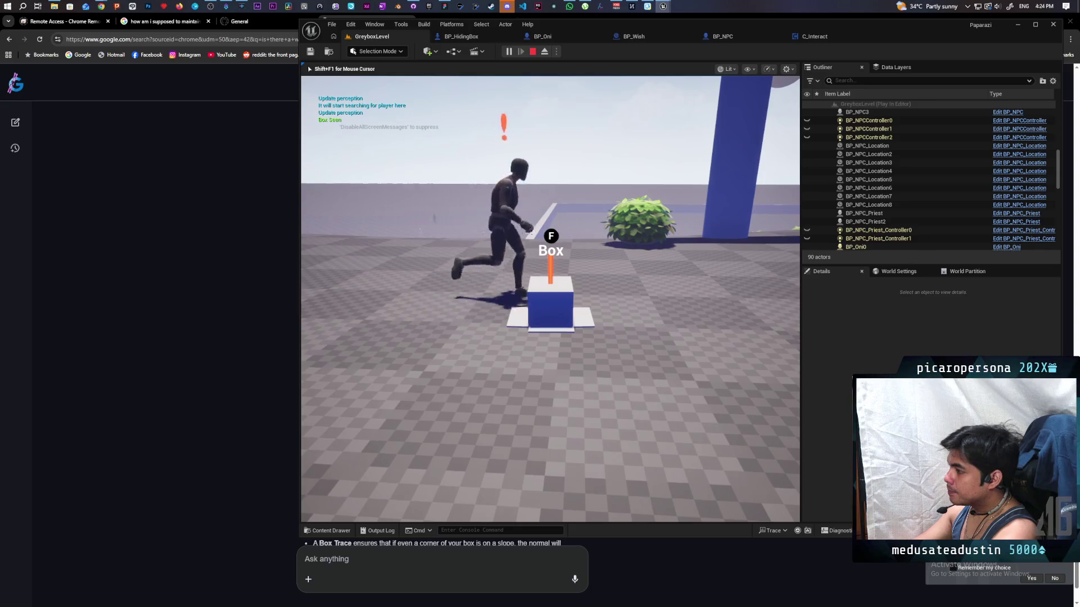
key(f)
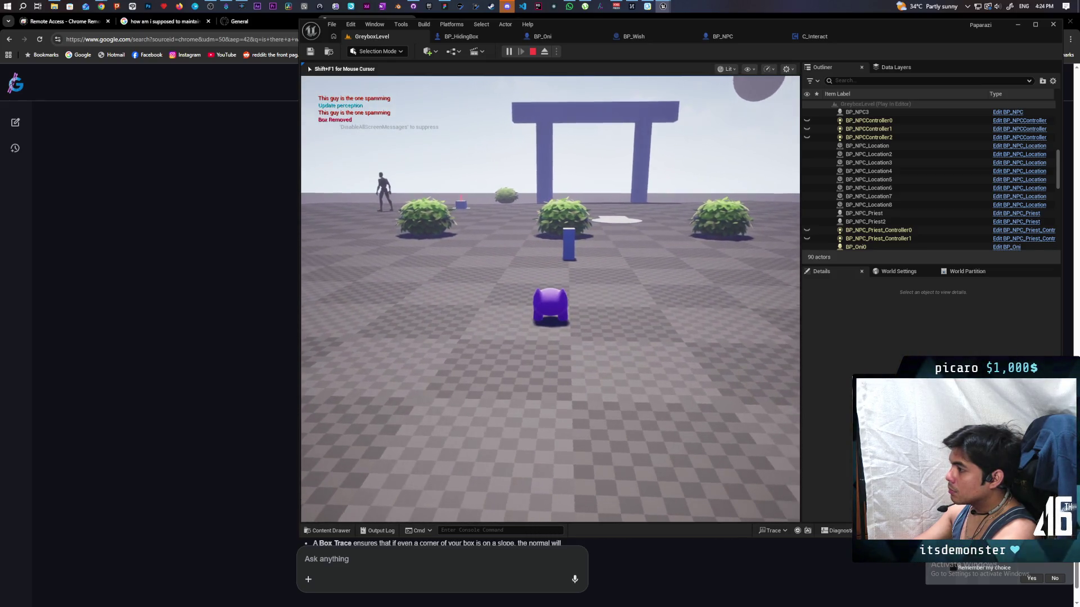
key(w)
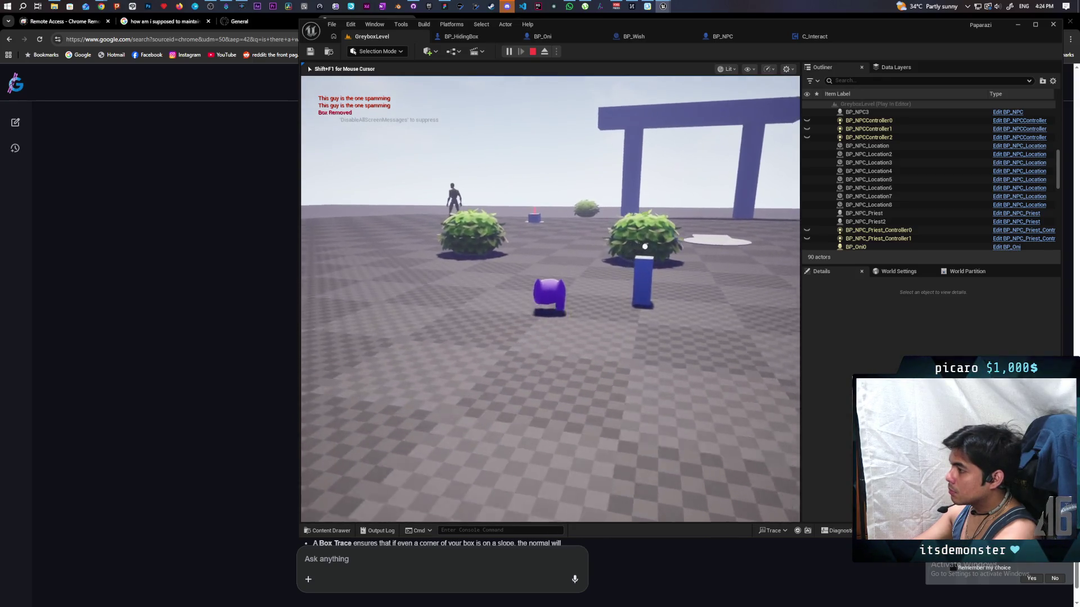
key(w)
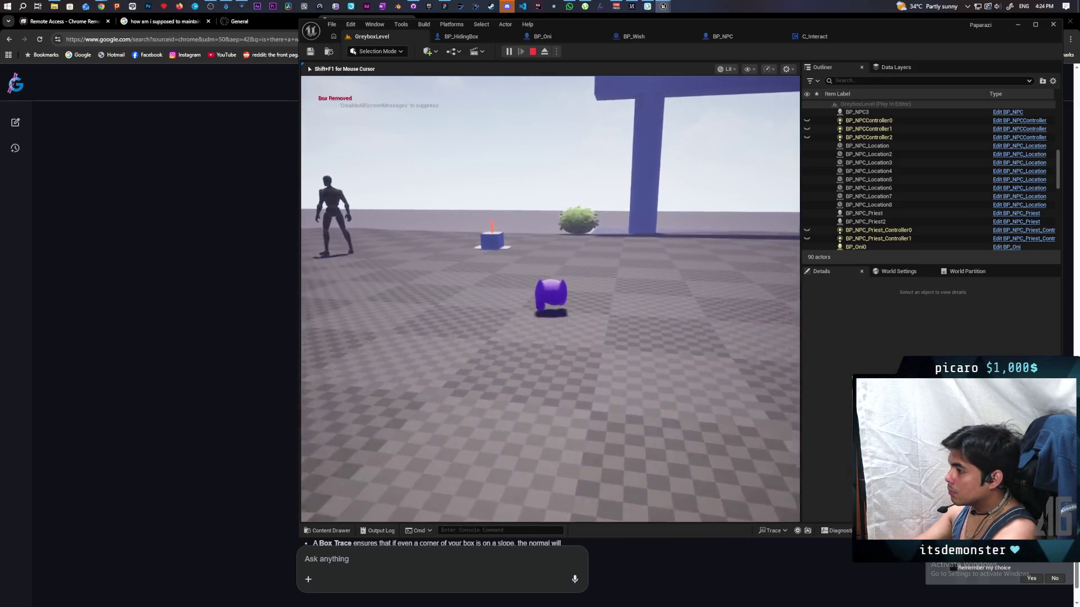
key(w)
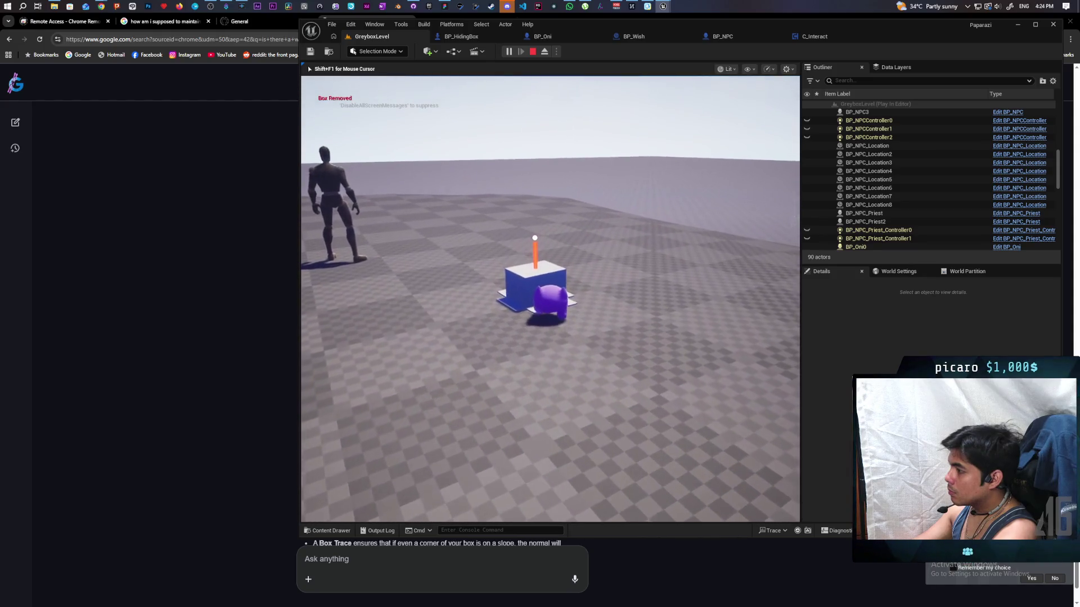
key(f)
key(Escape)
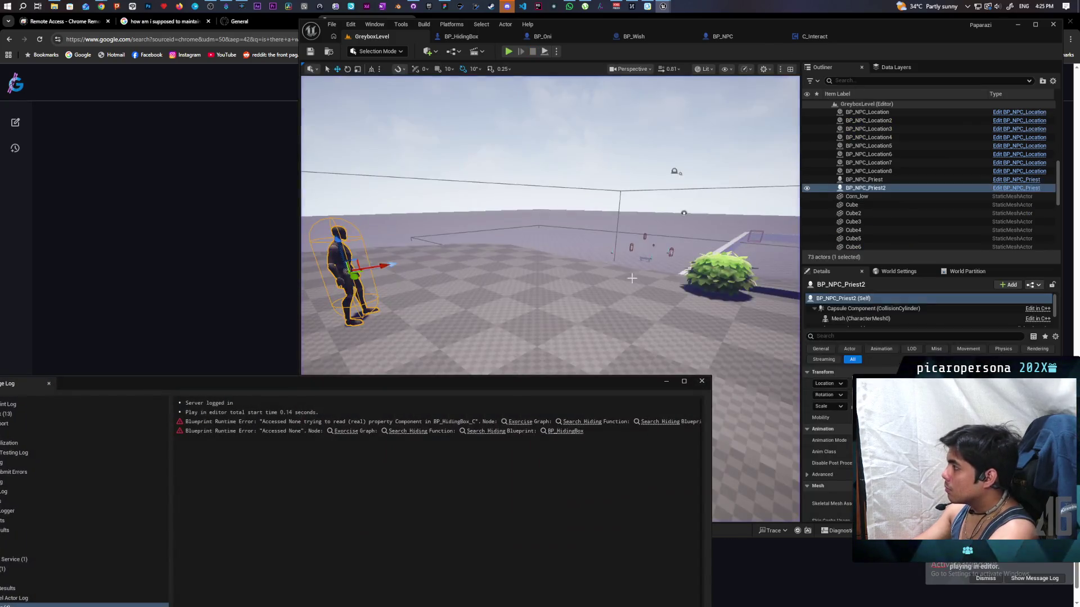
Trace the runtime error to the Exorcise node and inspect its implementation in BP_Oni
click(520, 422)
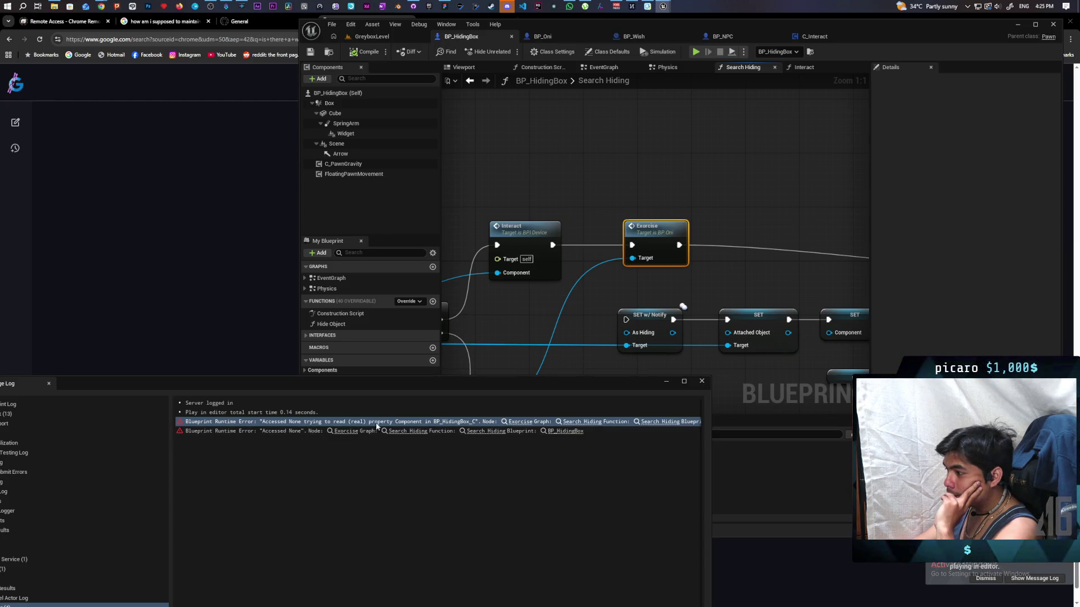
click(401, 427)
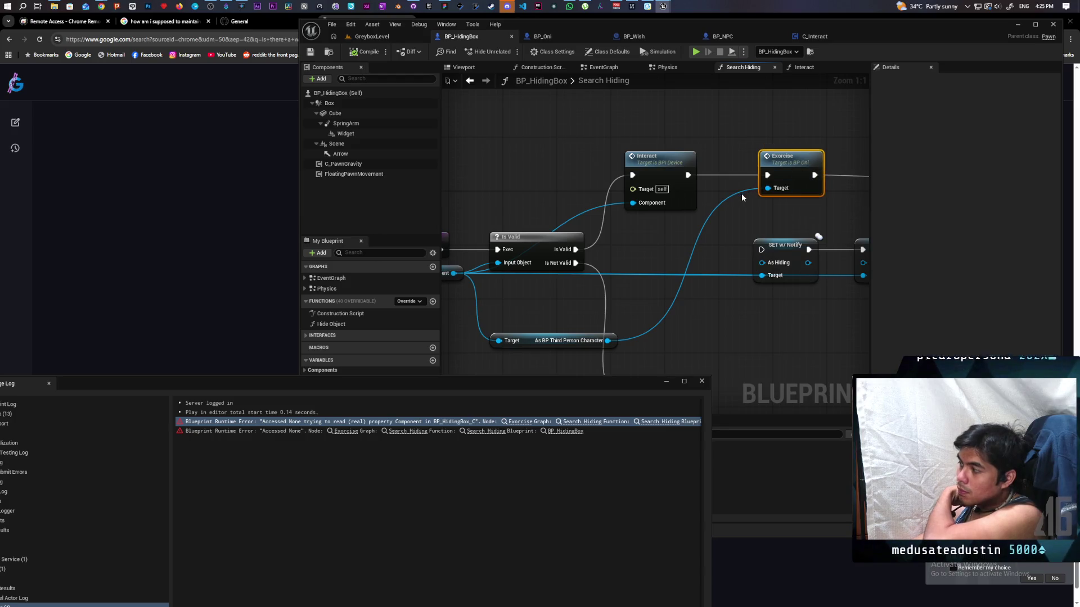
mouse_move(764, 228)
mouse_down()
mouse_move(550, 218)
mouse_move(730, 248)
mouse_up()
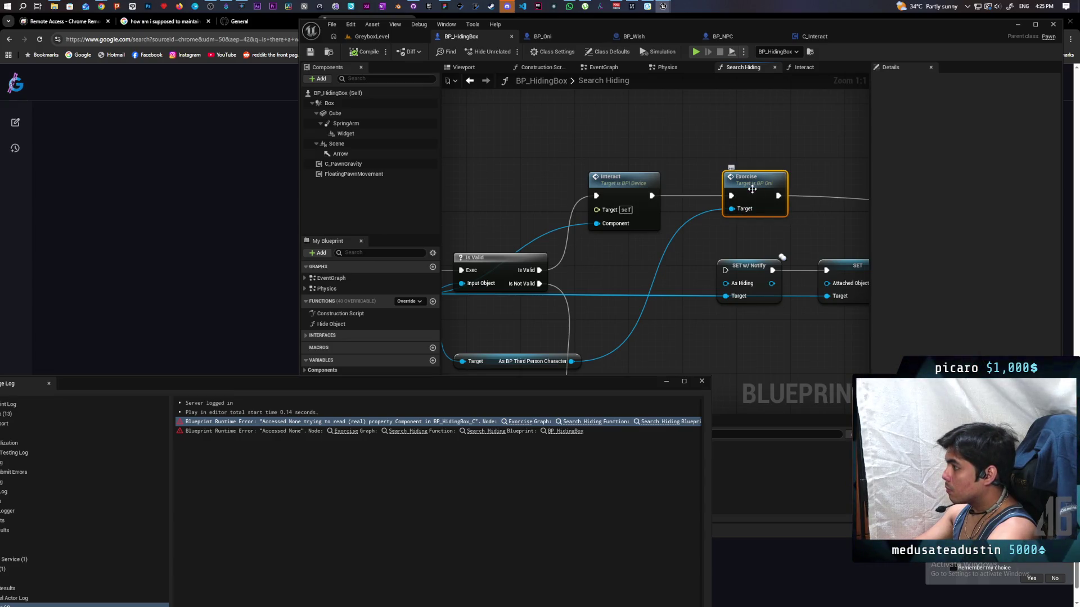
double_click(752, 189)
mouse_move(585, 299)
mouse_down()
mouse_move(490, 314)
mouse_move(441, 338)
mouse_up()
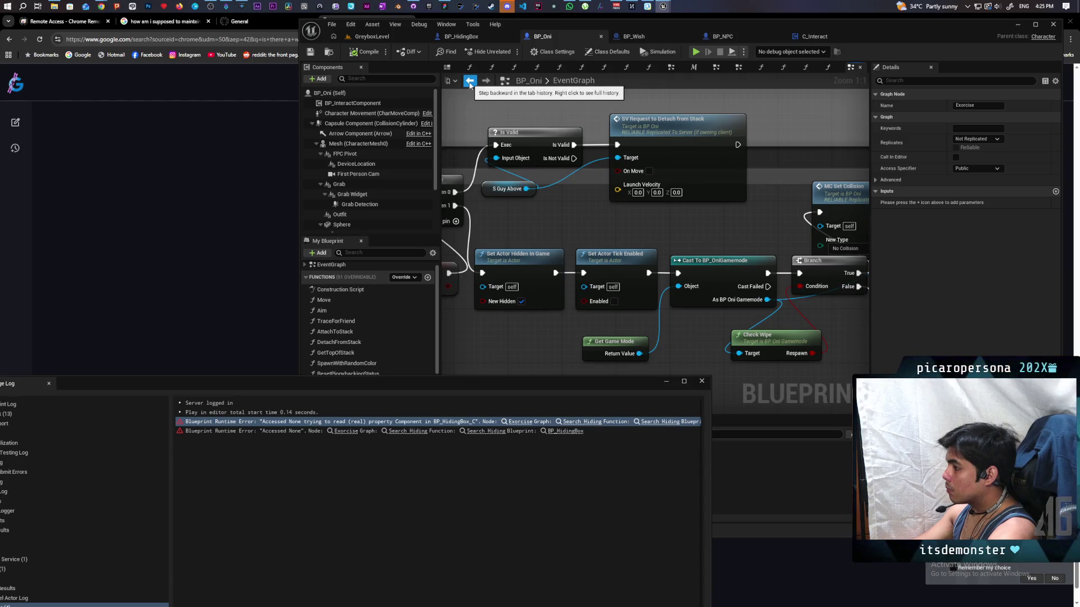
click(470, 82)
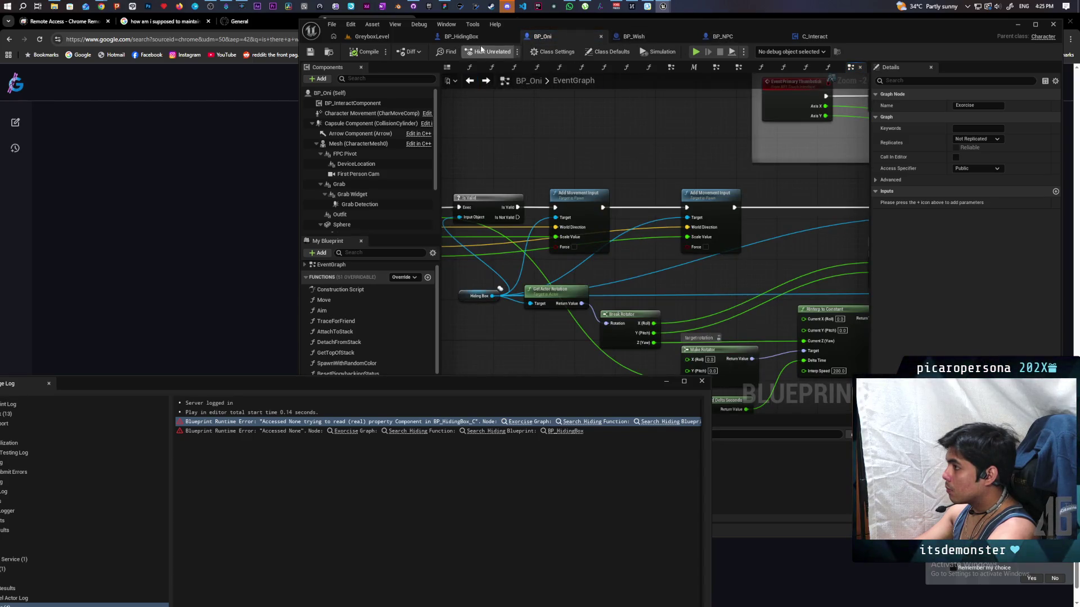
click(520, 422)
Wire Is Valid into Exorcise and Exorcise into Interact, then return to GreyboxLevel
mouse_move(508, 276)
mouse_down()
mouse_move(700, 202)
mouse_move(556, 244)
mouse_move(572, 169)
mouse_up()
scroll(619, 174, down, 5)
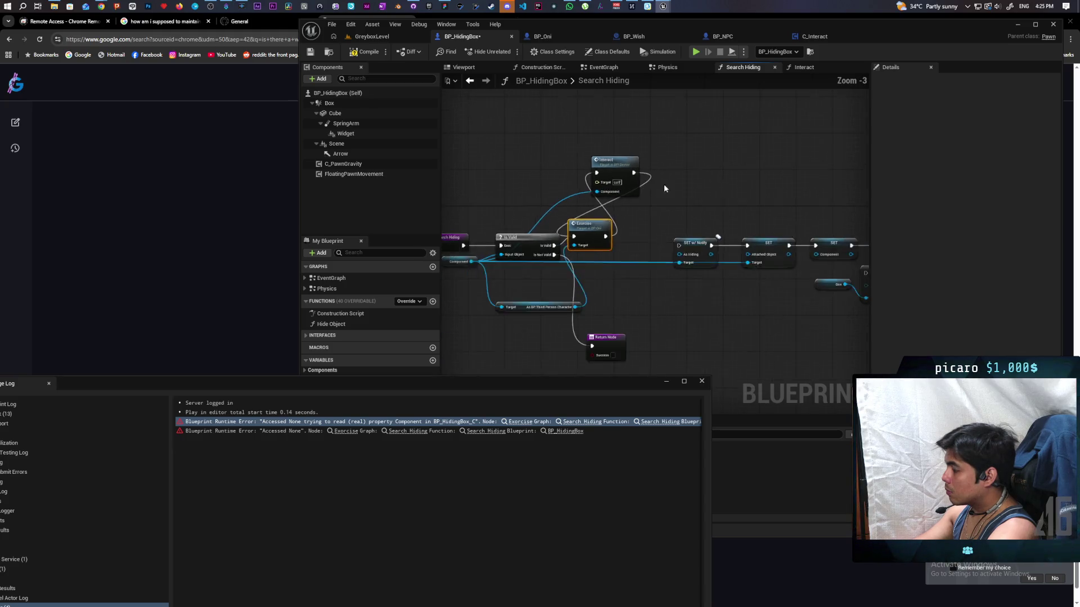
drag(738, 260, 784, 278)
scroll(671, 248, up, 1)
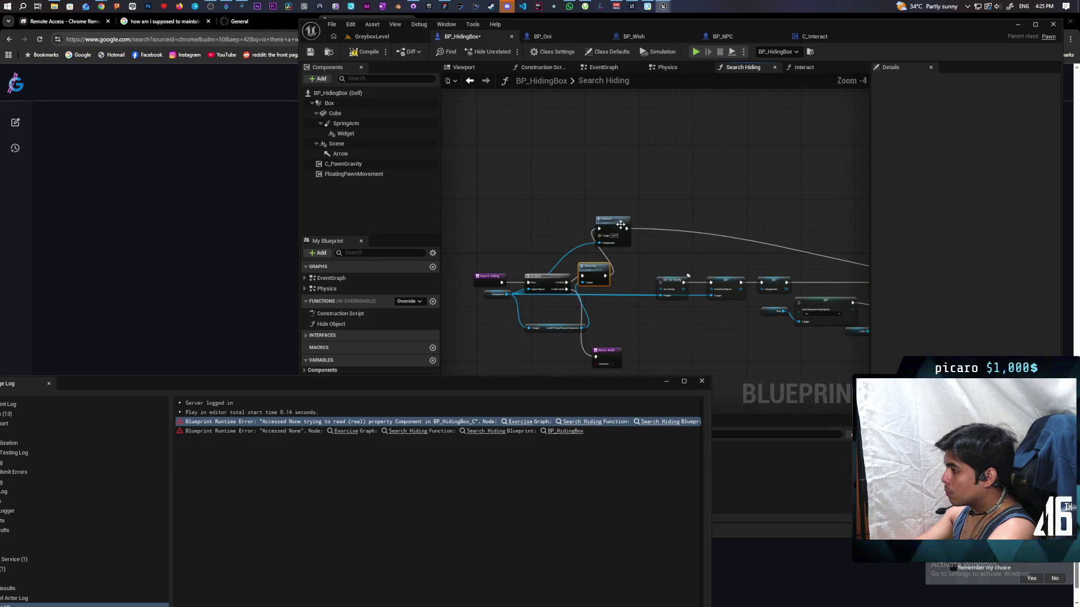
scroll(620, 225, up, 4)
drag(716, 210, 611, 207)
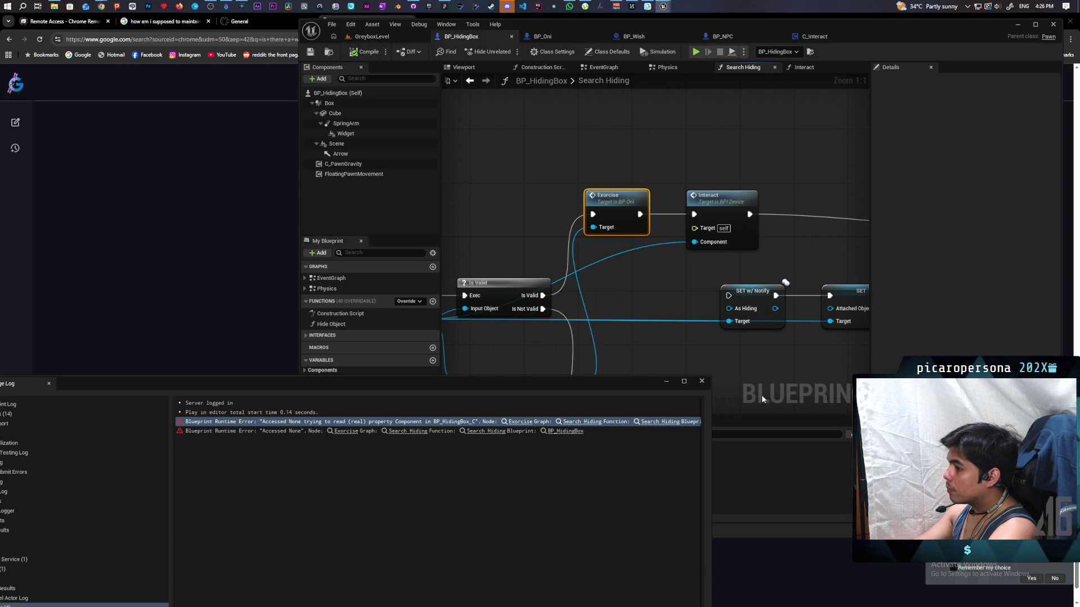
click(702, 381)
click(370, 36)
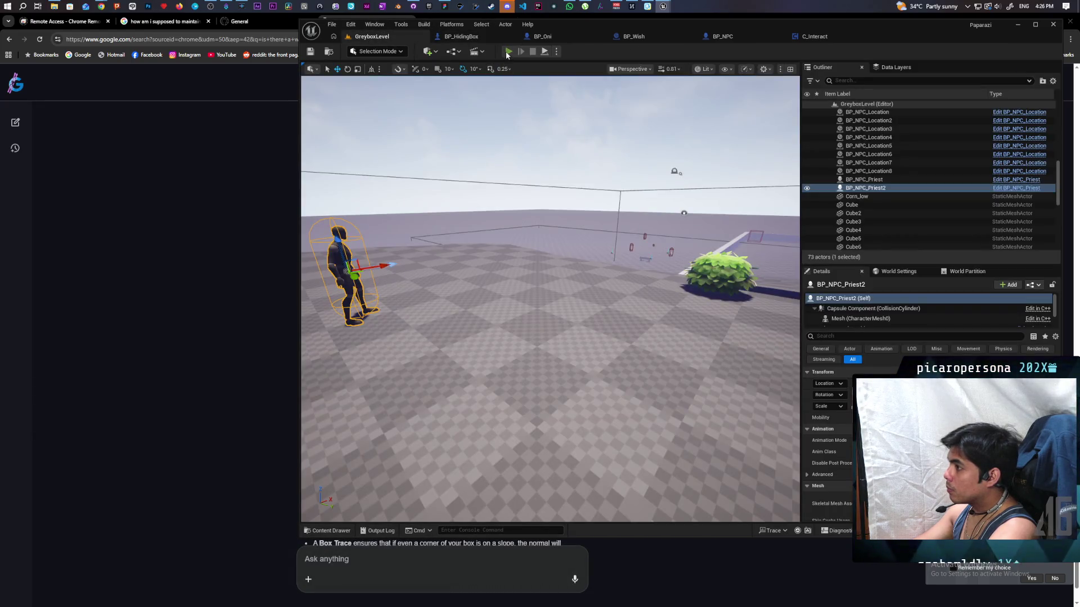
click(507, 51)
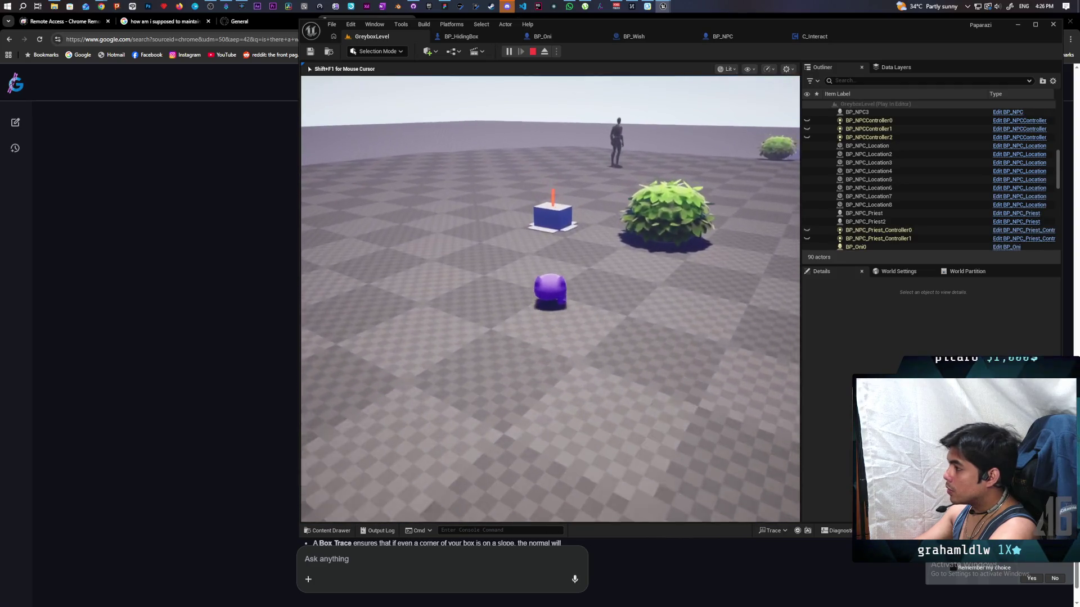
key(w)
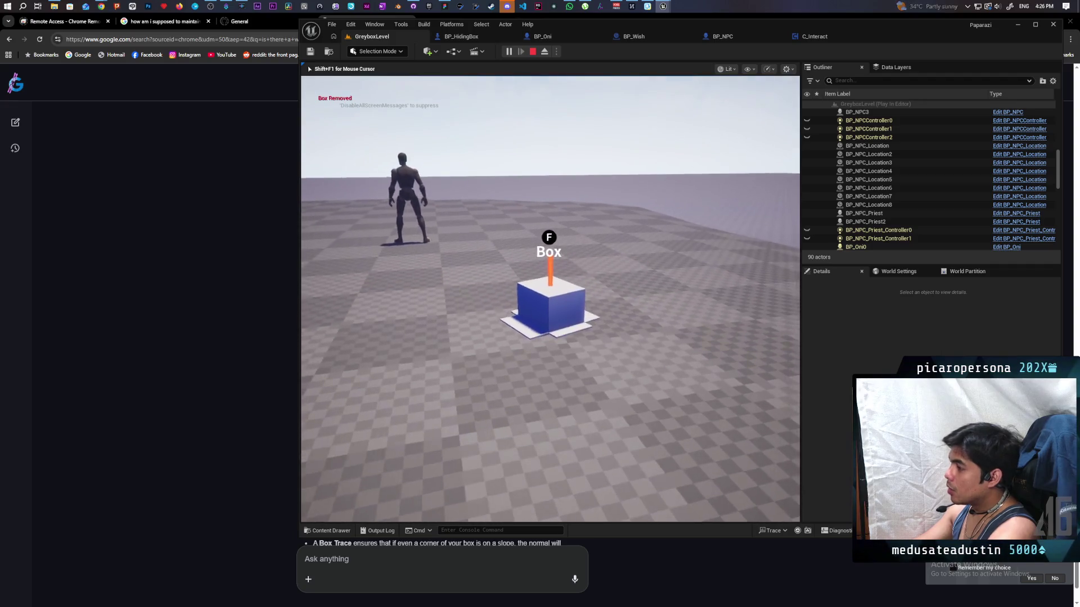
key(Escape)
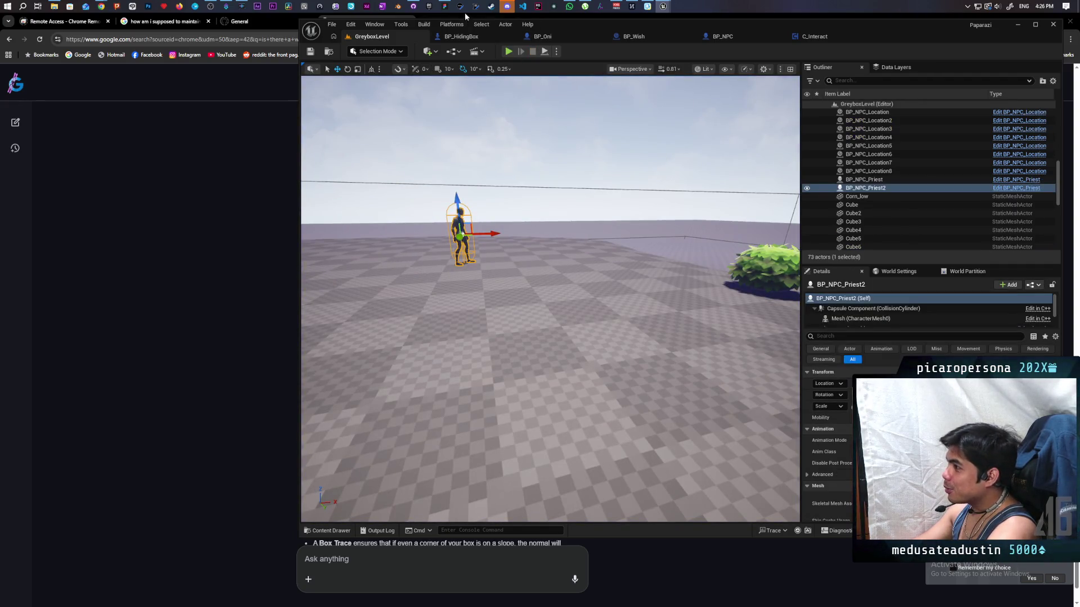
Commit the 4 files to main as 'fixed hiding box broken when killed' and push to origin
mouse_move(413, 6)
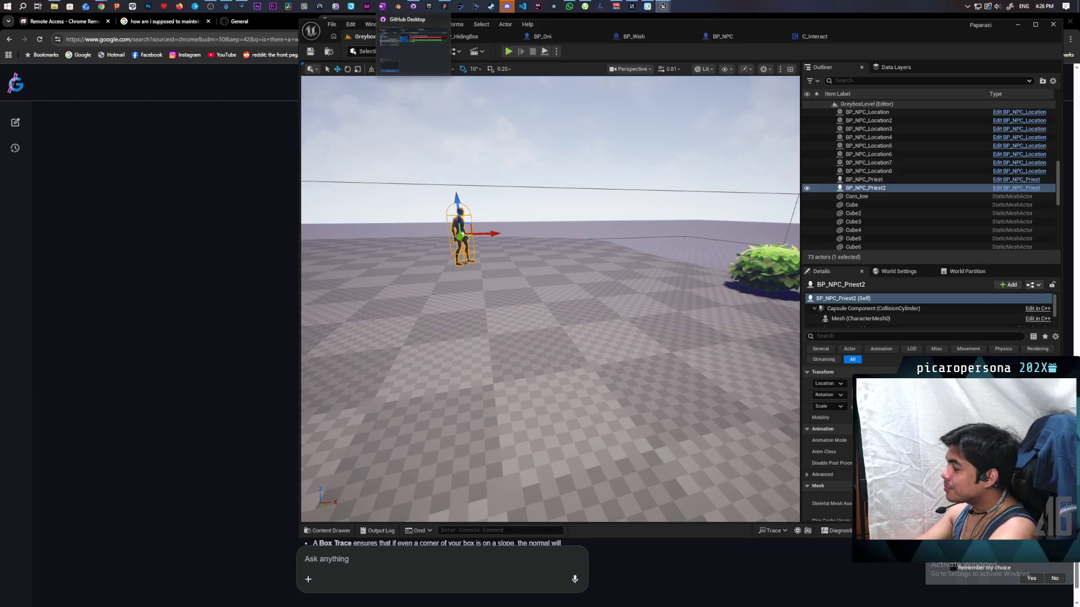
click(413, 45)
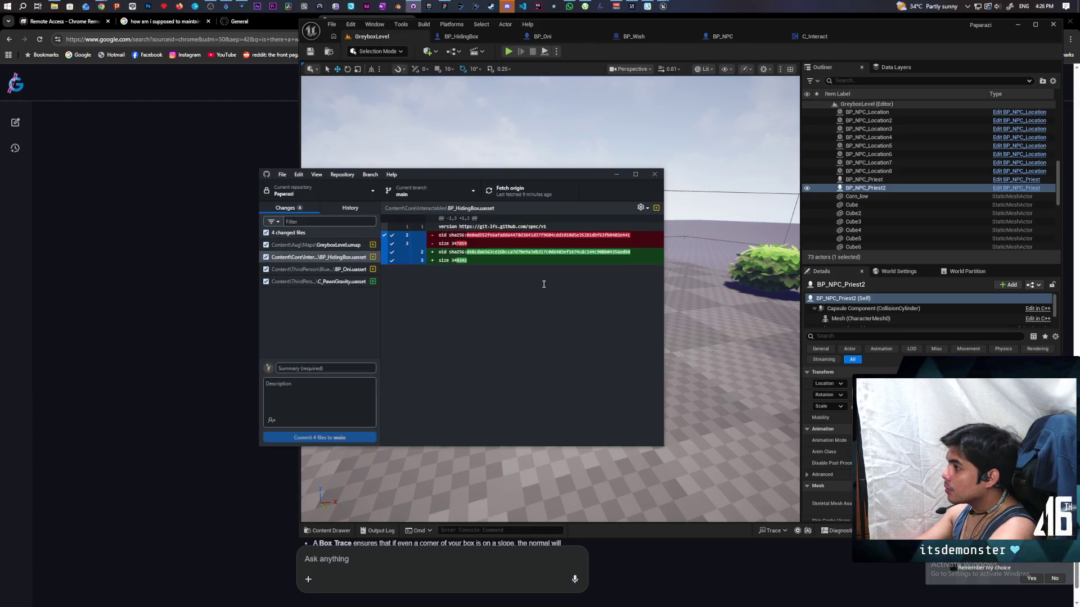
click(348, 368)
text(fixed hiding box)
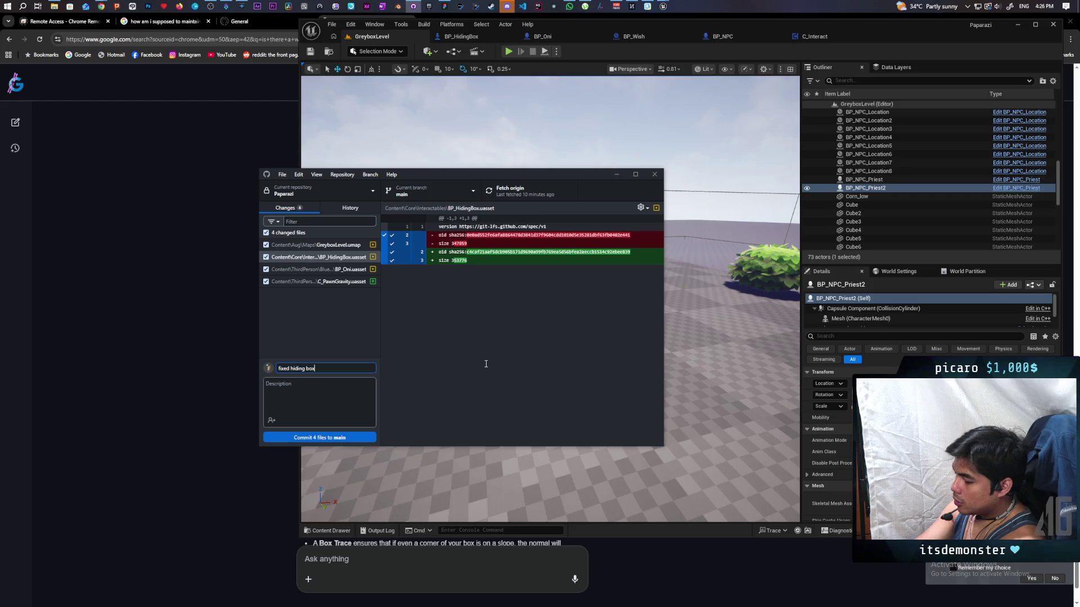
text( broken )
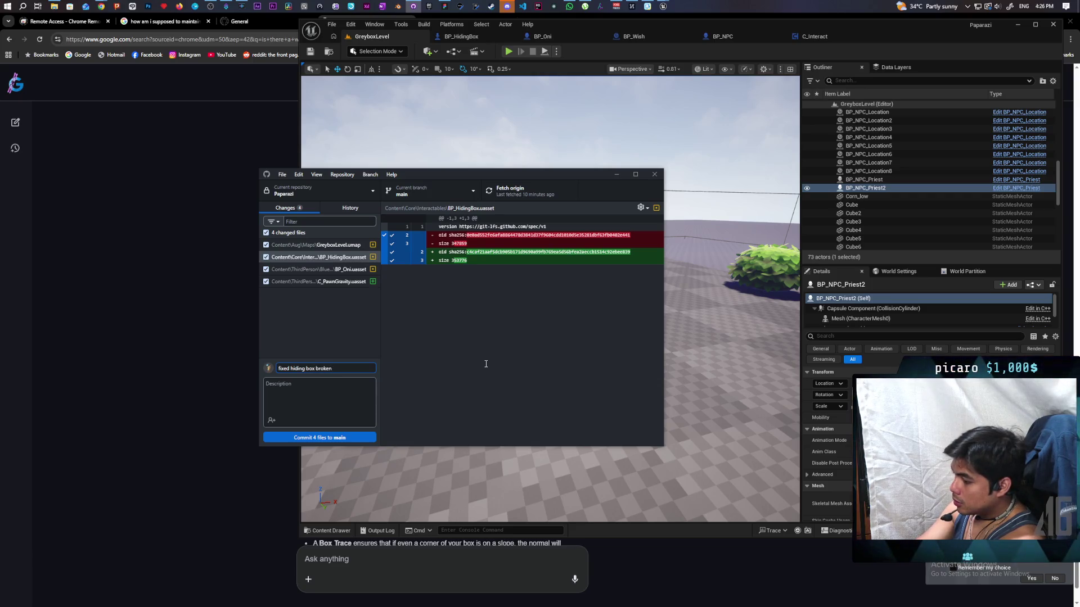
text(when killed)
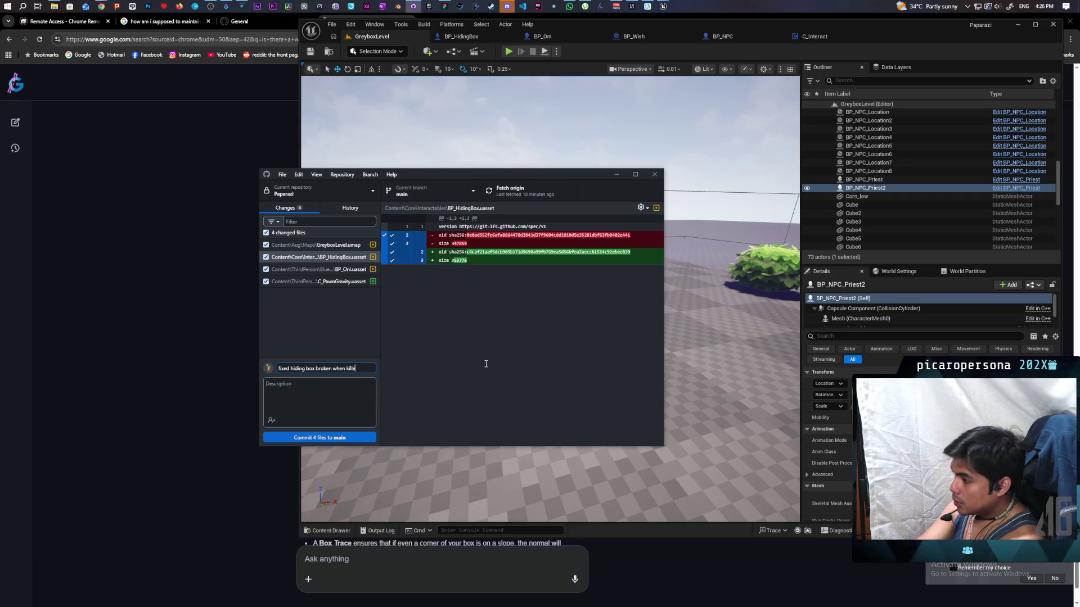
click(369, 437)
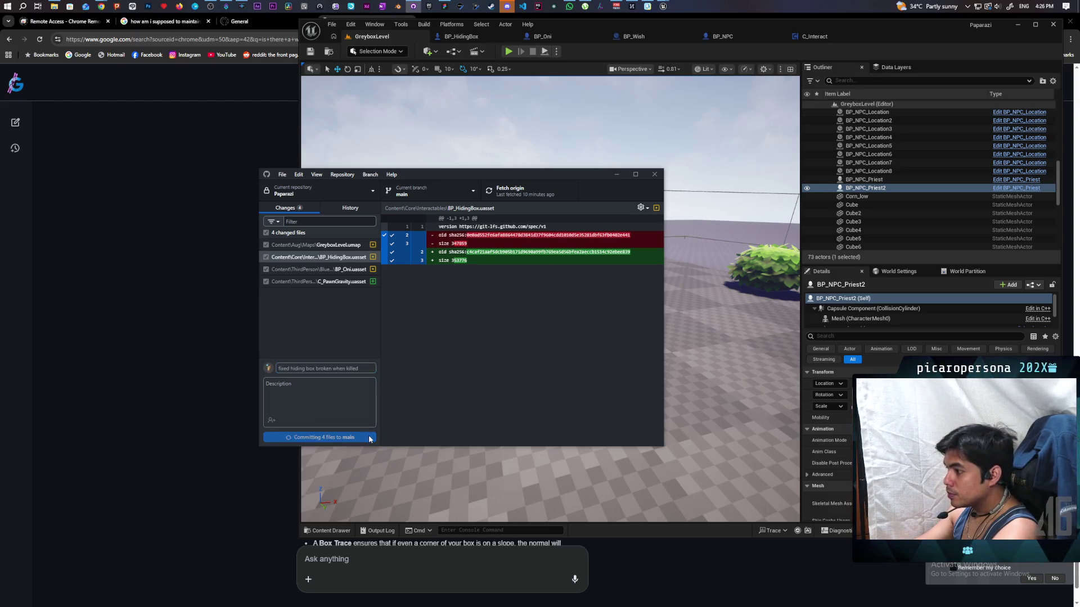
click(514, 197)
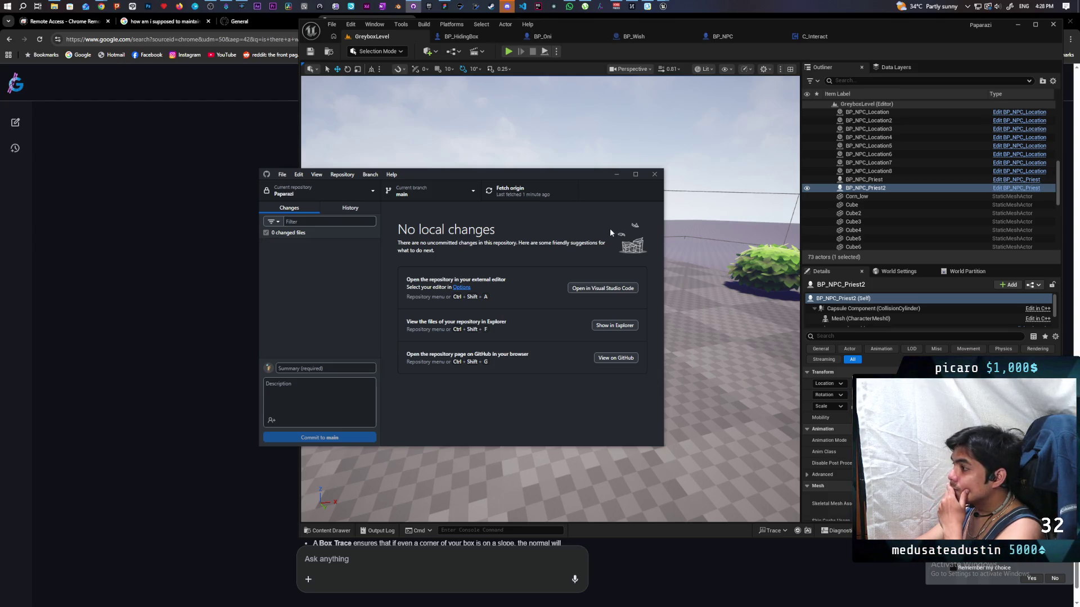
Back in the editor, delete BP_NPC_Priest2 from GreyboxLevel
click(616, 174)
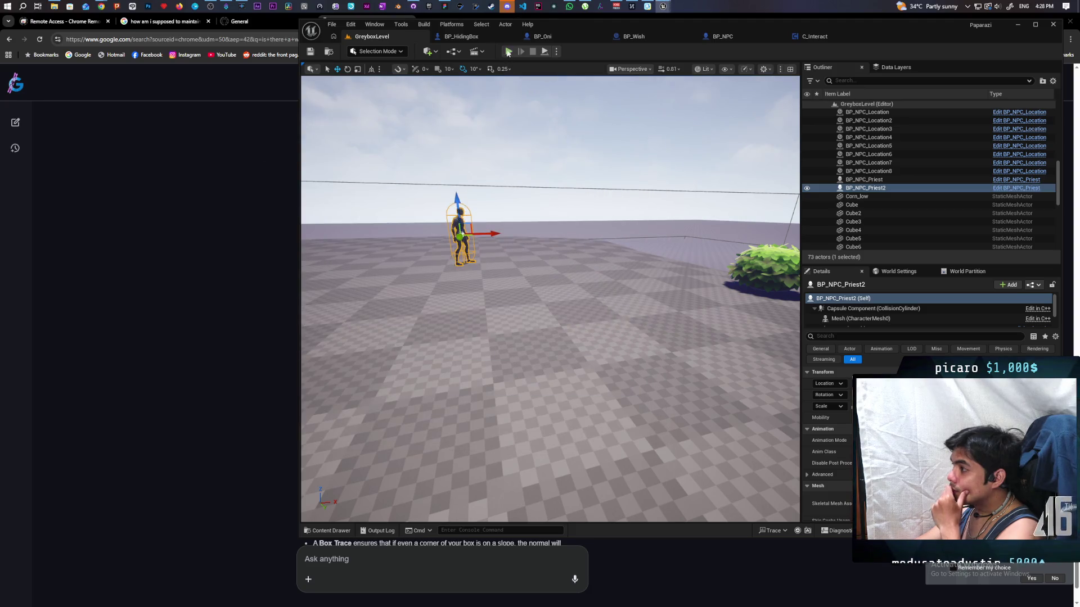
click(508, 52)
key(Escape)
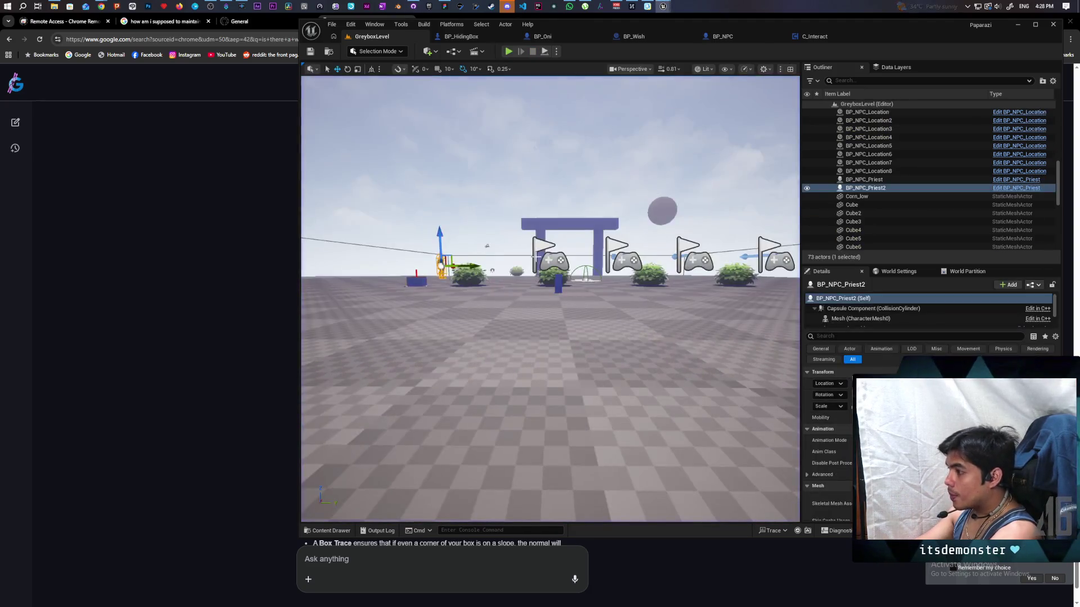
key(Delete)
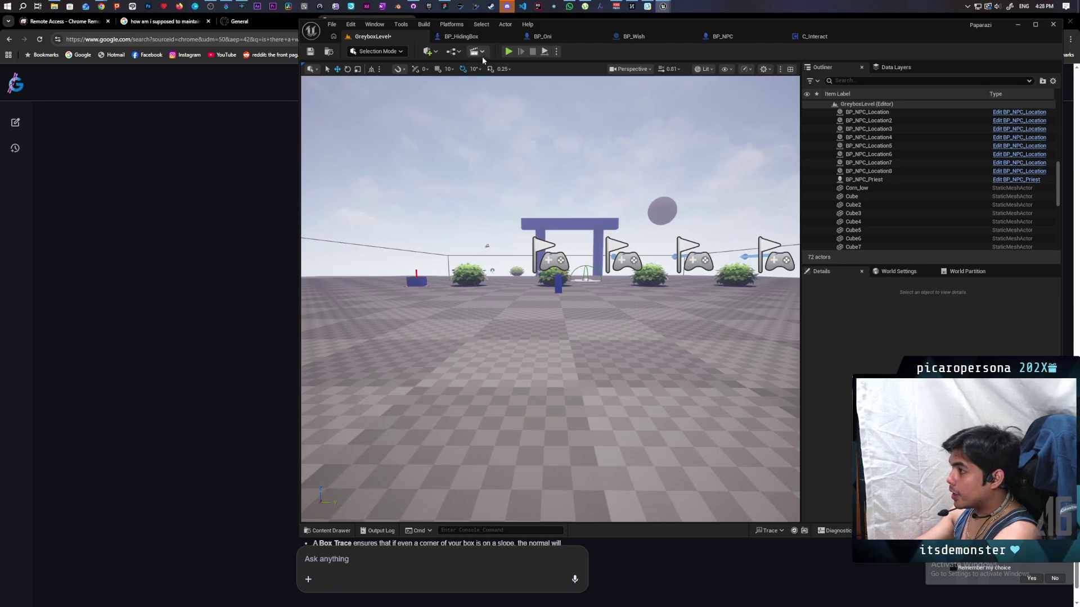
Start a new play session, walk up to the blue box and hide inside it
click(508, 51)
key(w)
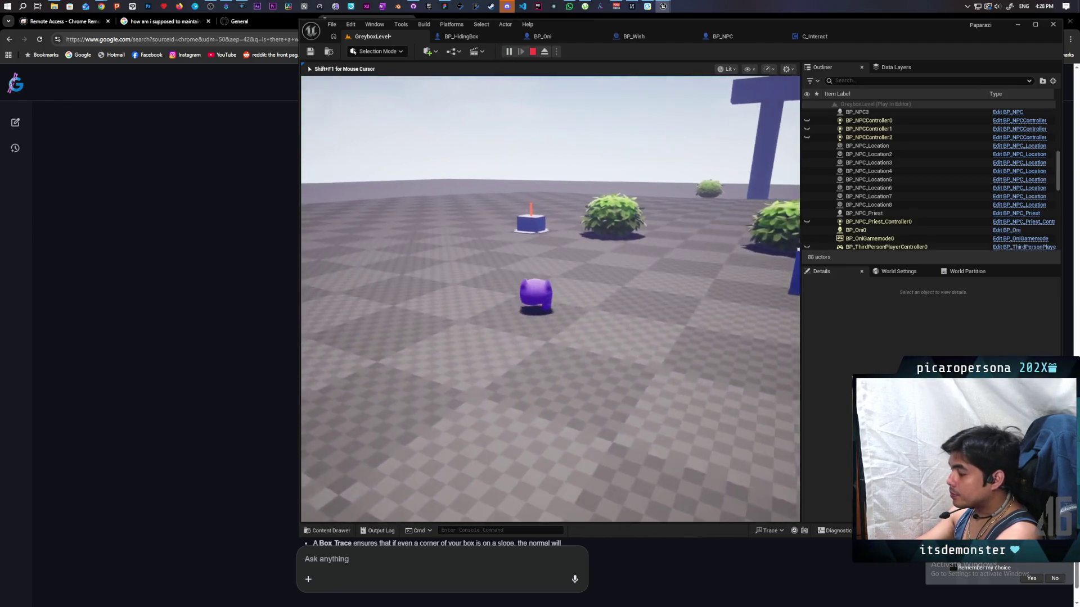
key(w)
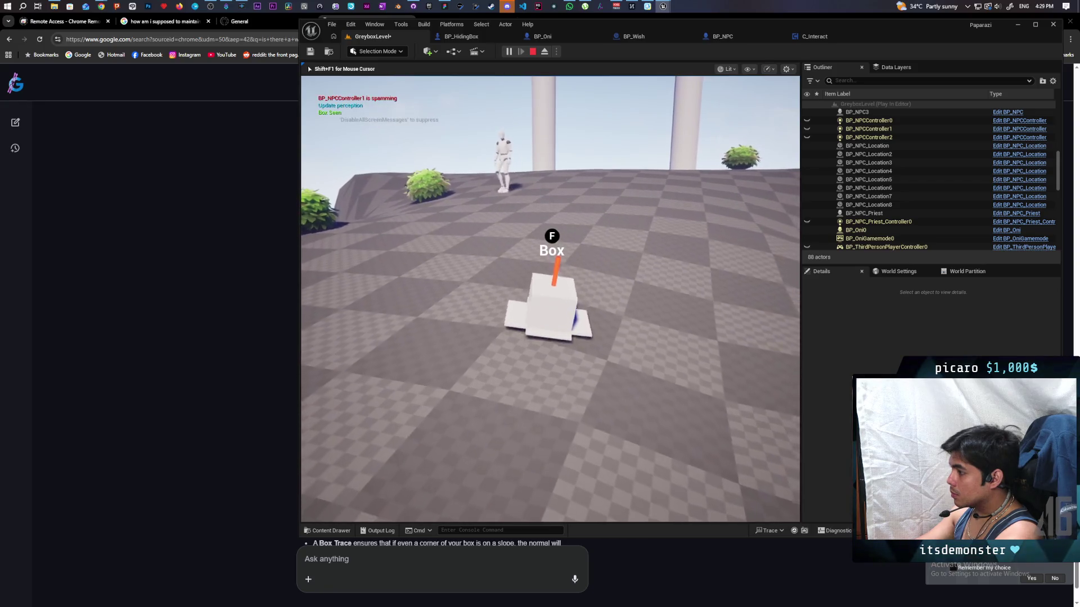
key(f)
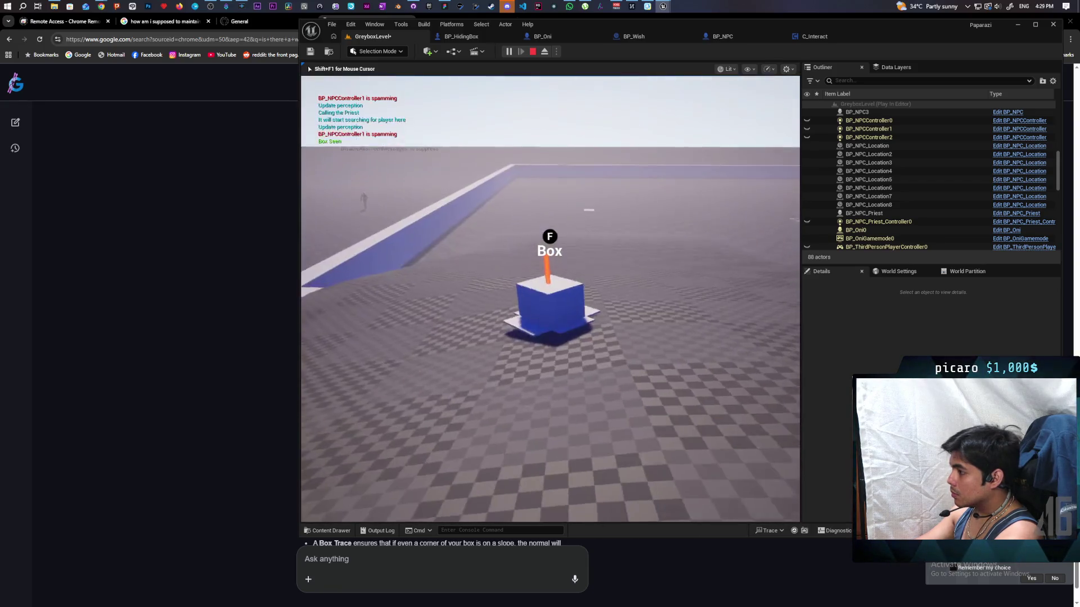